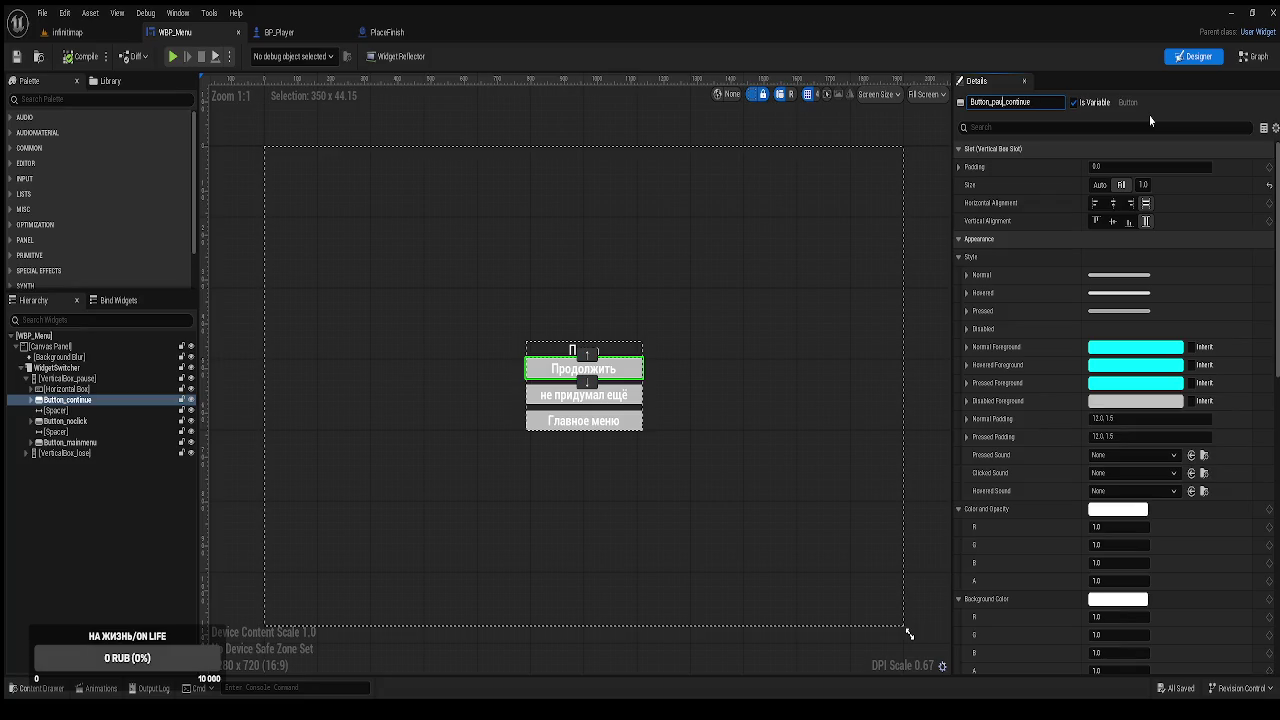
Finish renaming the first pause button to Button_pause_continue.
type("se")
key("Return")
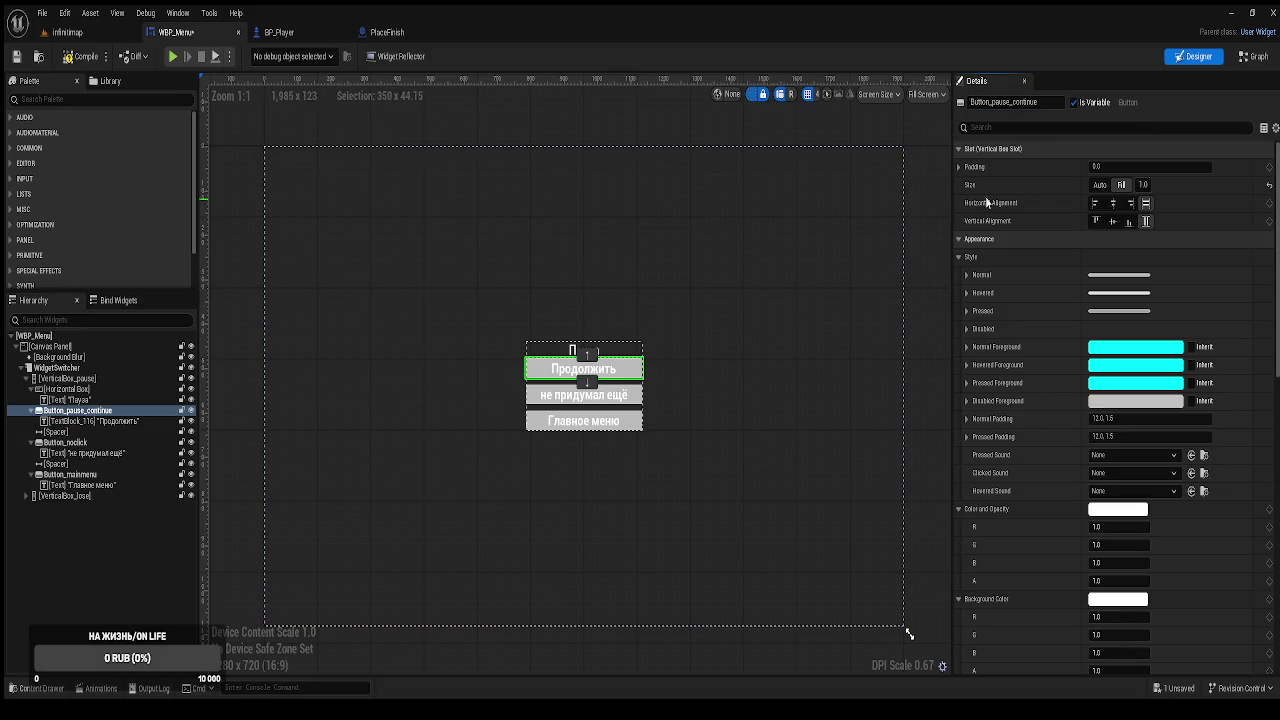
left_click(1003, 102)
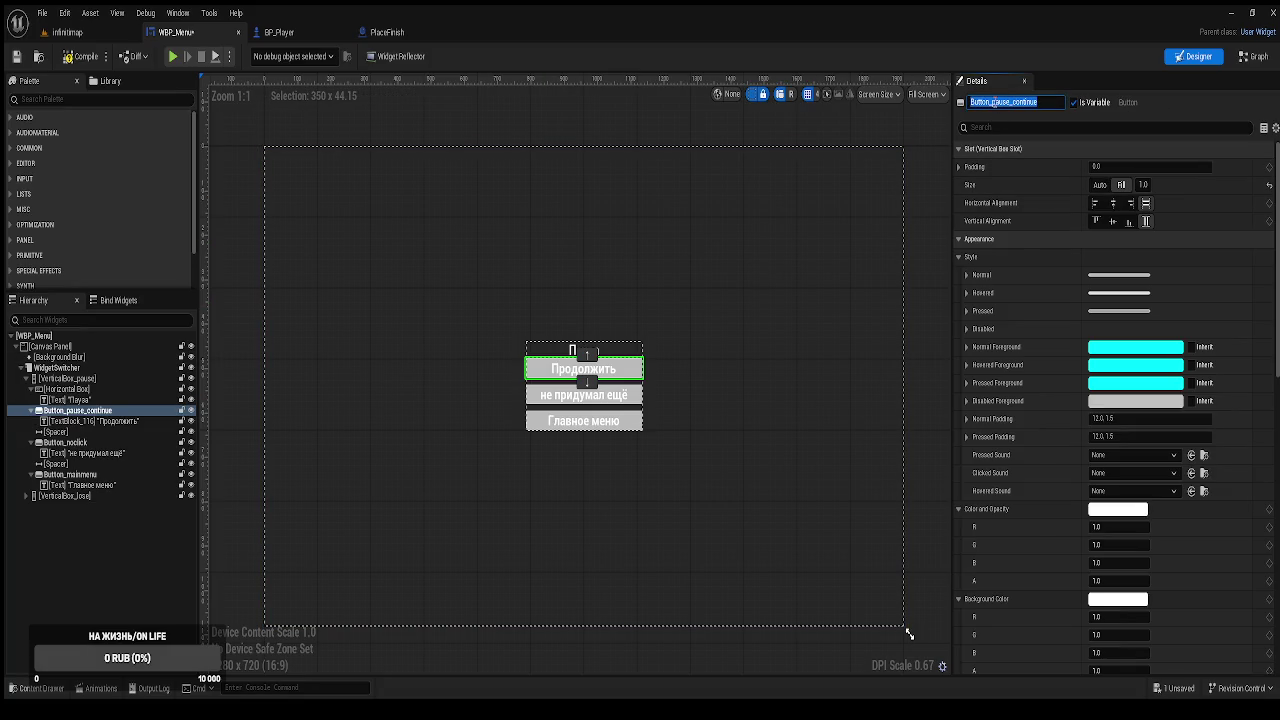
key("shift+Left")
key("shift+Left")
key("shift+Left")
key("ctrl+c")
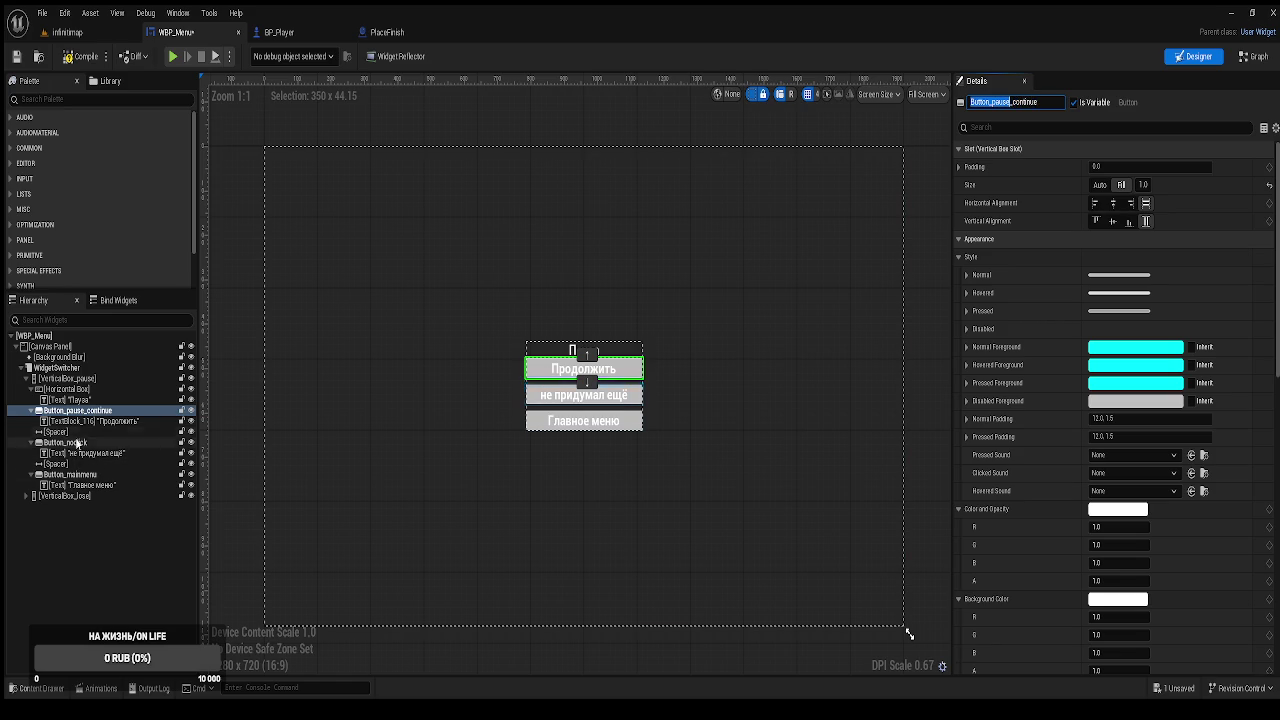
Rename the noclick button to Button_pause_noclick.
left_click(84, 443)
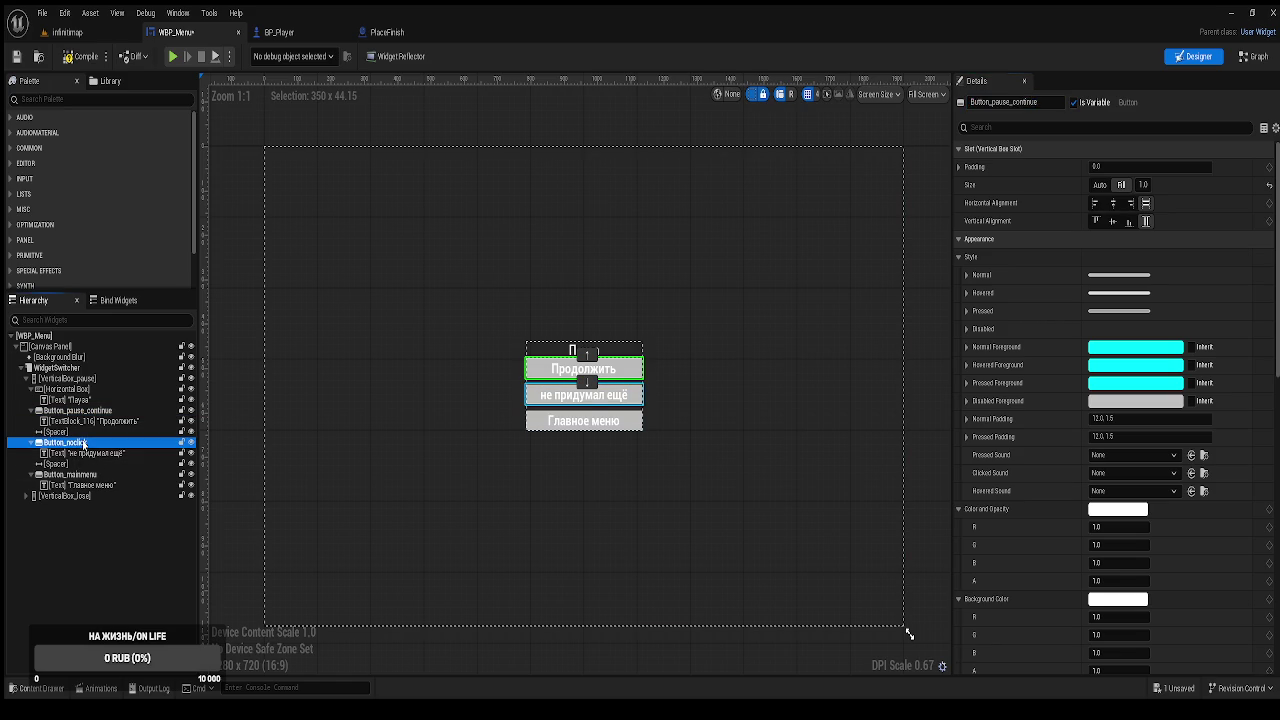
left_click(984, 104)
key("shift+Home")
key("ctrl+v")
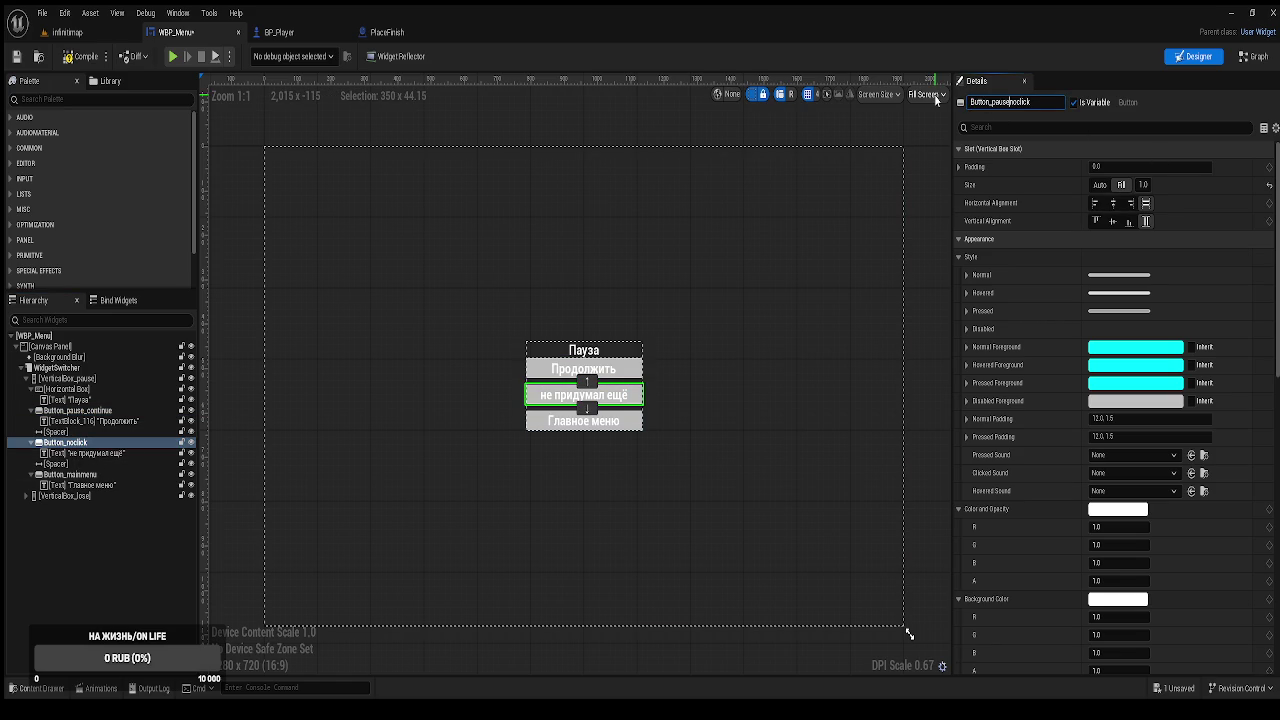
type("_")
key("Return")
Rename the main-menu button to Button_pause_mainmenu and save the widget.
left_click(94, 476)
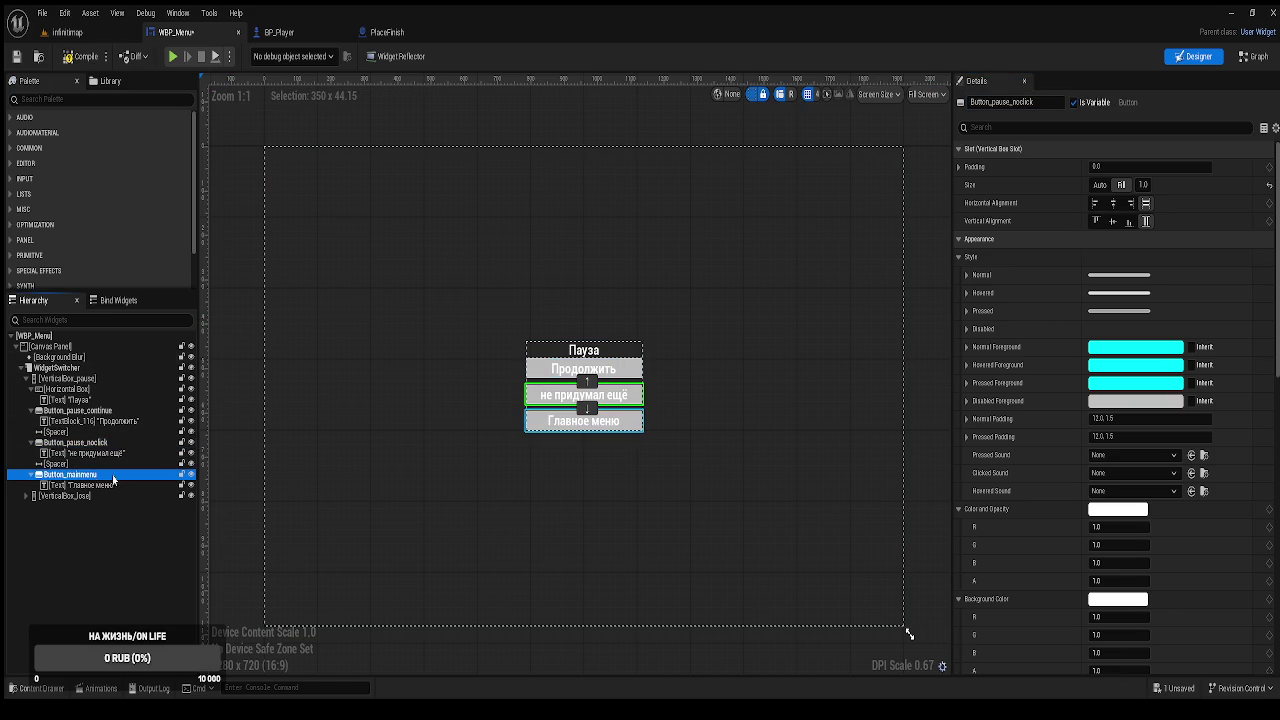
left_click_drag(992, 102, 901, 98)
key("ctrl+v")
type("_")
key("Return")
key("ctrl+s")
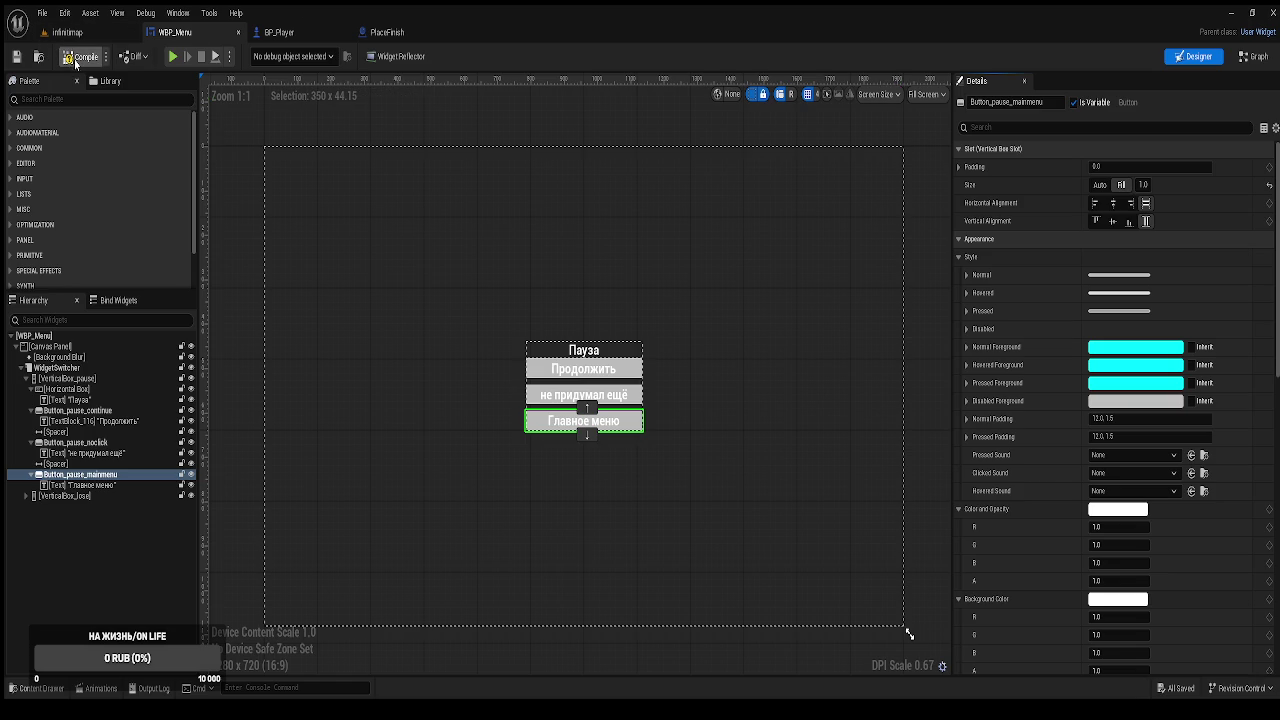
left_click(231, 243)
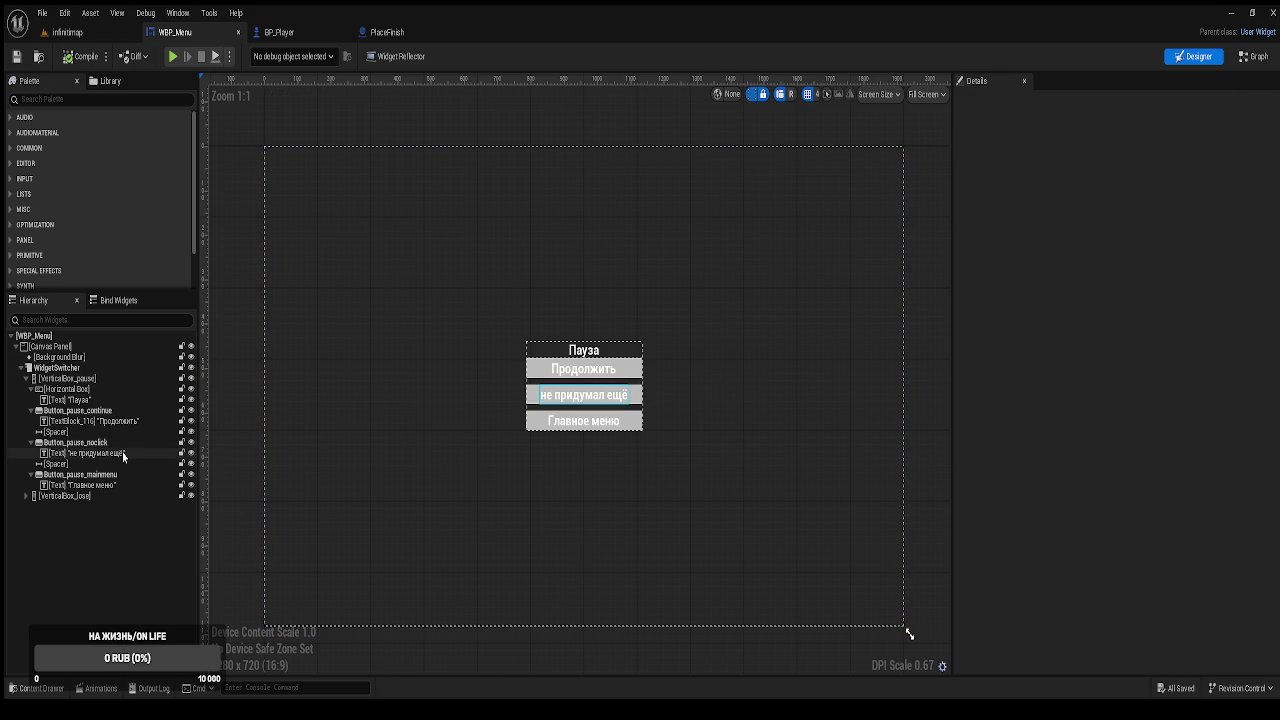
left_click(76, 442)
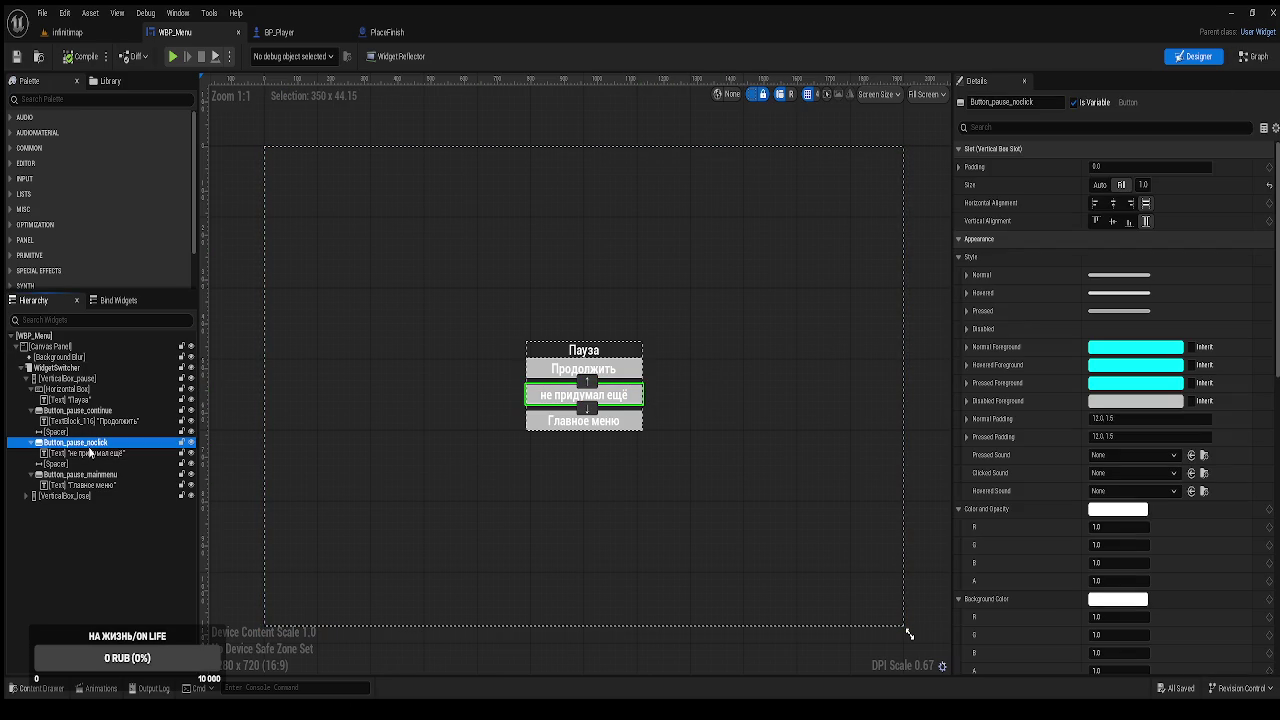
left_click(1251, 59)
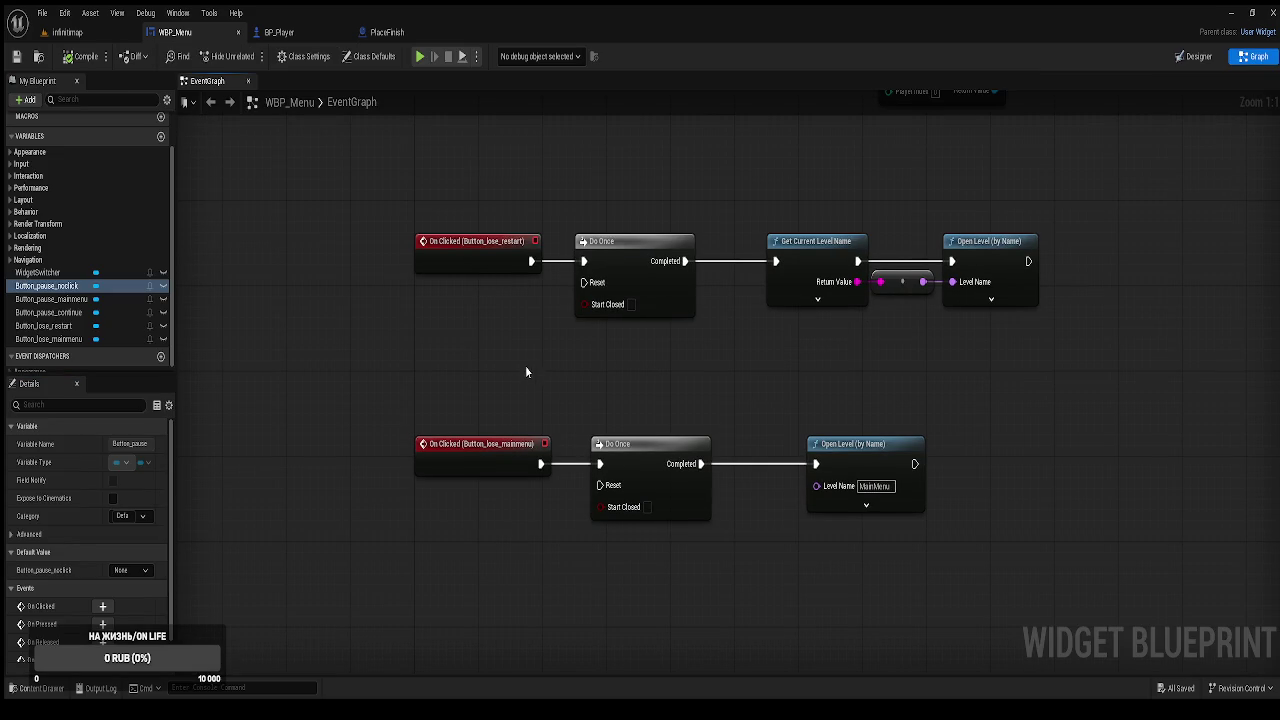
Wrap the lose-screen nodes in a comment titled 'Логика на проигрышь'.
scroll(526, 371, "down", 2)
left_click_drag(400, 220, 866, 485)
key("c")
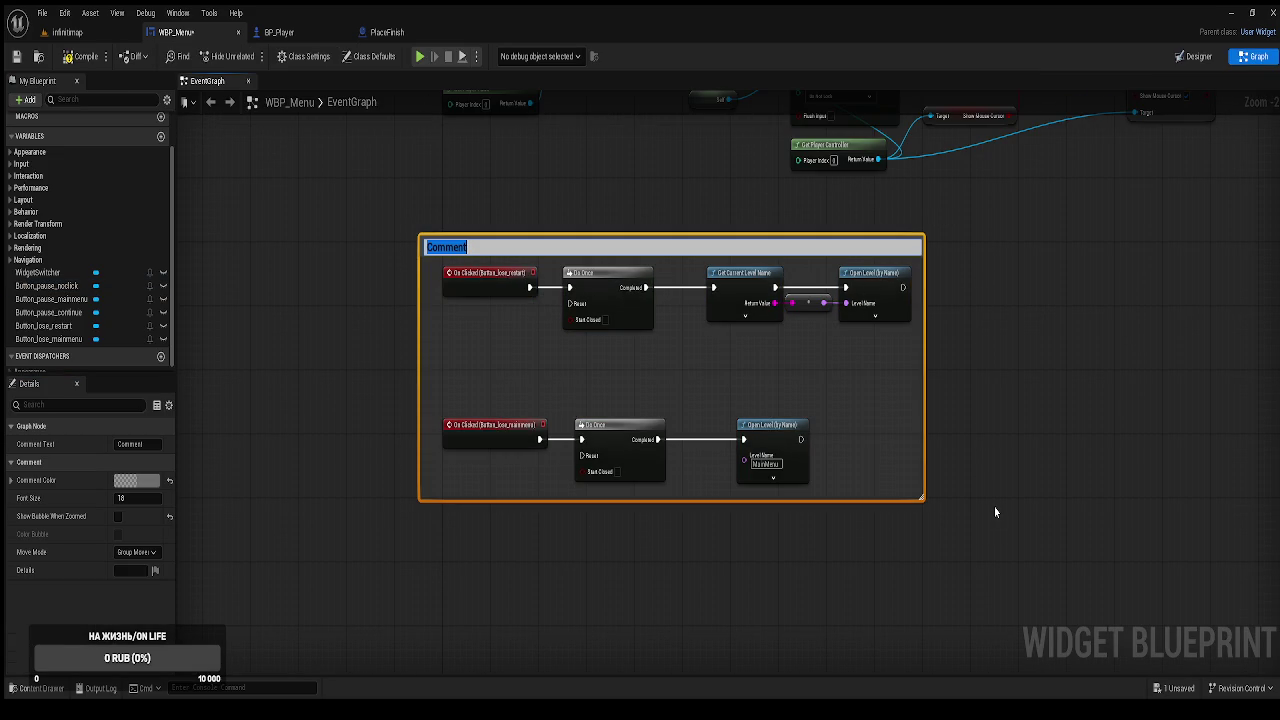
type("Логику")
key("BackSpace")
type("а на прои")
type("грышь")
key("Return")
Append '(доделать потом)' to that title and start a new comment 'логика на паузу' below.
mouse_move(848, 548)
left_mouse_down()
mouse_move(820, 317)
mouse_move(681, 456)
left_mouse_up()
double_click(553, 212)
key("End")
type("()")
type("доделать")
type(" потом")
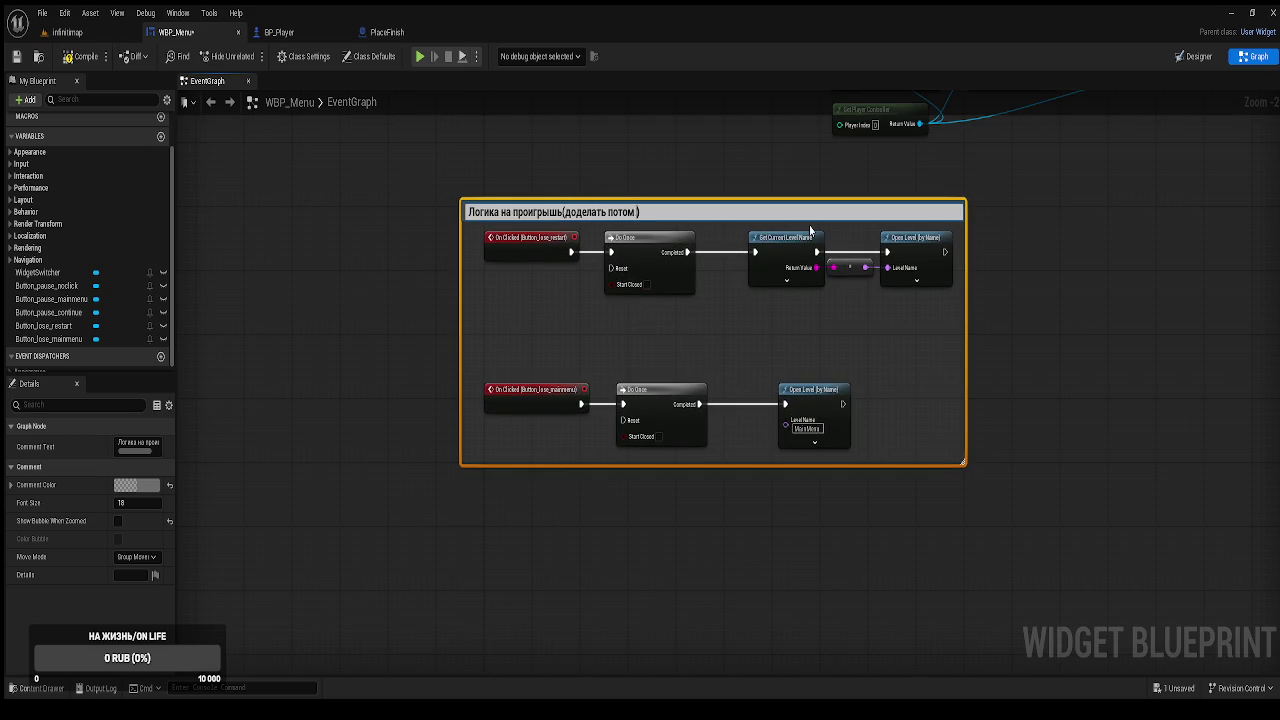
key("Return")
mouse_move(791, 457)
left_mouse_down()
mouse_move(800, 403)
mouse_move(628, 411)
left_mouse_up()
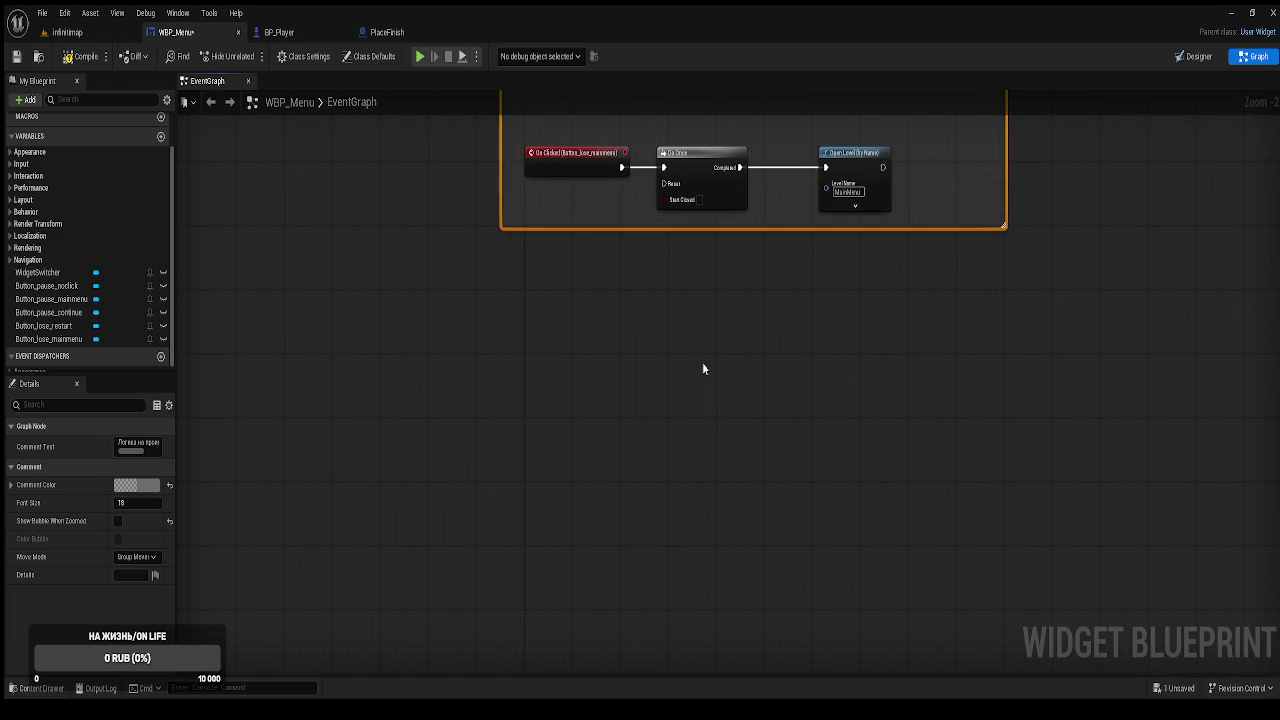
type("c")
type("логика")
type(" на ")
type("пау")
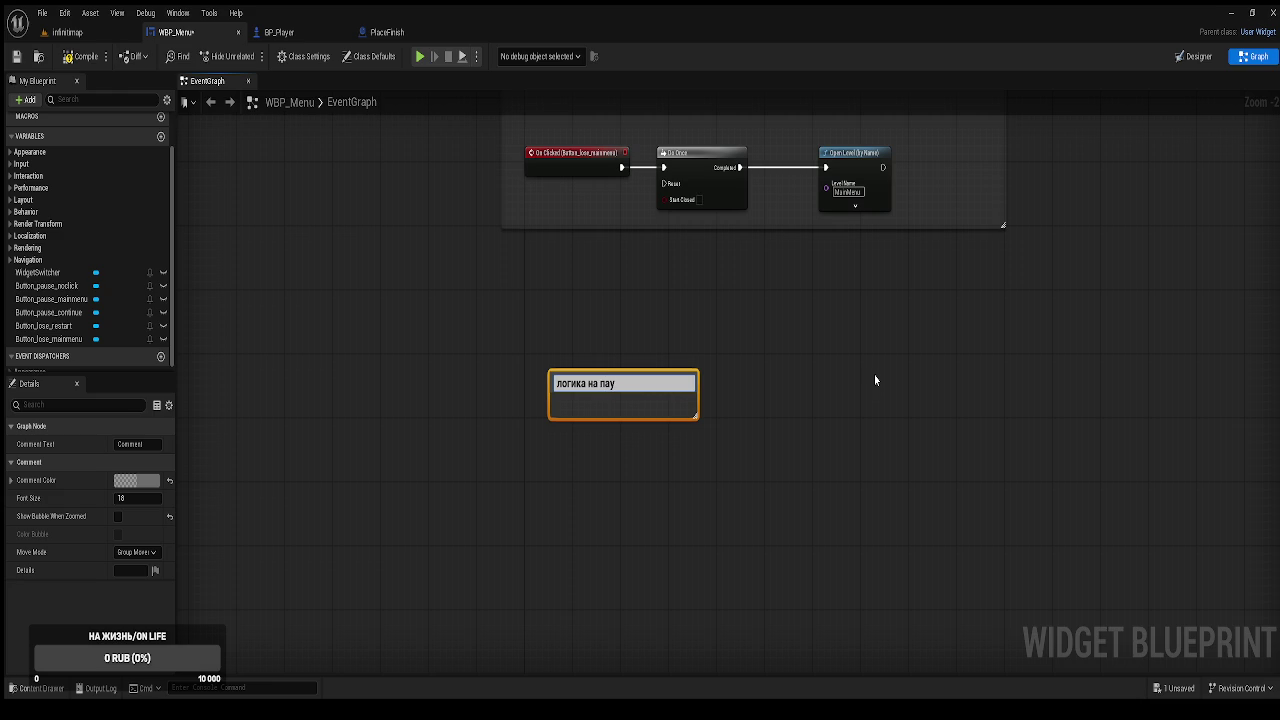
type("зу")
Commit the 'логика на паузу' comment, position it below the lose logic, and compile.
key("Return")
mouse_move(882, 377)
left_mouse_down()
mouse_move(674, 449)
mouse_move(551, 323)
mouse_move(1203, 566)
mouse_move(586, 403)
mouse_move(640, 337)
mouse_move(575, 330)
left_mouse_up()
double_click(600, 337)
left_click(617, 314)
left_click(590, 249)
left_click(8, 55)
left_click(67, 57)
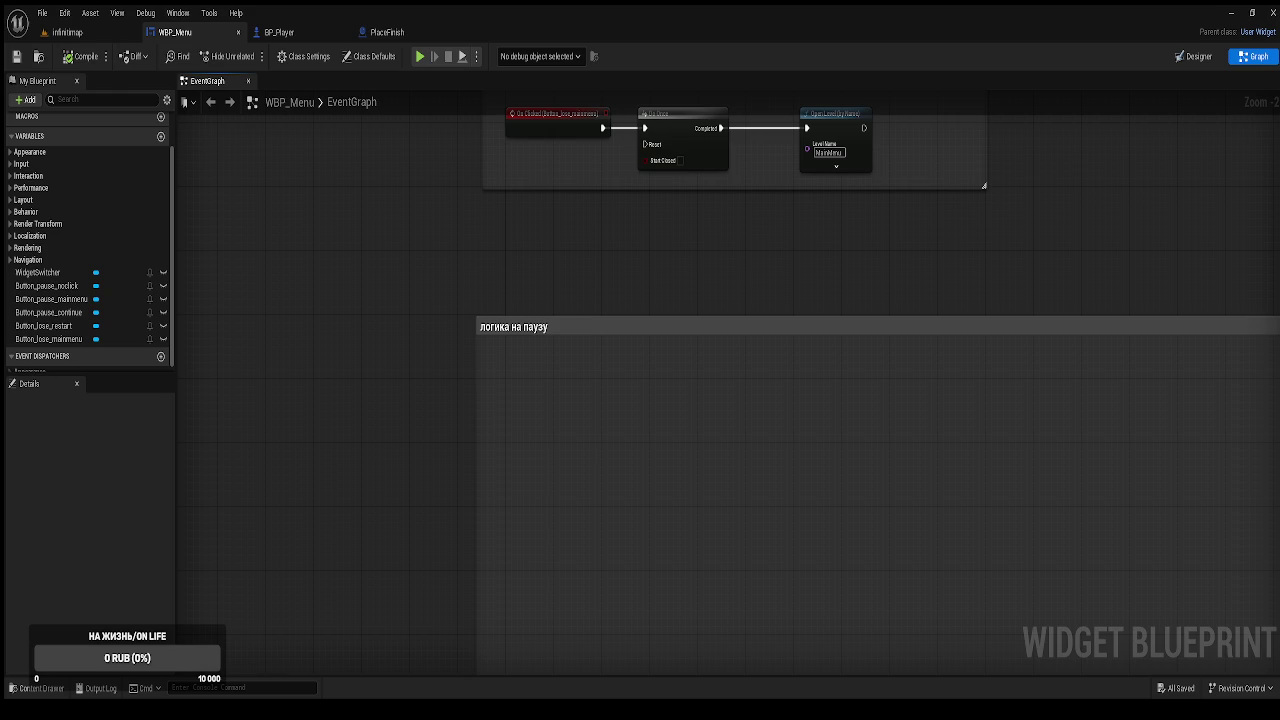
left_click_drag(452, 545, 336, 427)
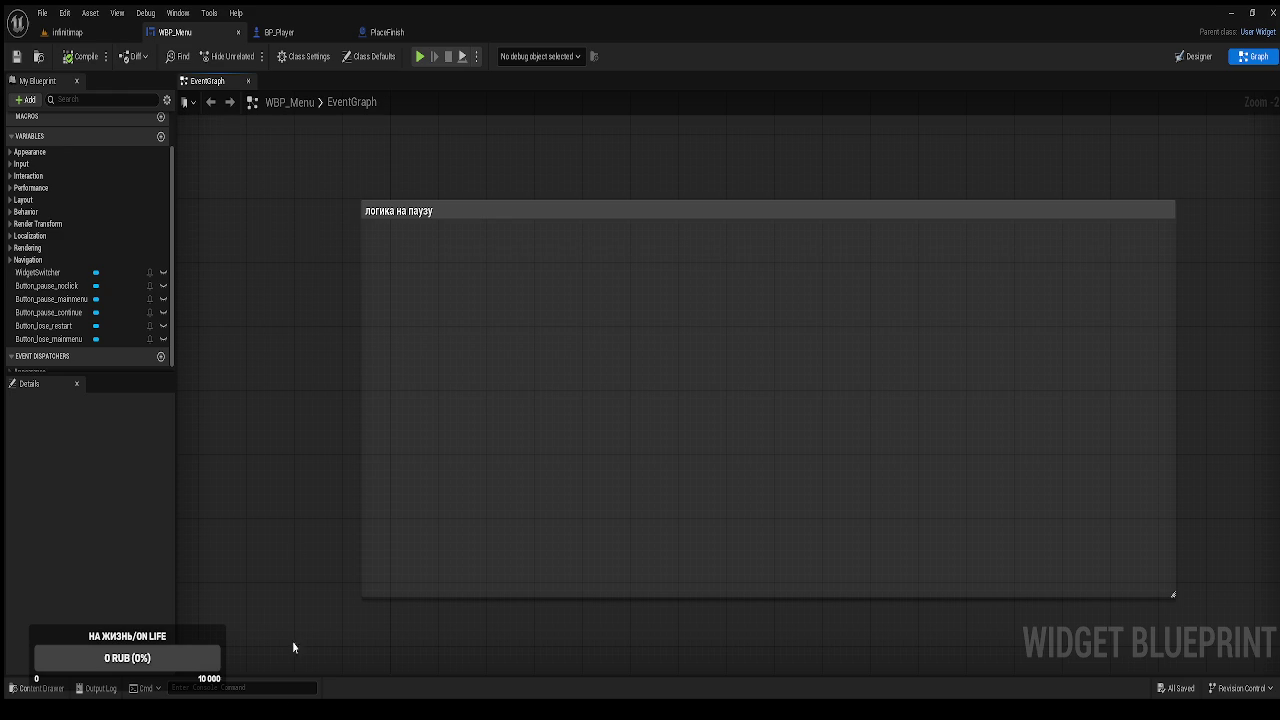
Add On Clicked events for Button_pause_continue and Button_pause_mainmenu inside the comment.
left_click(61, 313)
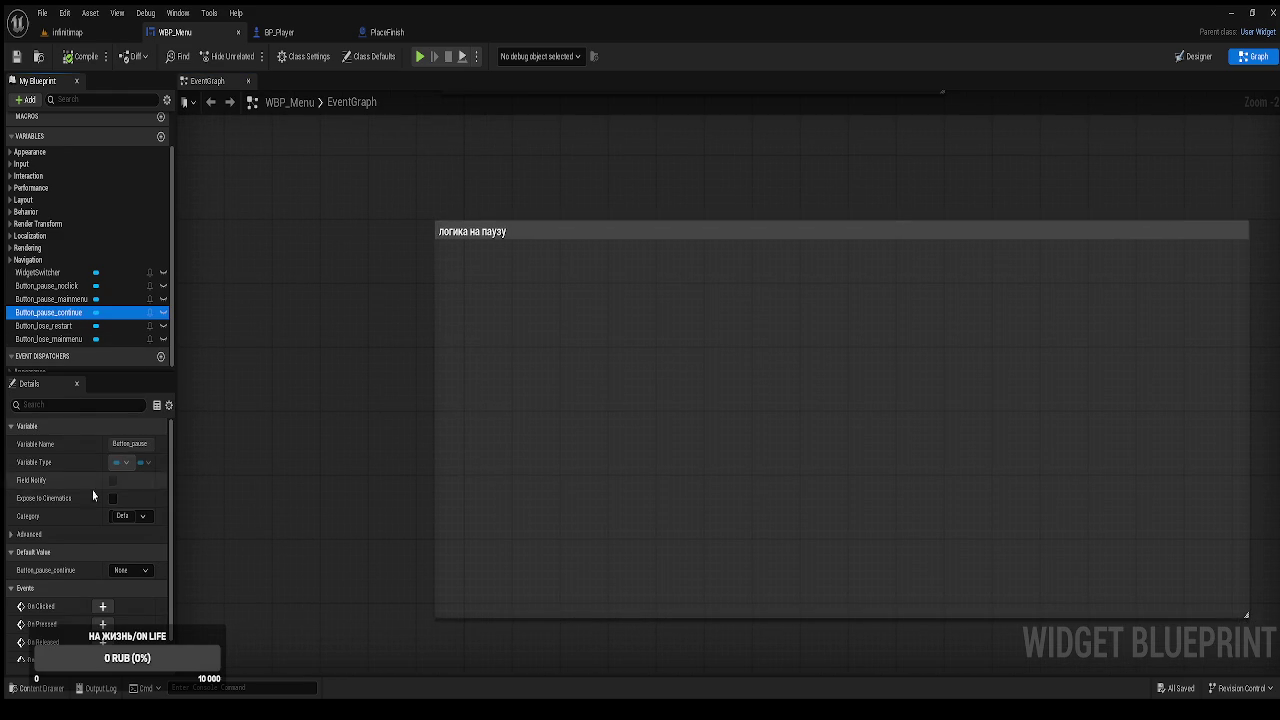
scroll(95, 530, "down", 1)
left_click(102, 582)
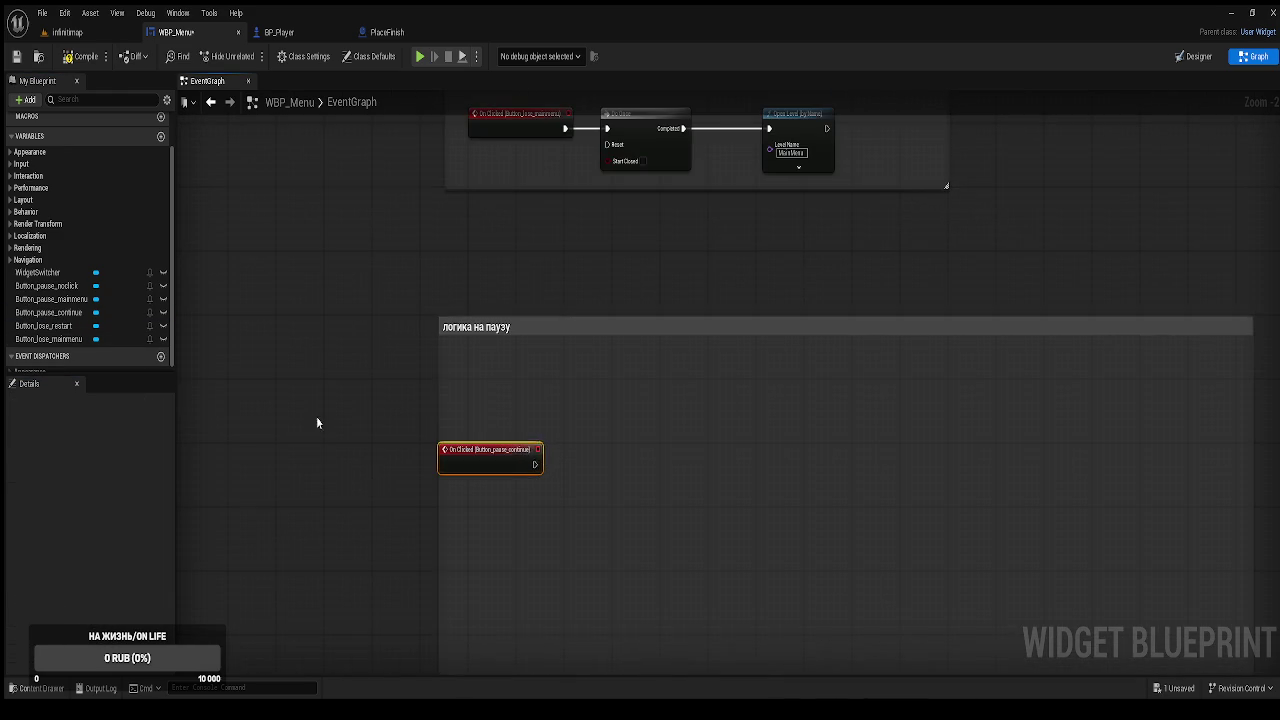
left_click_drag(512, 460, 539, 395)
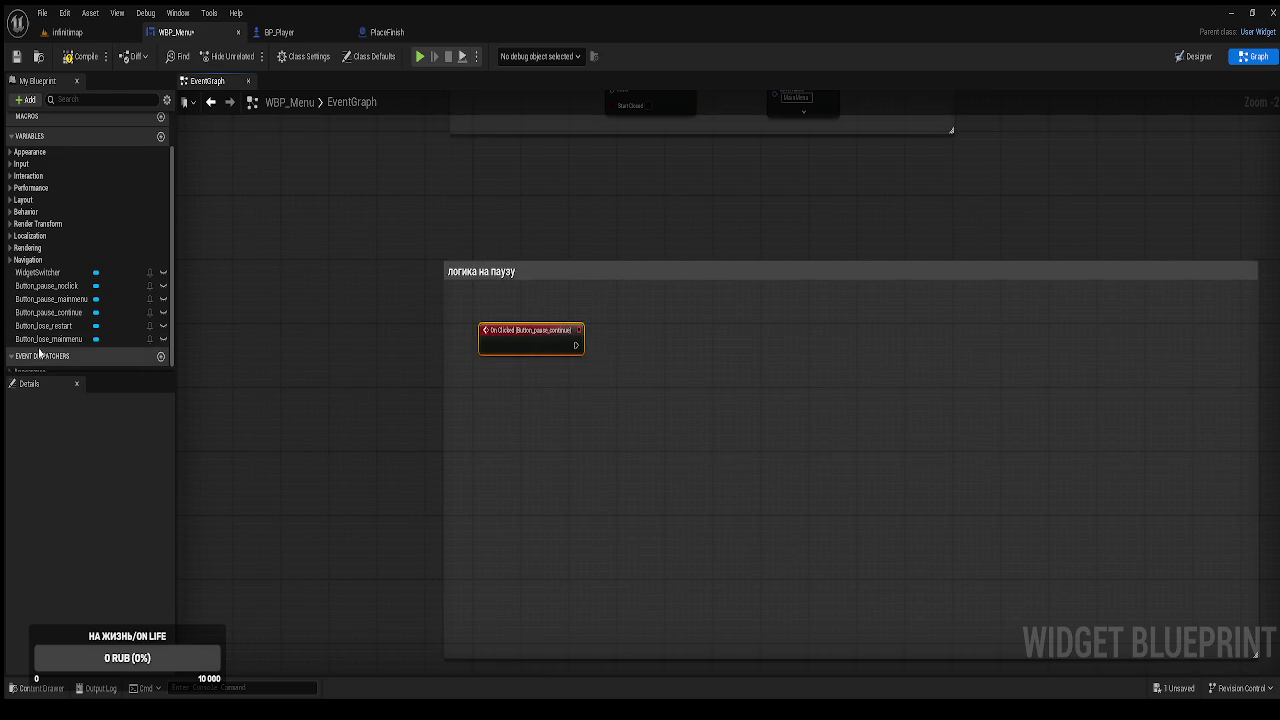
scroll(56, 326, "down", 1)
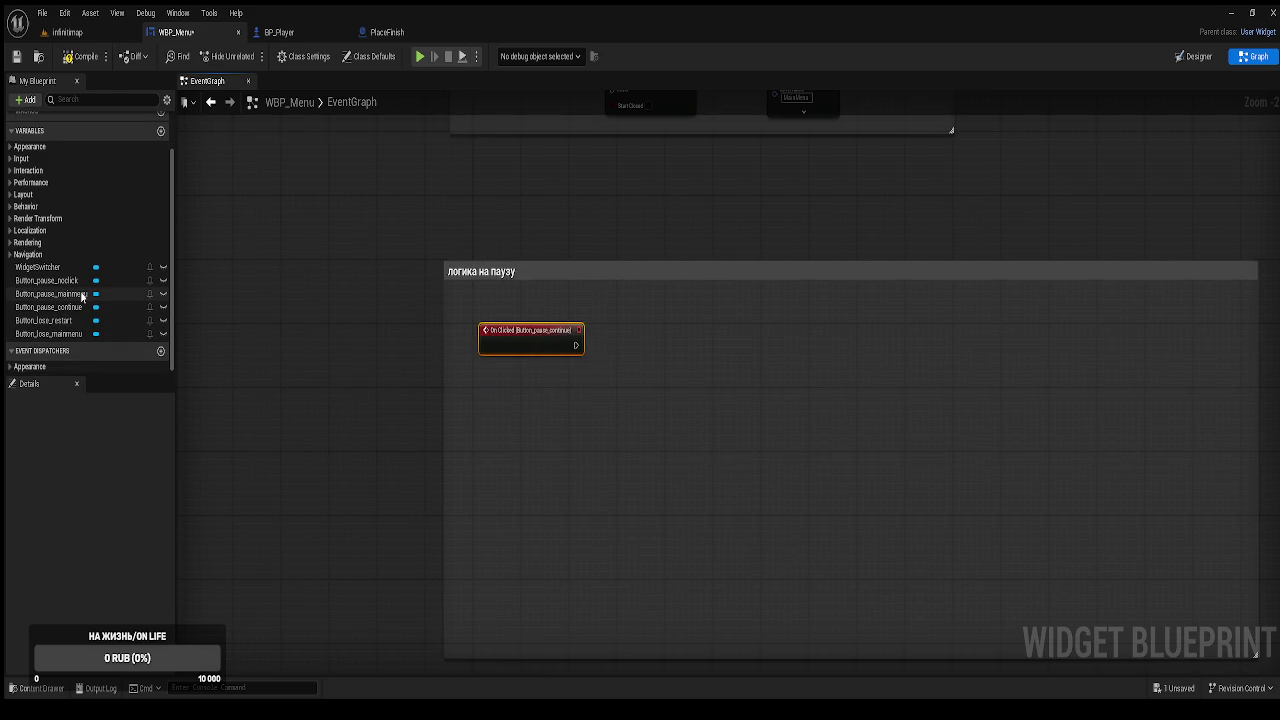
left_click(81, 295)
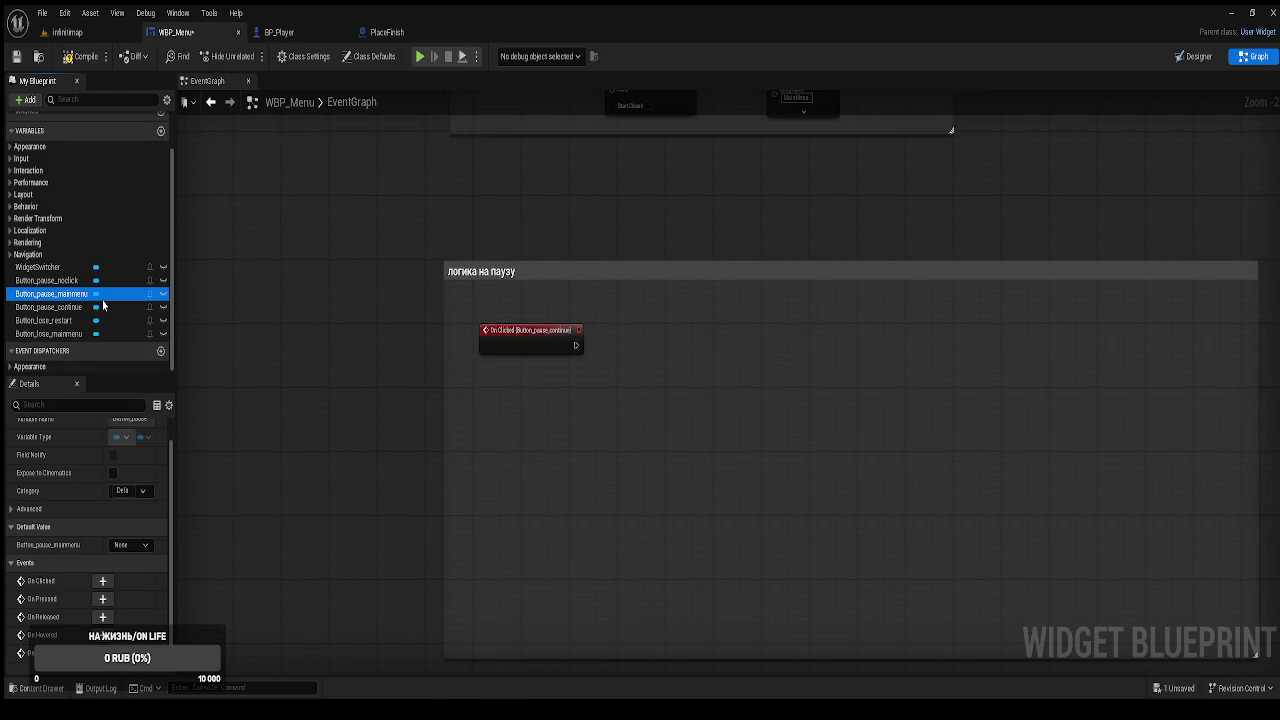
left_click(102, 582)
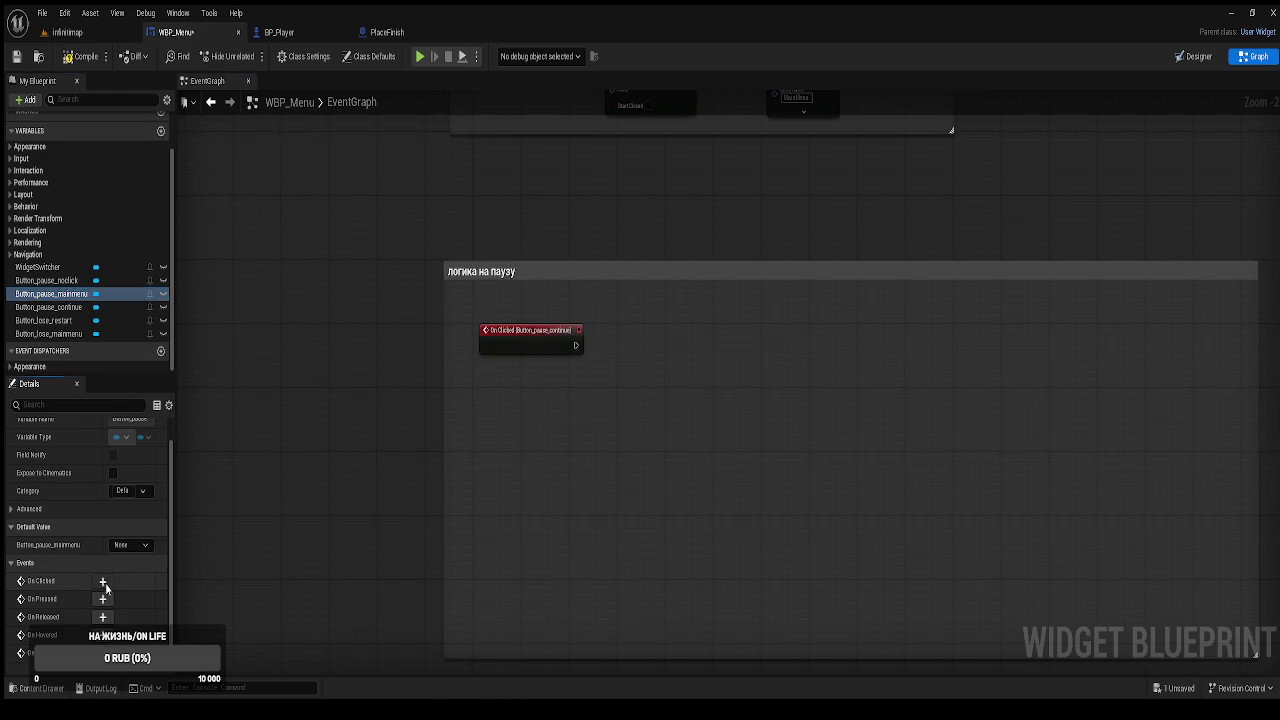
left_click_drag(709, 360, 495, 403)
left_click_drag(526, 457, 535, 503)
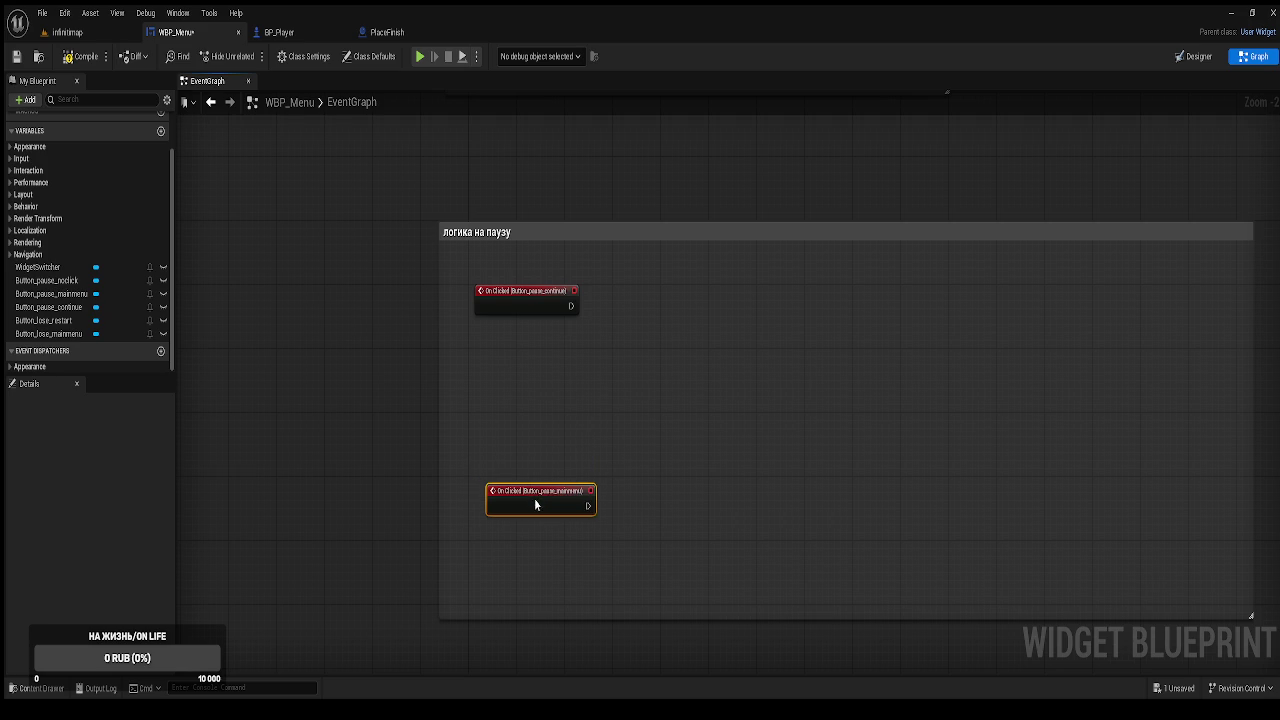
left_click(361, 381)
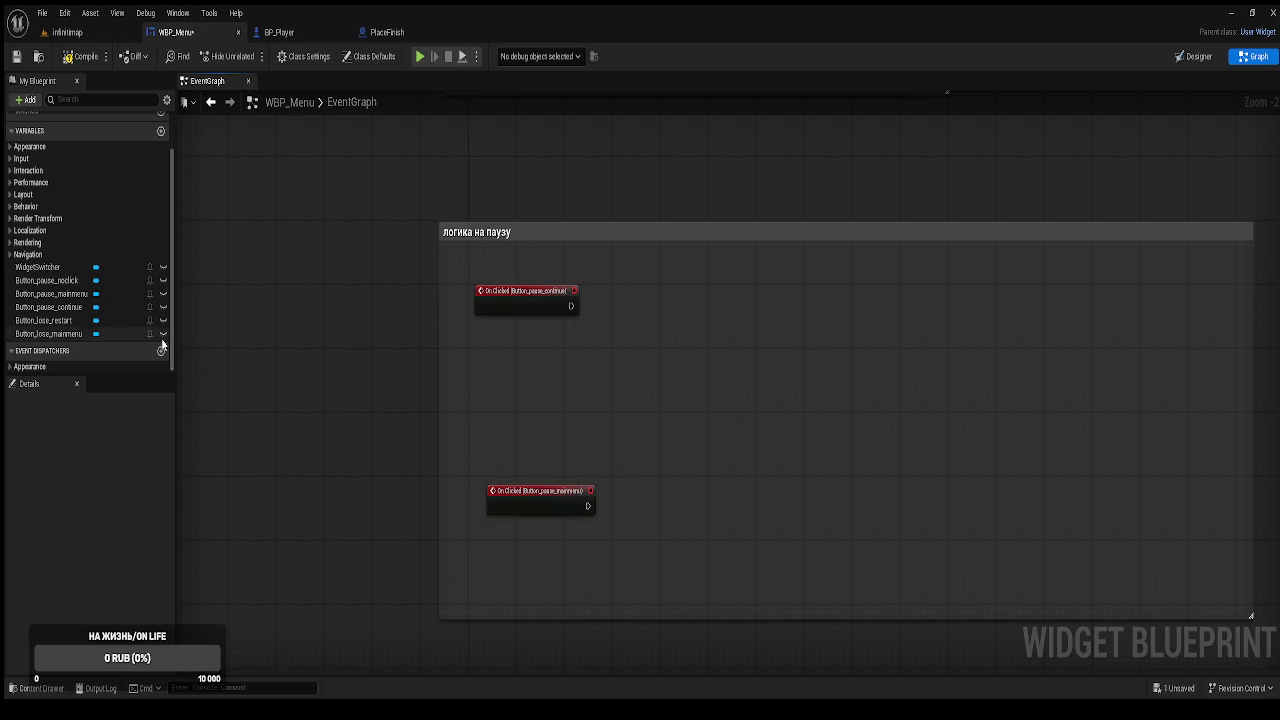
Add the Button_pause_noclick On Clicked event between the other two and rearrange them.
left_click(86, 281)
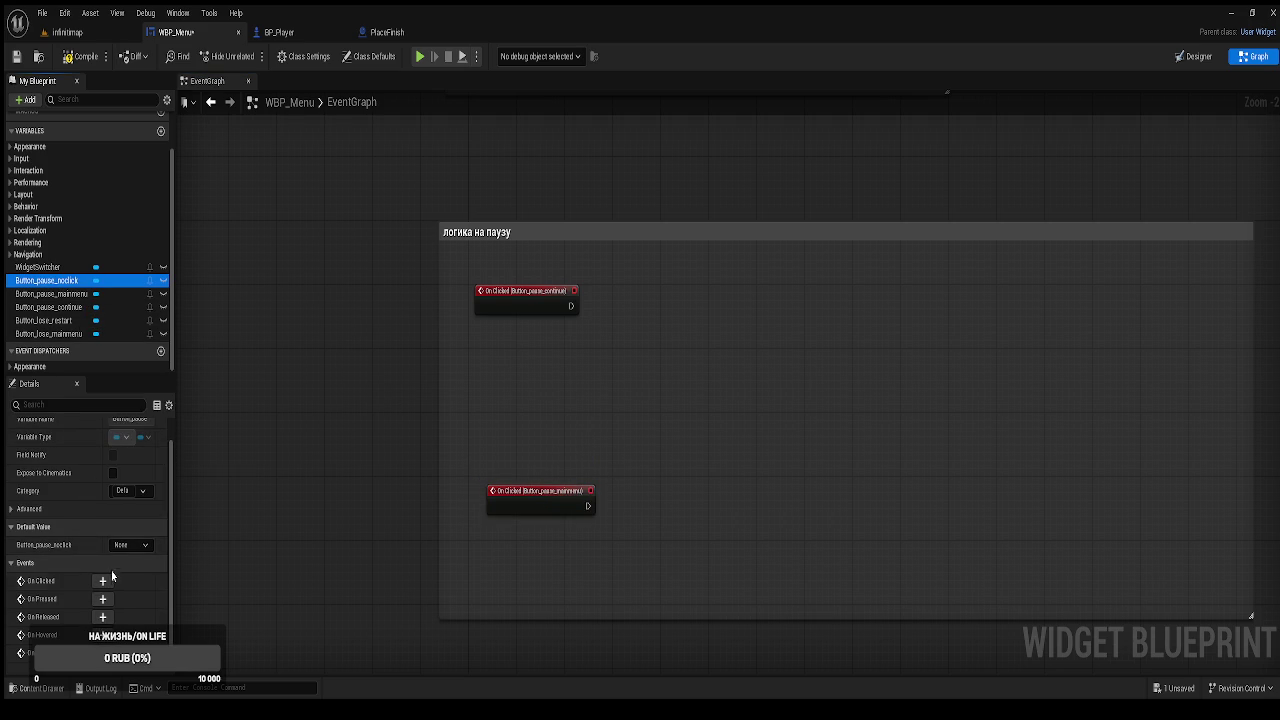
left_click(102, 581)
left_click_drag(543, 512, 603, 308)
left_click_drag(624, 442, 614, 595)
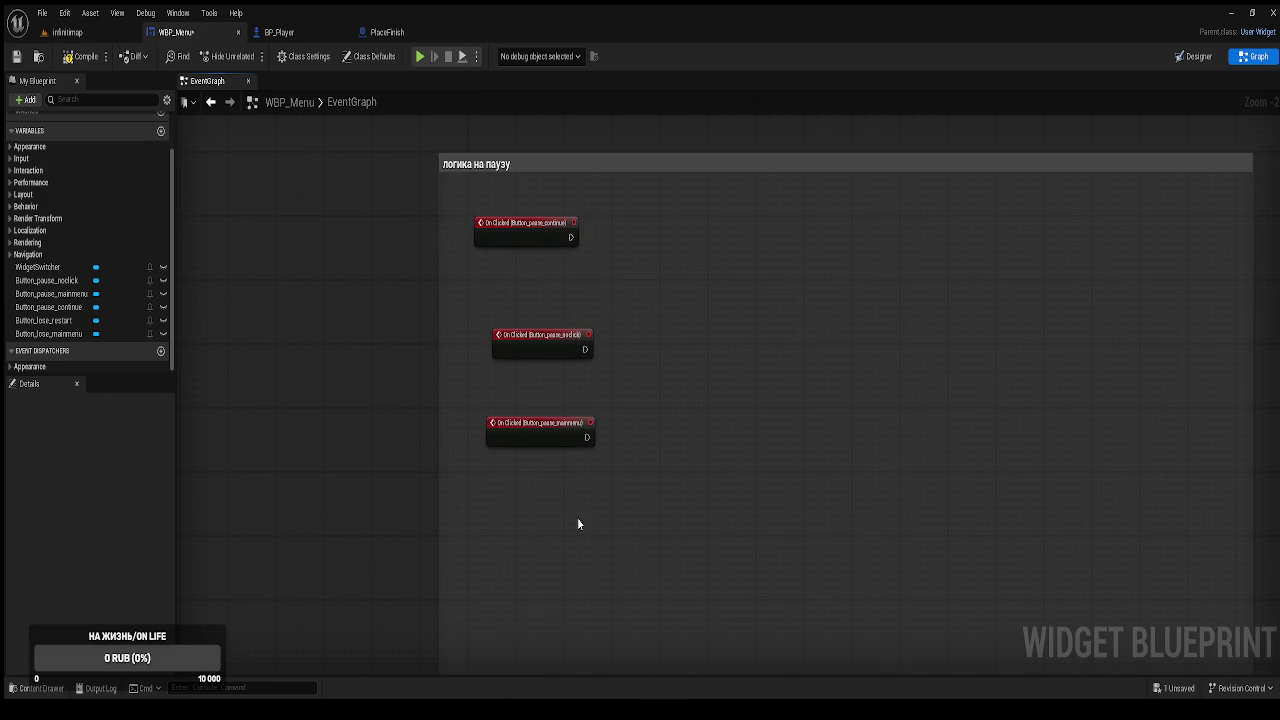
left_click_drag(543, 437, 524, 564)
mouse_move(544, 357)
left_mouse_down()
mouse_move(514, 397)
mouse_move(698, 380)
left_mouse_up()
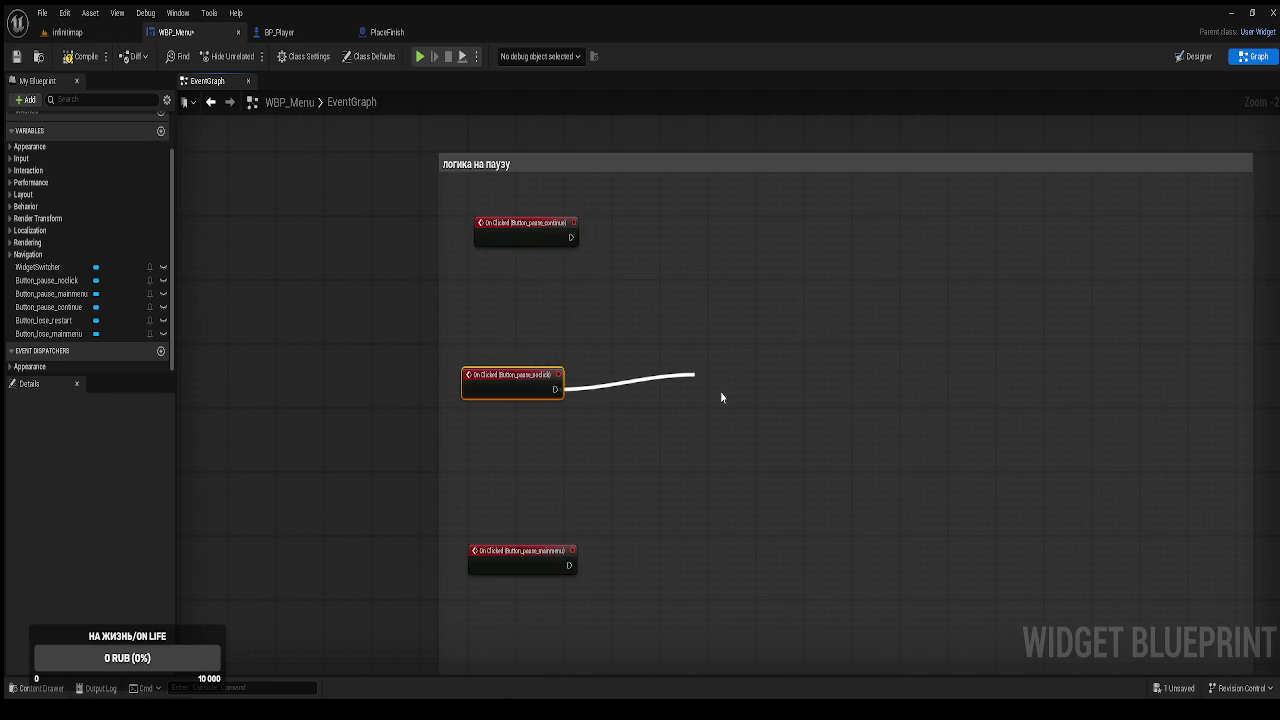
Drop a reroute knot on the noclick event's execution wire.
left_click(743, 638)
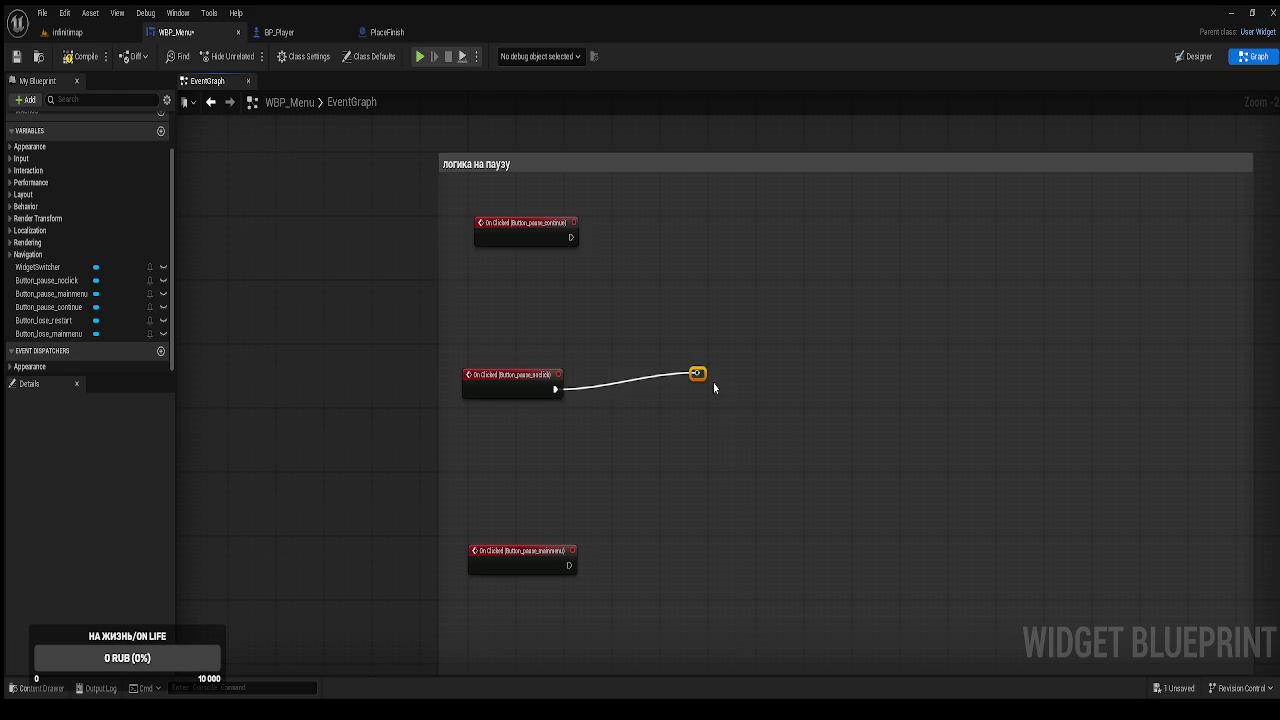
left_click_drag(704, 379, 644, 403)
left_click(389, 401)
Wrap the reroute knot in a comment titled '?'.
left_click(637, 397)
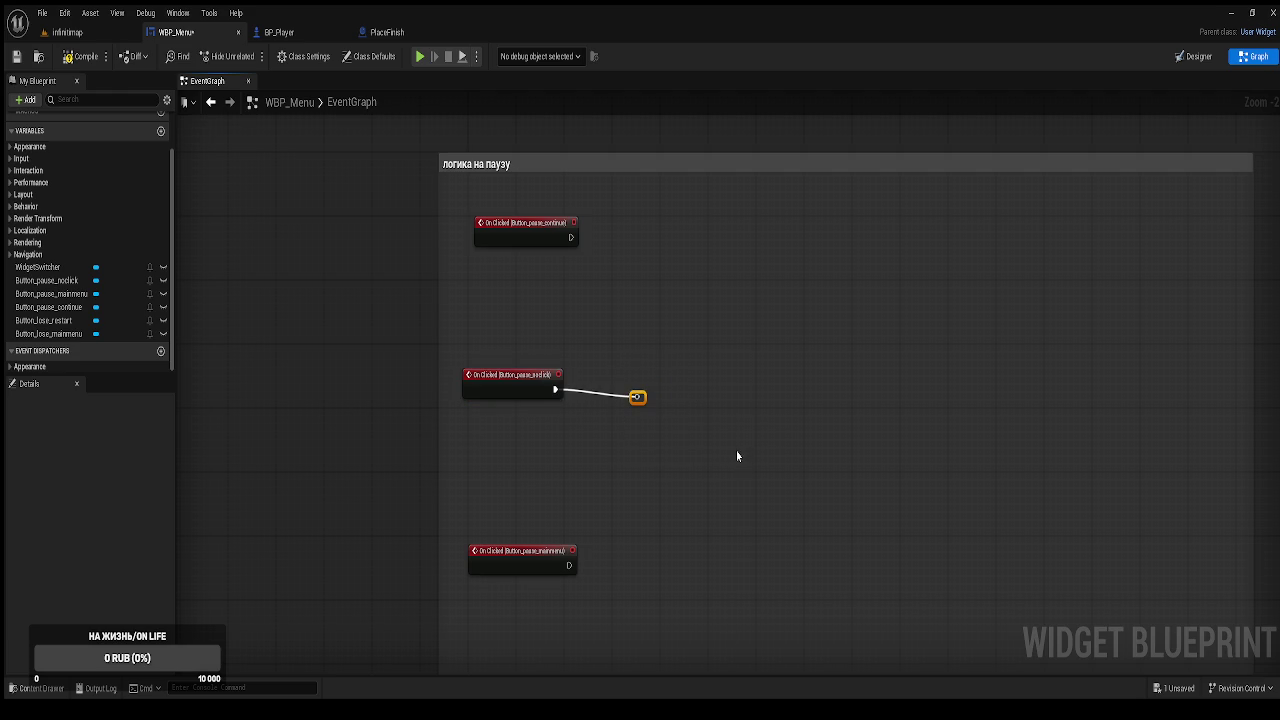
type("c")
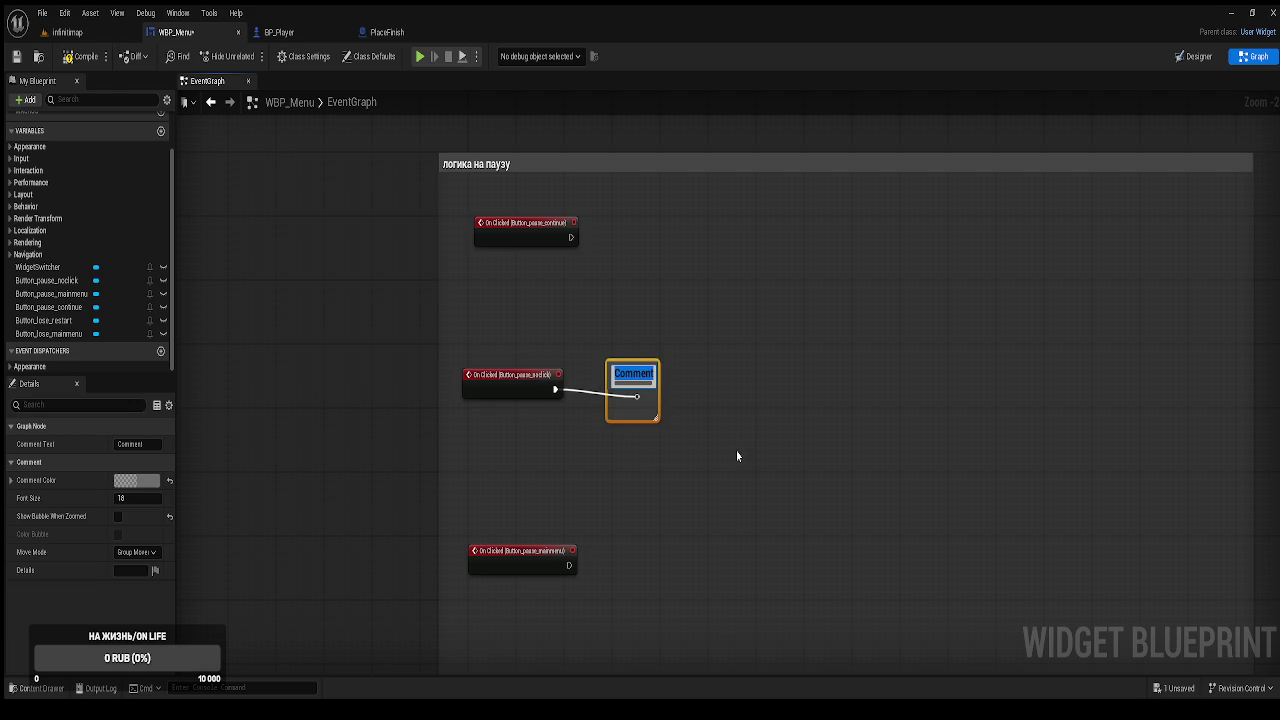
type("приду")
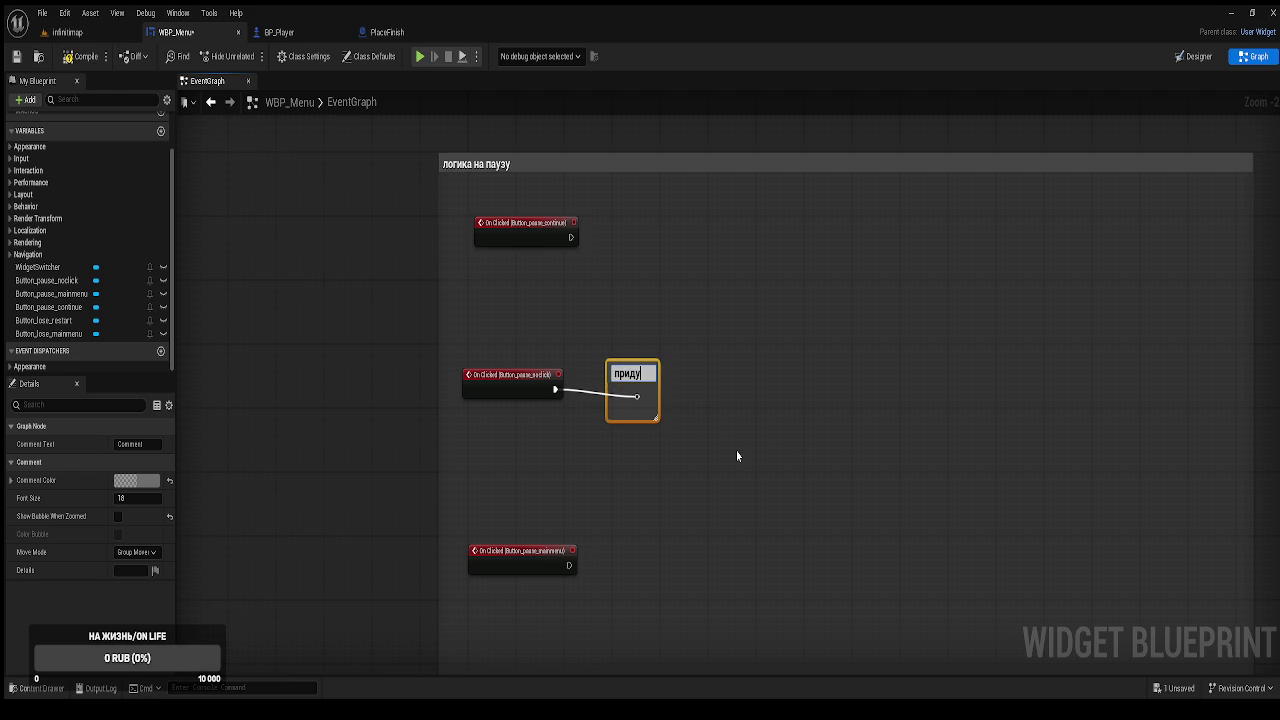
type("мат")
type(" то")
key("BackSpace")
key("BackSpace")
key("BackSpace")
type("ь,")
key("ctrl+a")
key("BackSpace")
type("?")
key("Return")
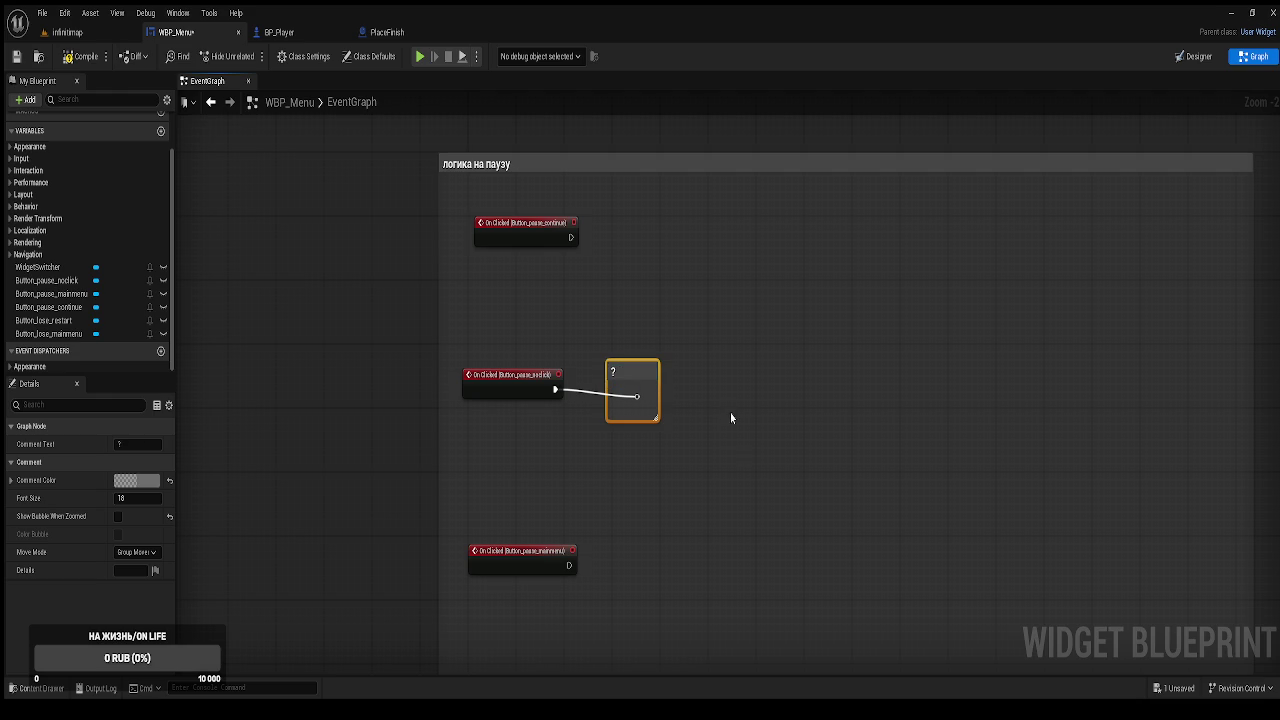
left_click(367, 384)
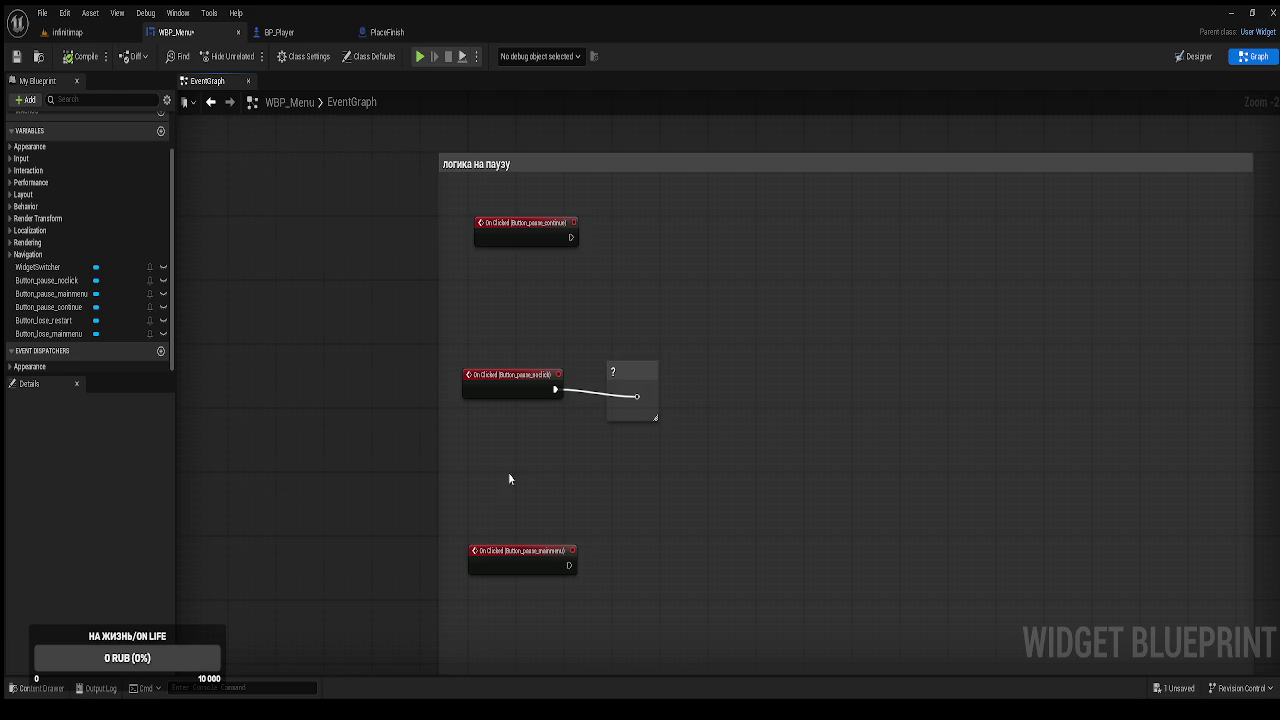
Move the lower click events and '?' comment down, then wire the continue event into a new Branch.
mouse_move(628, 628)
left_mouse_down()
mouse_move(556, 537)
mouse_move(489, 390)
left_mouse_up()
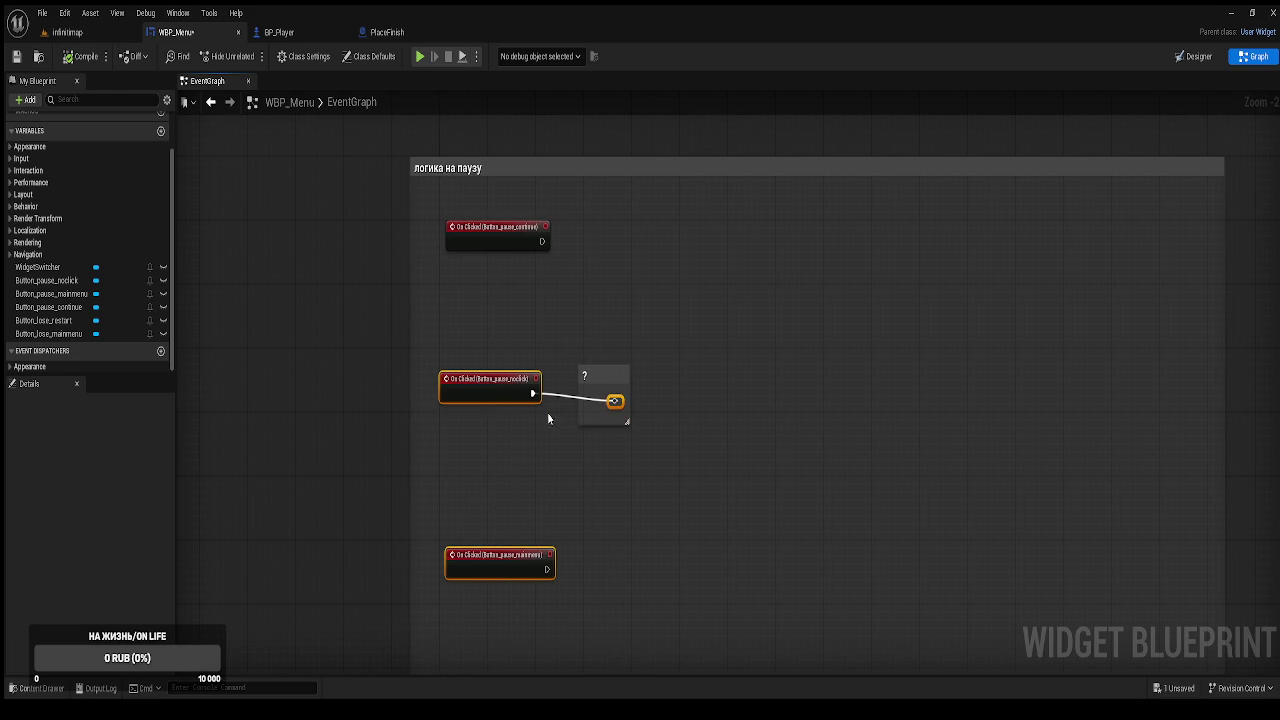
left_click(603, 378)
left_click_drag(603, 378, 627, 434)
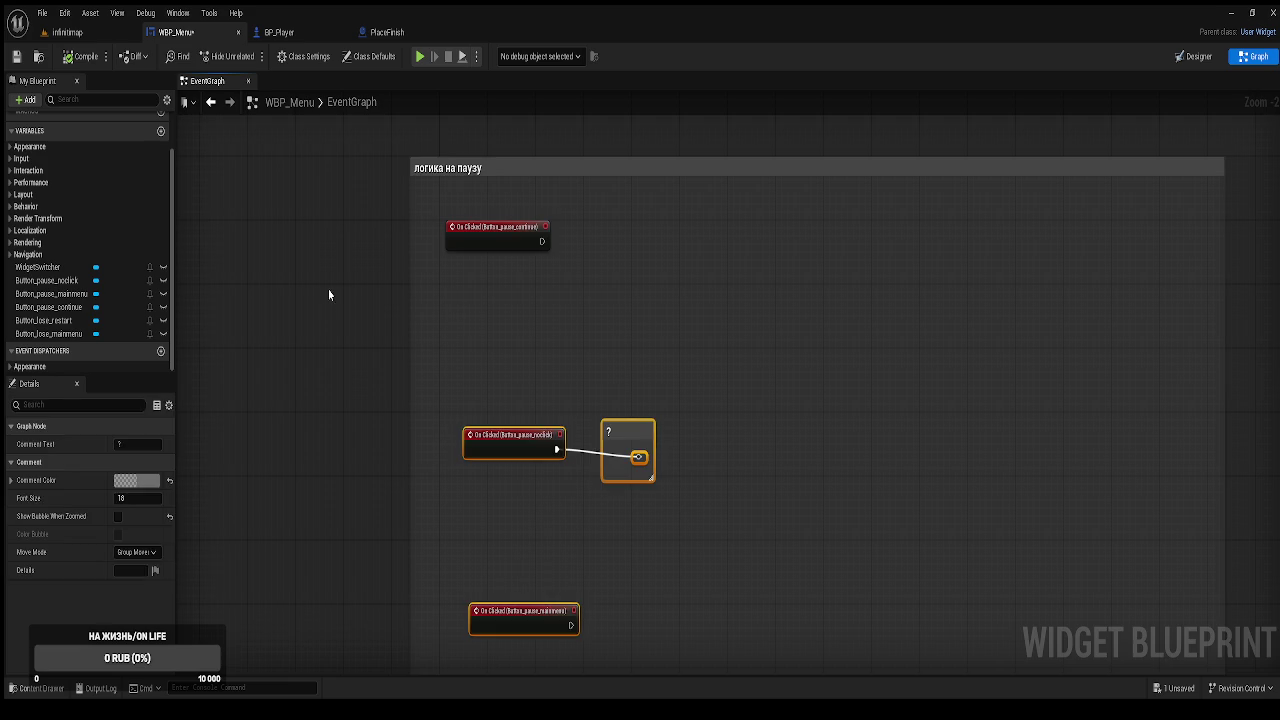
left_click(329, 295)
left_click_drag(470, 308, 561, 311)
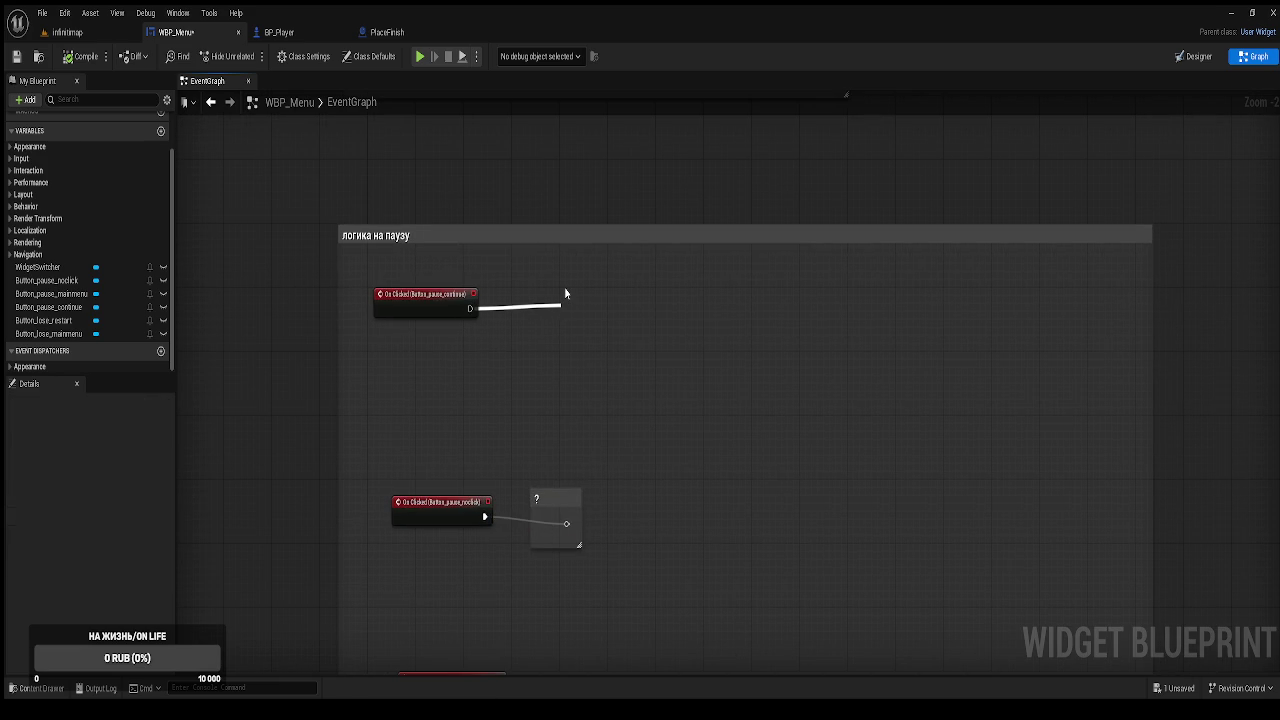
left_click_drag(564, 293, 564, 293)
Shift four of the Event Construct nodes to the right.
left_click_drag(700, 220, 736, 340)
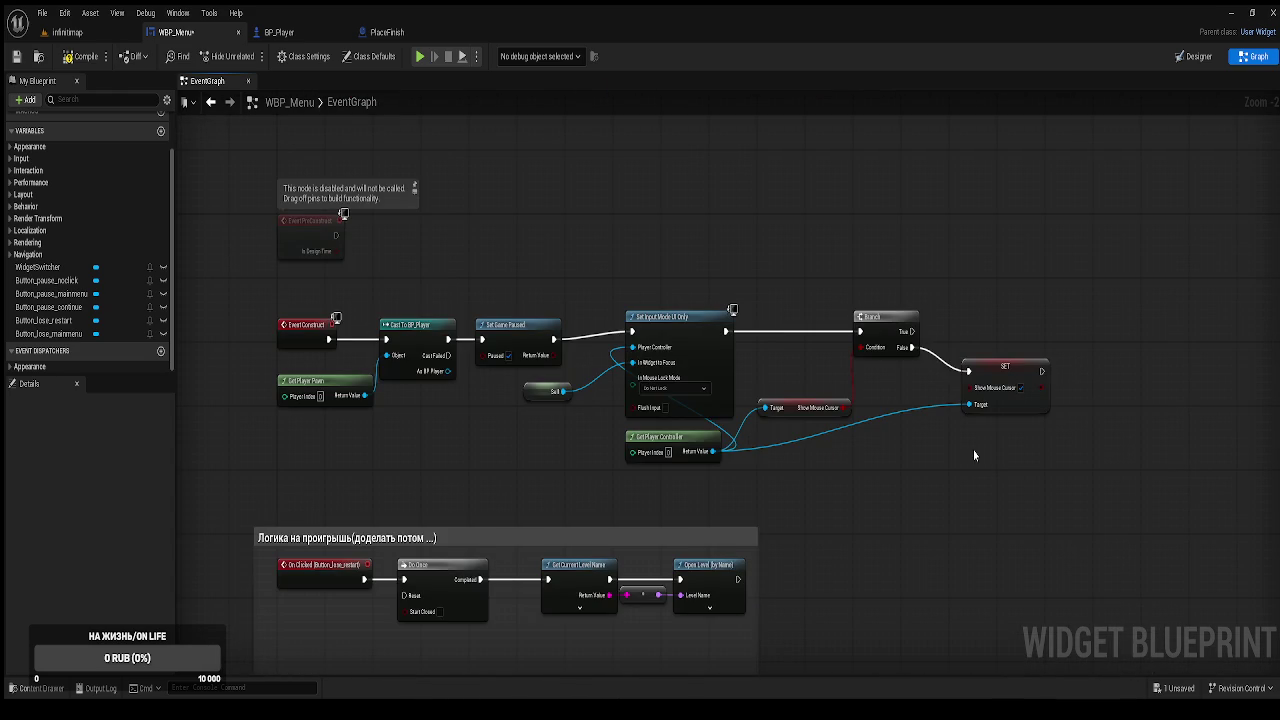
mouse_move(473, 496)
left_mouse_down()
mouse_move(535, 463)
mouse_move(519, 444)
left_mouse_up()
mouse_move(1047, 414)
left_mouse_down()
mouse_move(698, 325)
mouse_move(614, 242)
mouse_move(562, 236)
left_mouse_up()
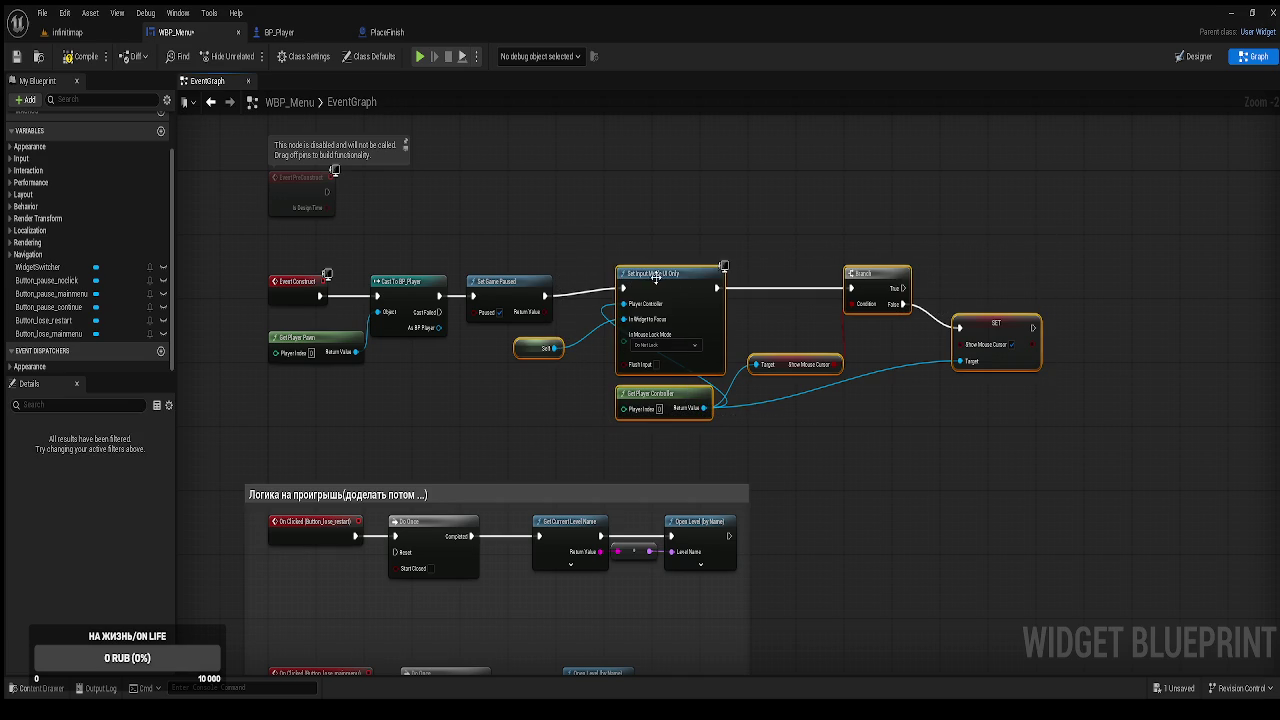
left_click_drag(658, 284, 700, 292)
left_click_drag(532, 360, 632, 206)
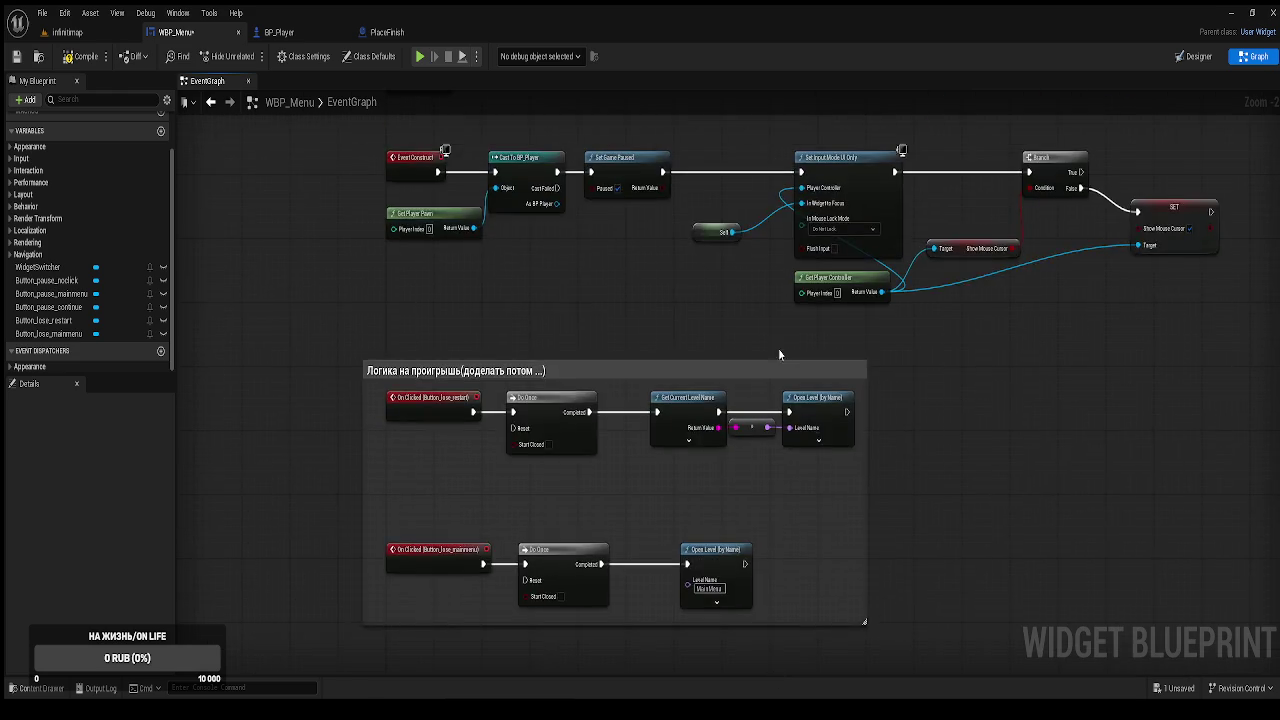
scroll(774, 346, "up", 4)
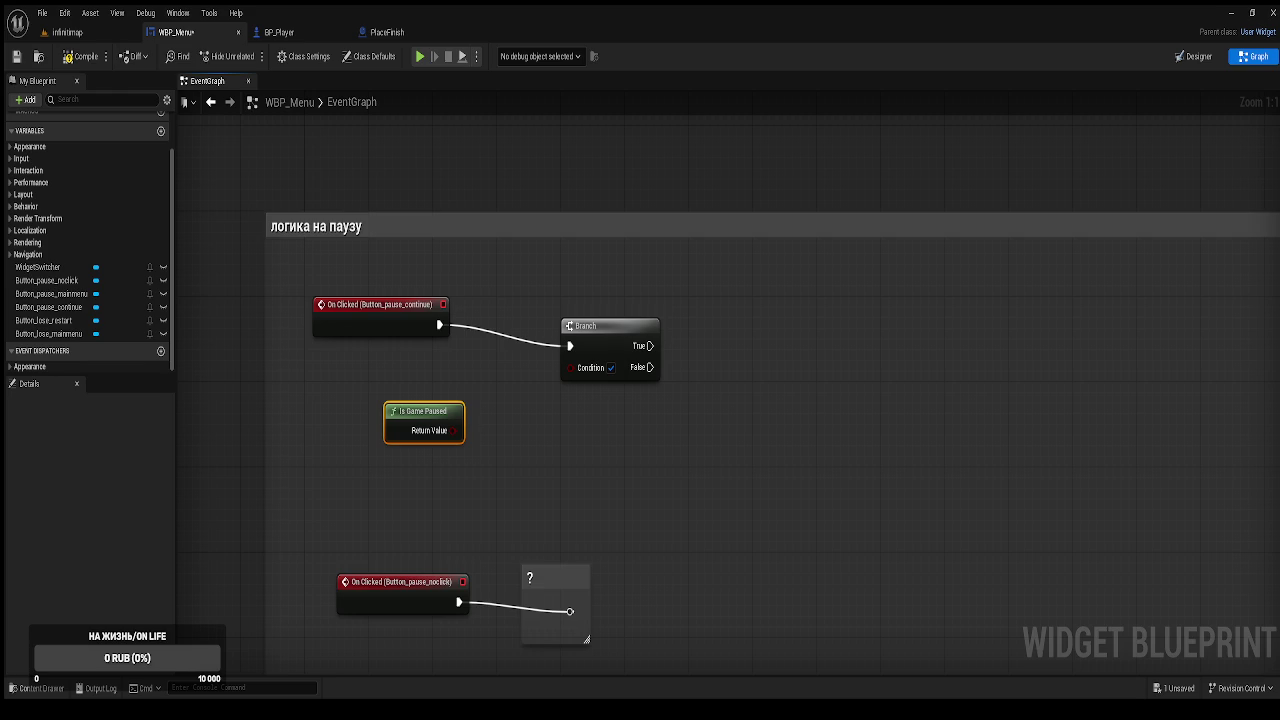
Align the Branch with the continue event and wire Is Game Paused into its Condition.
left_click_drag(640, 318, 664, 296)
mouse_move(516, 424)
left_mouse_down()
mouse_move(659, 336)
mouse_move(693, 404)
left_mouse_up()
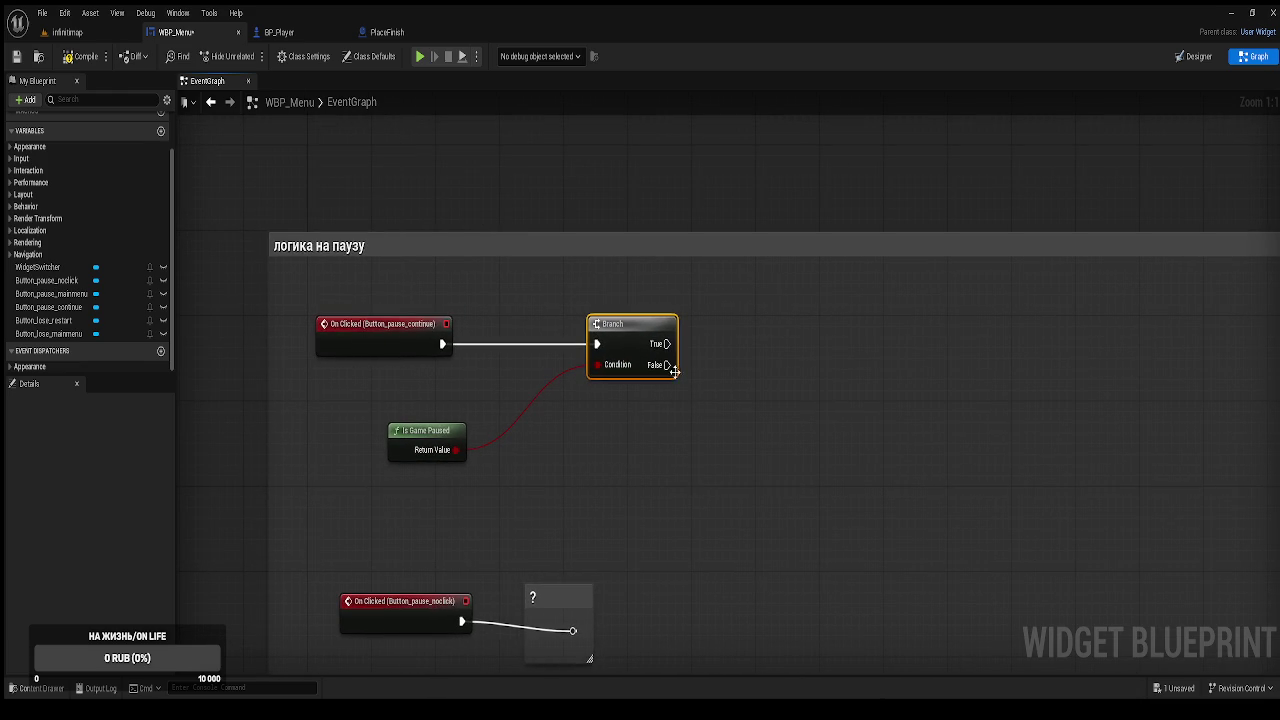
left_click_drag(667, 344, 718, 346)
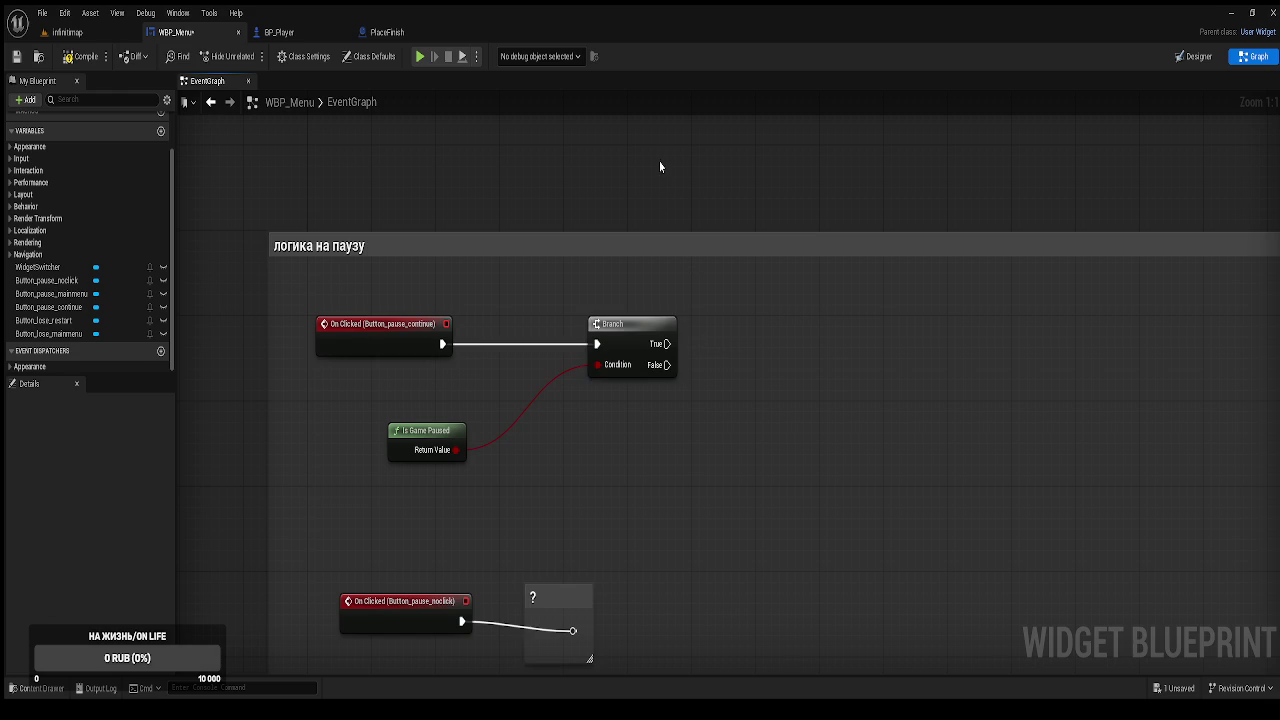
scroll(751, 255, "down", 2)
left_click_drag(782, 220, 787, 133)
mouse_move(788, 282)
left_mouse_down()
mouse_move(774, 207)
mouse_move(716, 265)
mouse_move(717, 376)
left_mouse_up()
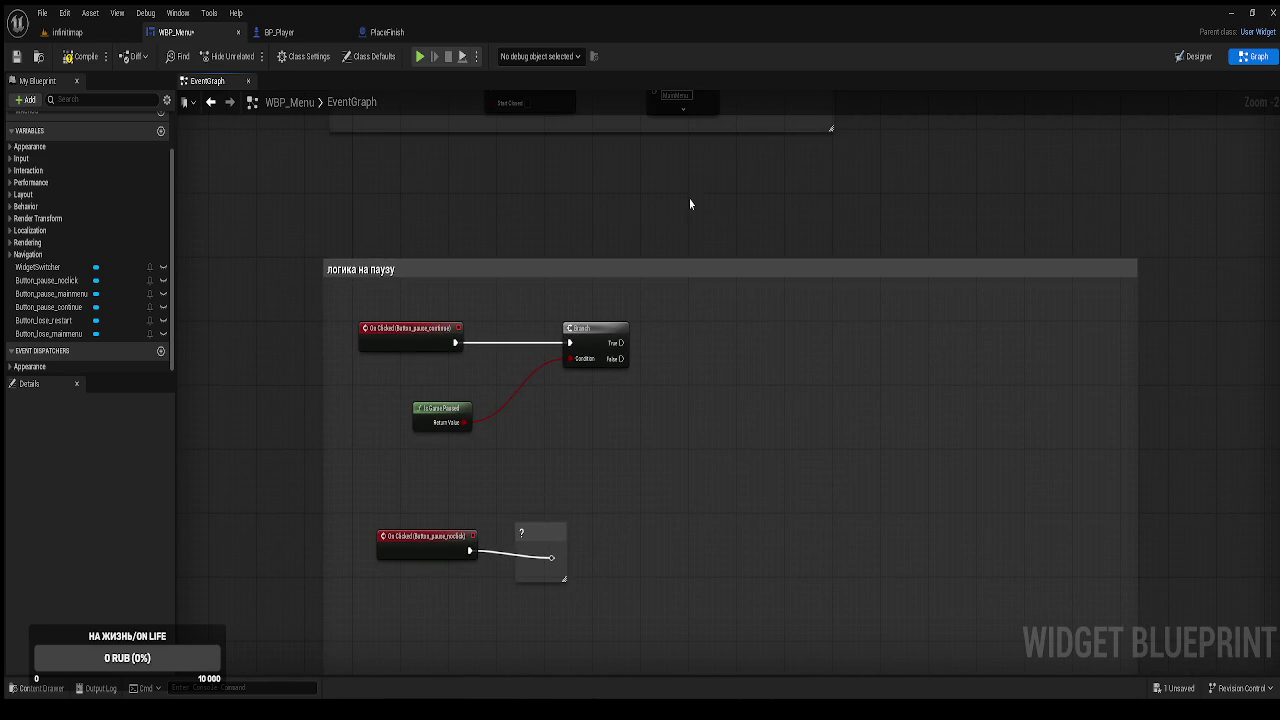
mouse_move(700, 186)
left_mouse_down()
mouse_move(711, 215)
mouse_move(727, 193)
left_mouse_up()
Add an AND node after Is Game Paused and arrange the two nodes.
mouse_move(495, 429)
left_mouse_down()
mouse_move(551, 428)
mouse_move(604, 398)
mouse_move(600, 366)
mouse_move(711, 355)
left_mouse_up()
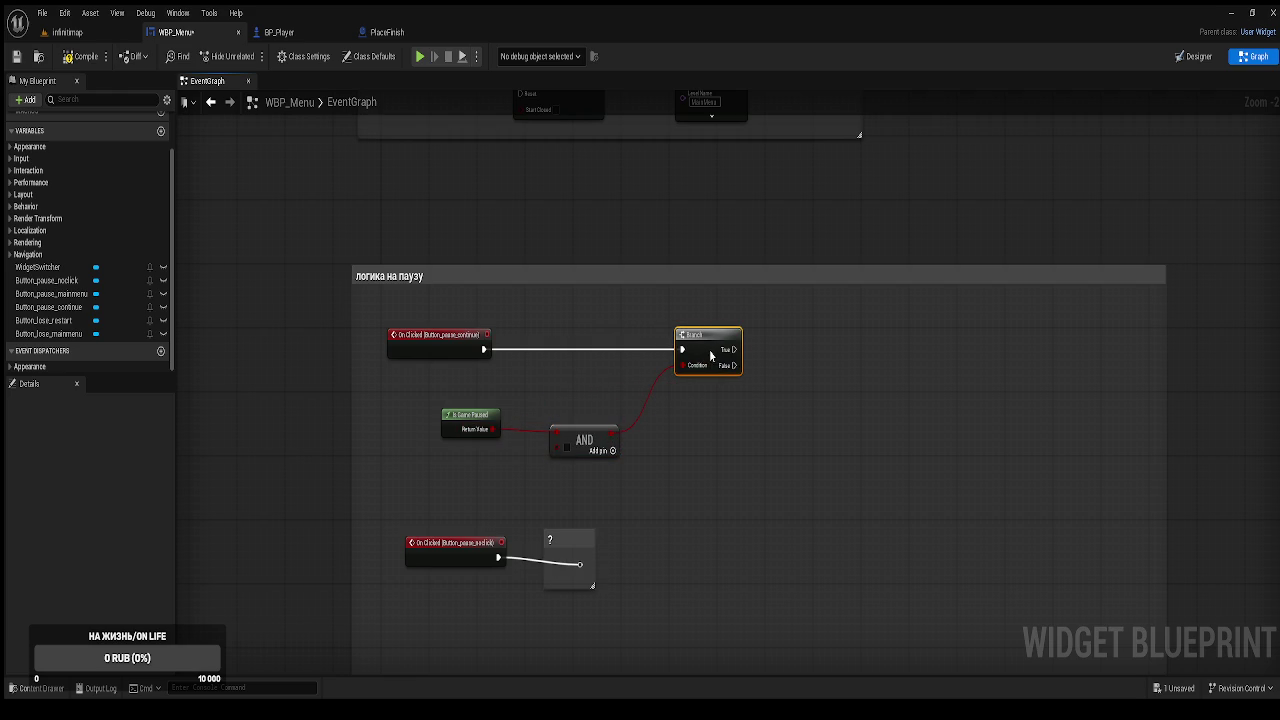
mouse_move(308, 369)
left_mouse_down()
mouse_move(520, 430)
mouse_move(578, 439)
mouse_move(563, 407)
mouse_move(582, 412)
left_mouse_up()
left_click(557, 465)
left_click(279, 381)
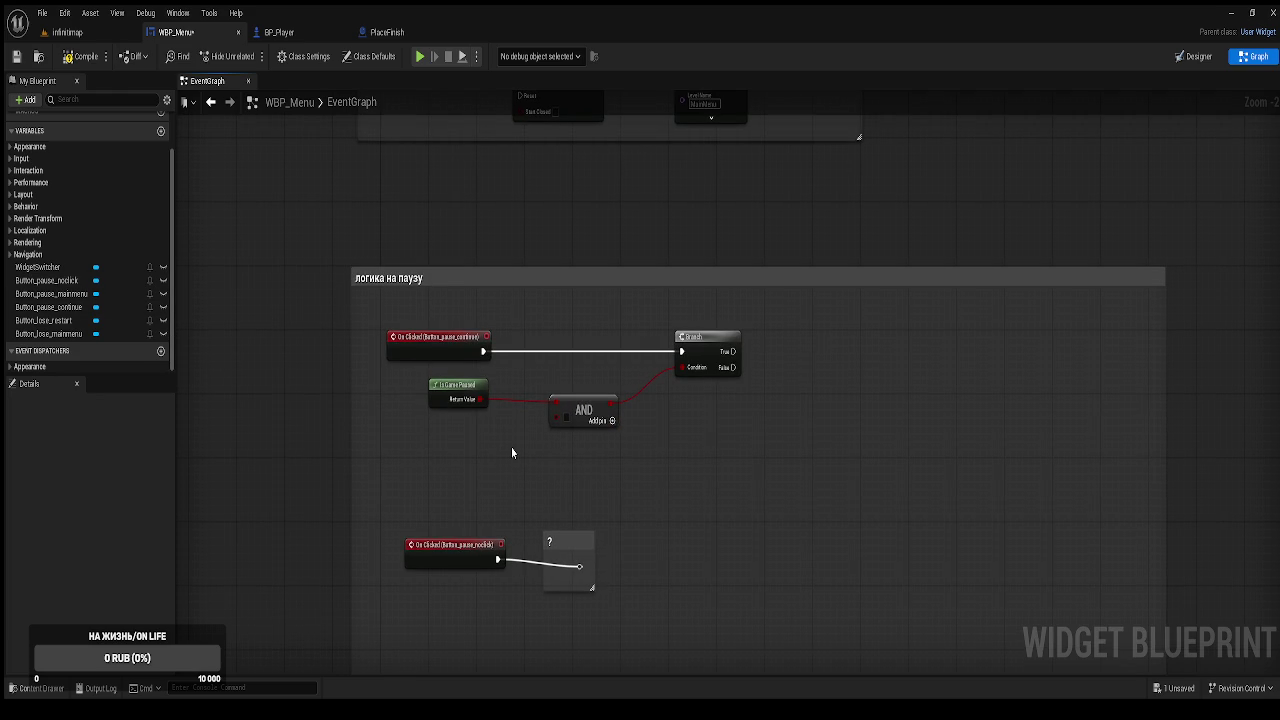
Paste a Get Player Pawn node and cast its return value to BP_ChildMob.
key("ctrl+v")
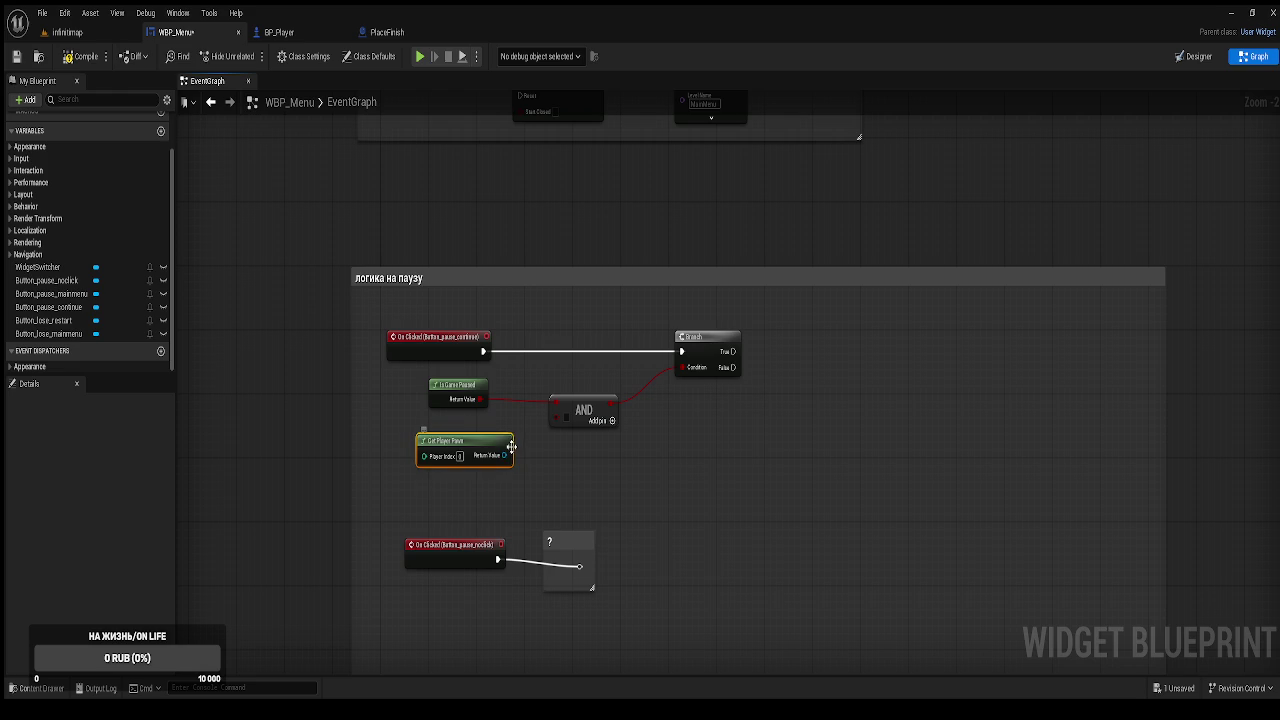
mouse_move(503, 455)
left_mouse_down()
mouse_move(526, 367)
mouse_move(545, 374)
mouse_move(554, 306)
left_mouse_up()
left_click_drag(586, 351, 660, 315)
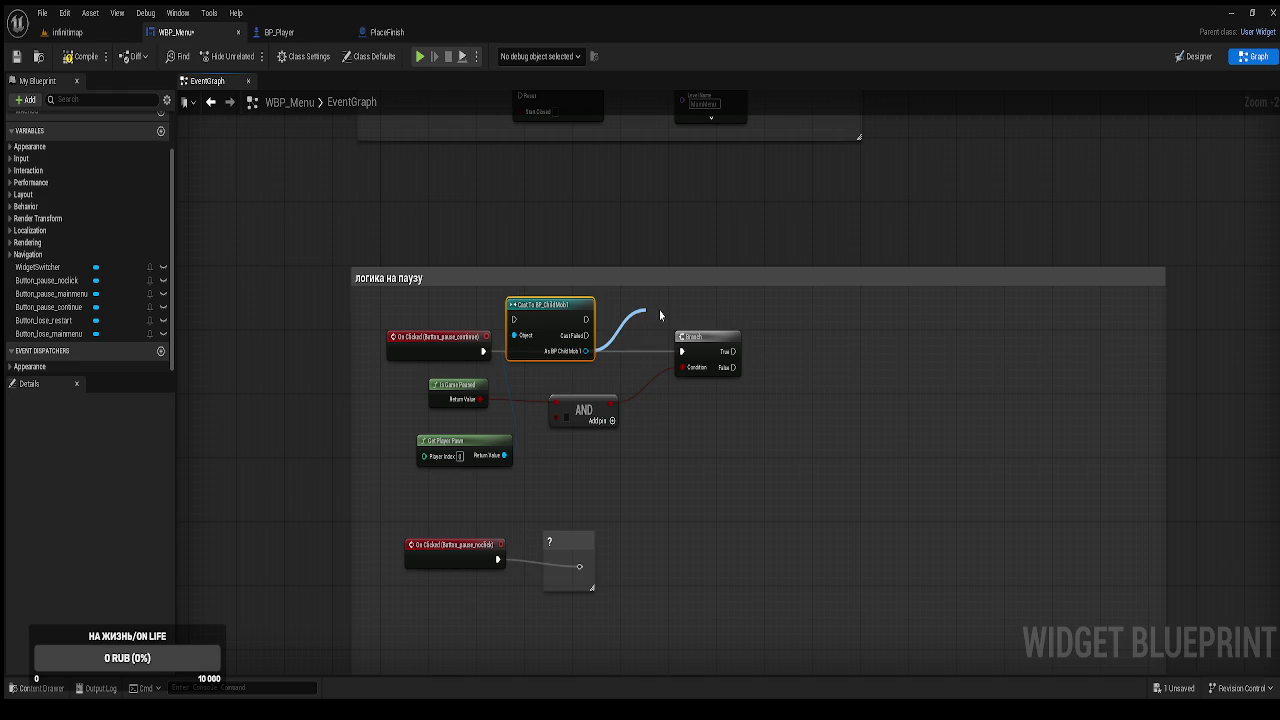
mouse_move(660, 315)
left_mouse_down()
mouse_move(783, 445)
mouse_move(748, 445)
mouse_move(563, 237)
mouse_move(300, 56)
left_mouse_up()
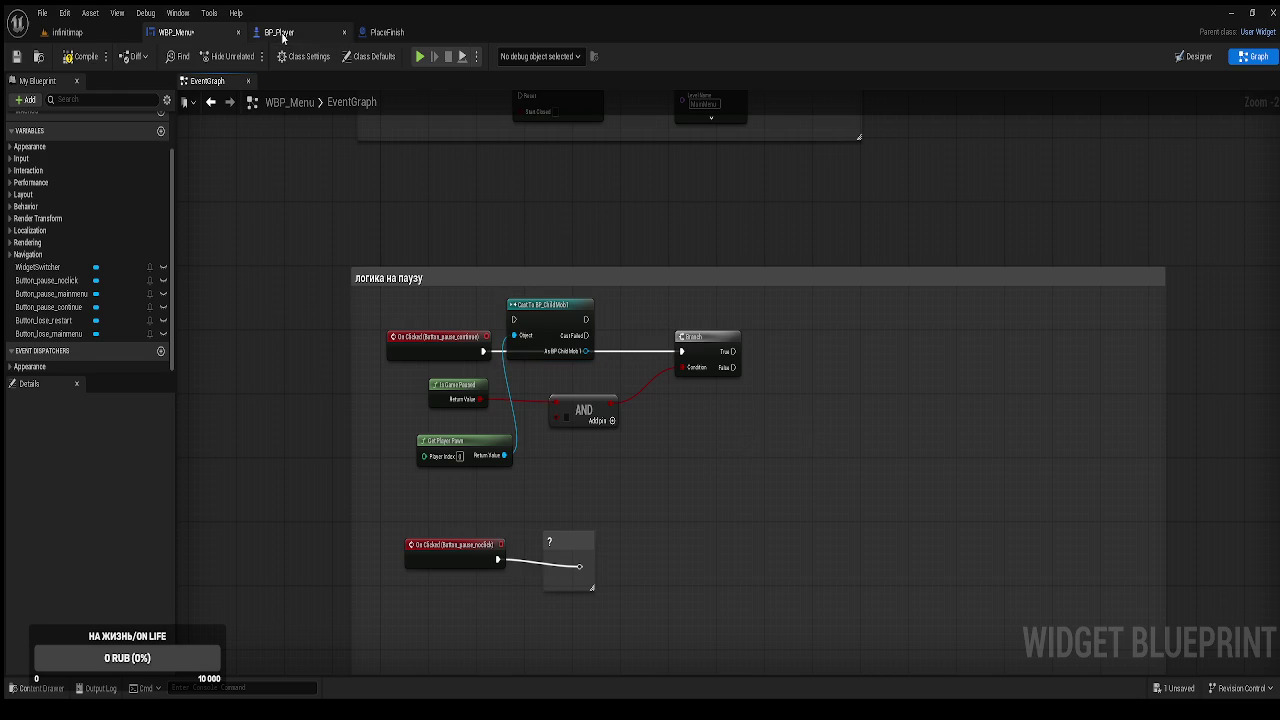
Check BP_Player's integer health variable, which defaults to 10.
left_click(281, 32)
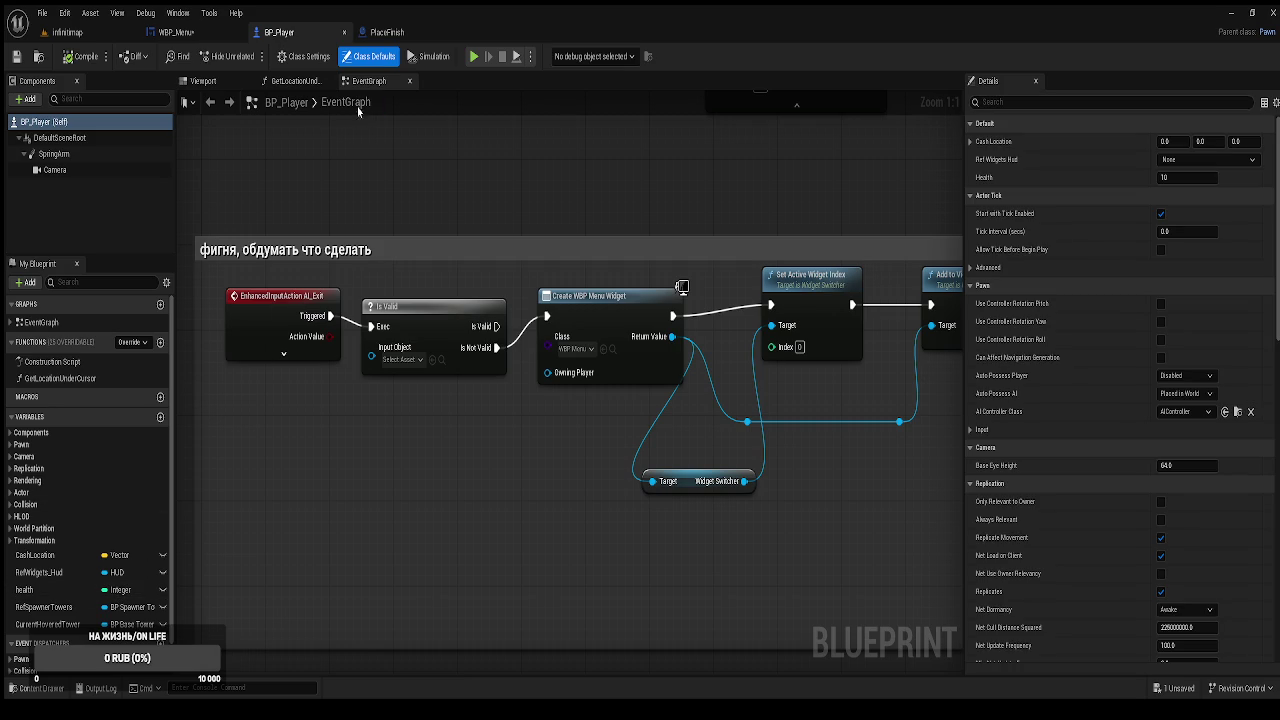
left_click(50, 596)
left_click(52, 590)
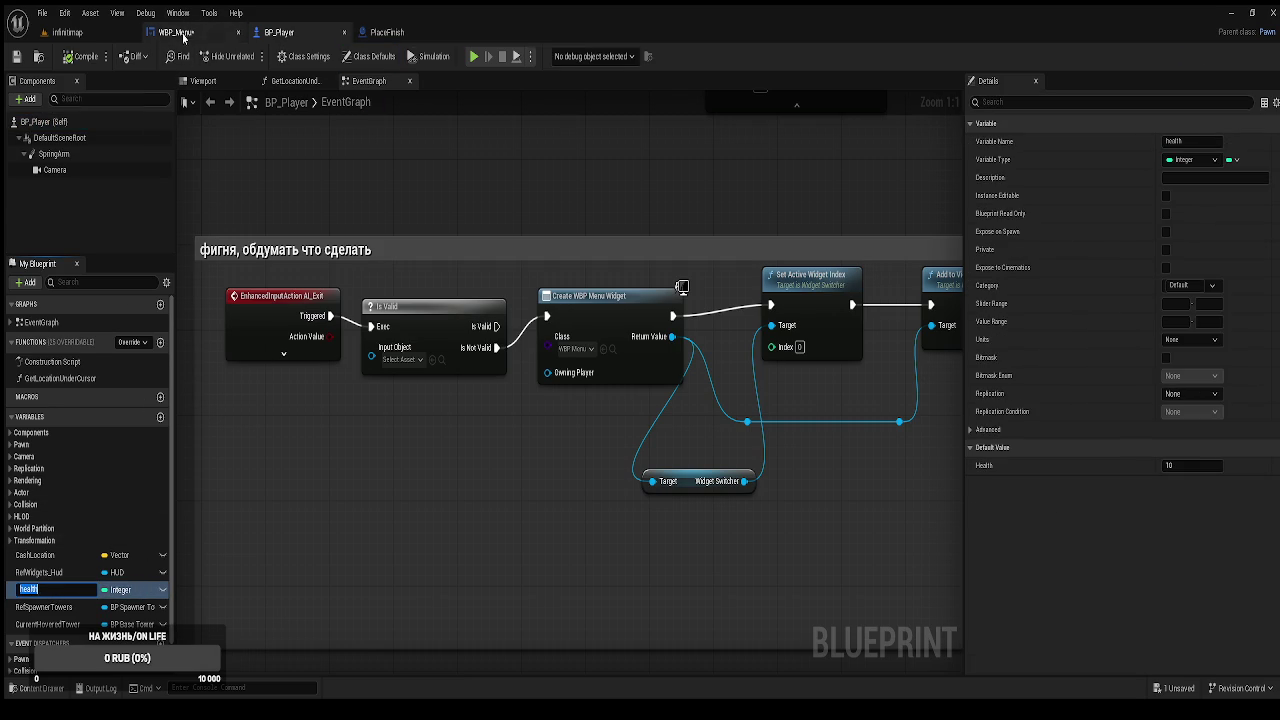
left_click(176, 32)
mouse_move(586, 351)
left_mouse_down()
mouse_move(645, 317)
mouse_move(682, 332)
mouse_move(264, 12)
mouse_move(279, 33)
mouse_move(222, 37)
left_mouse_up()
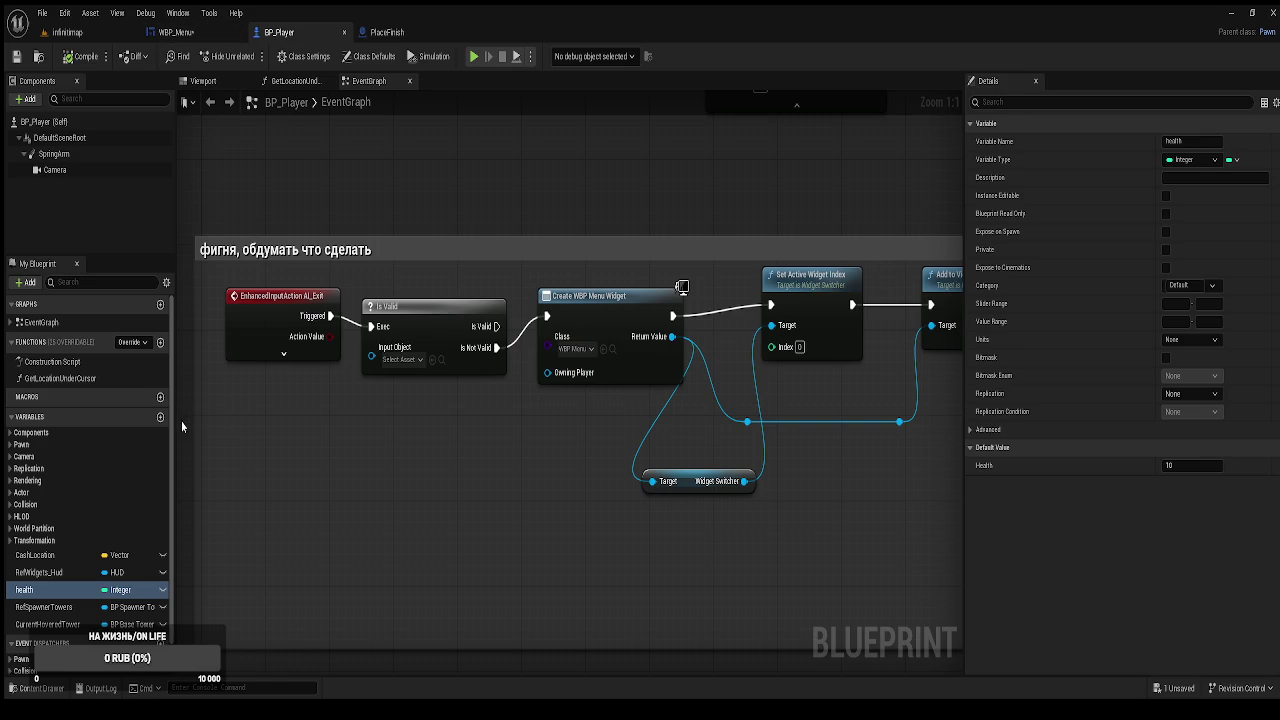
Swap the BP_ChildMob cast for Cast To BP_Player on Get Player Pawn and add a Health getter.
left_click(204, 33)
left_click(552, 311)
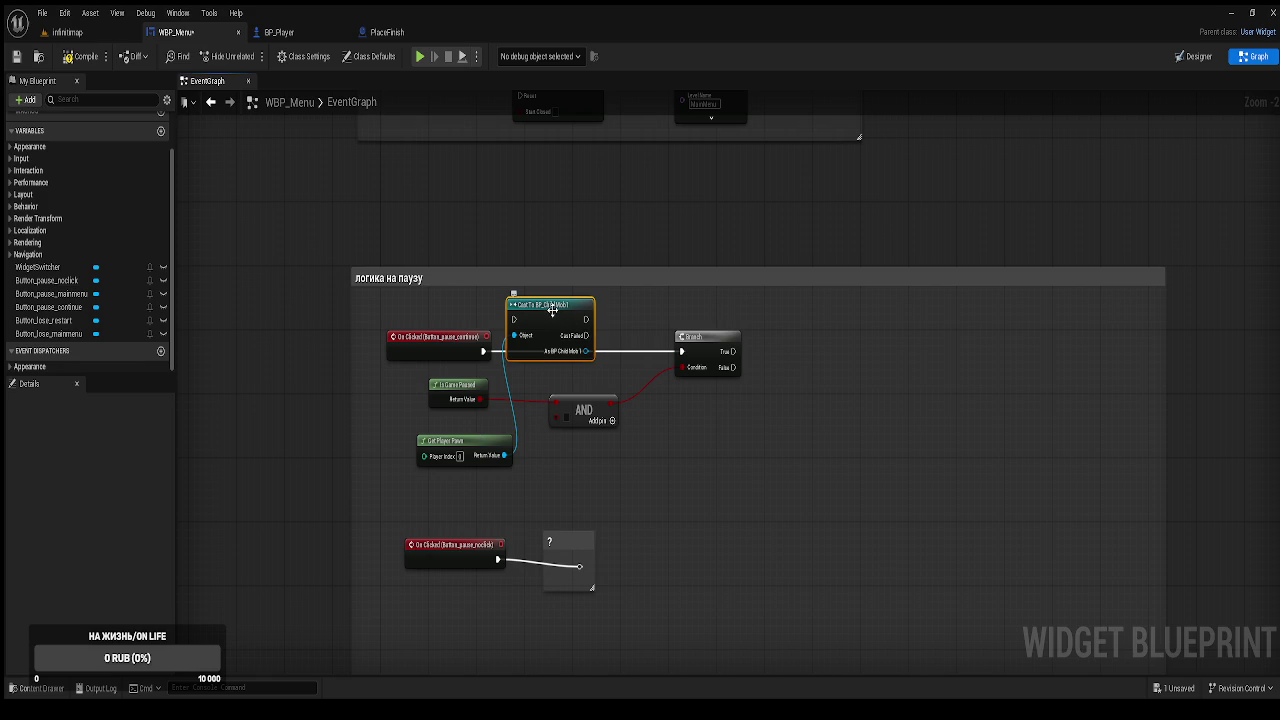
key("Delete")
left_click_drag(505, 455, 530, 349)
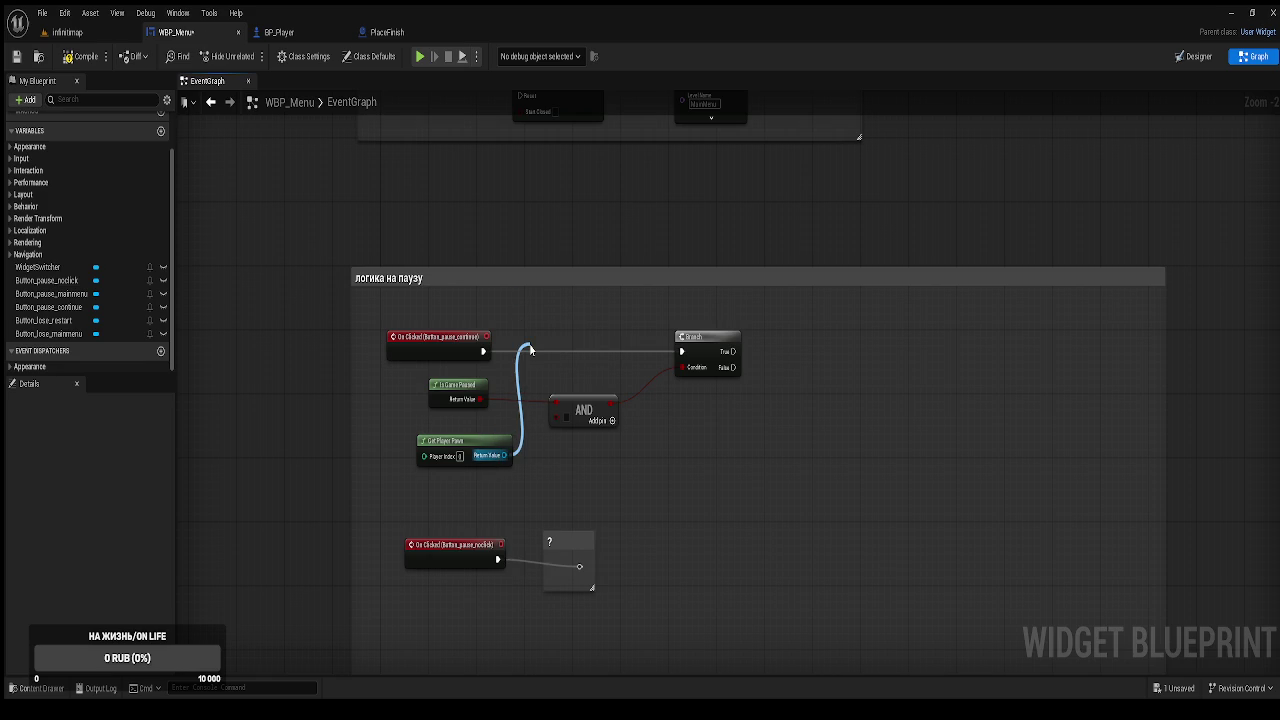
mouse_move(530, 349)
left_mouse_down()
mouse_move(663, 287)
mouse_move(690, 305)
left_mouse_up()
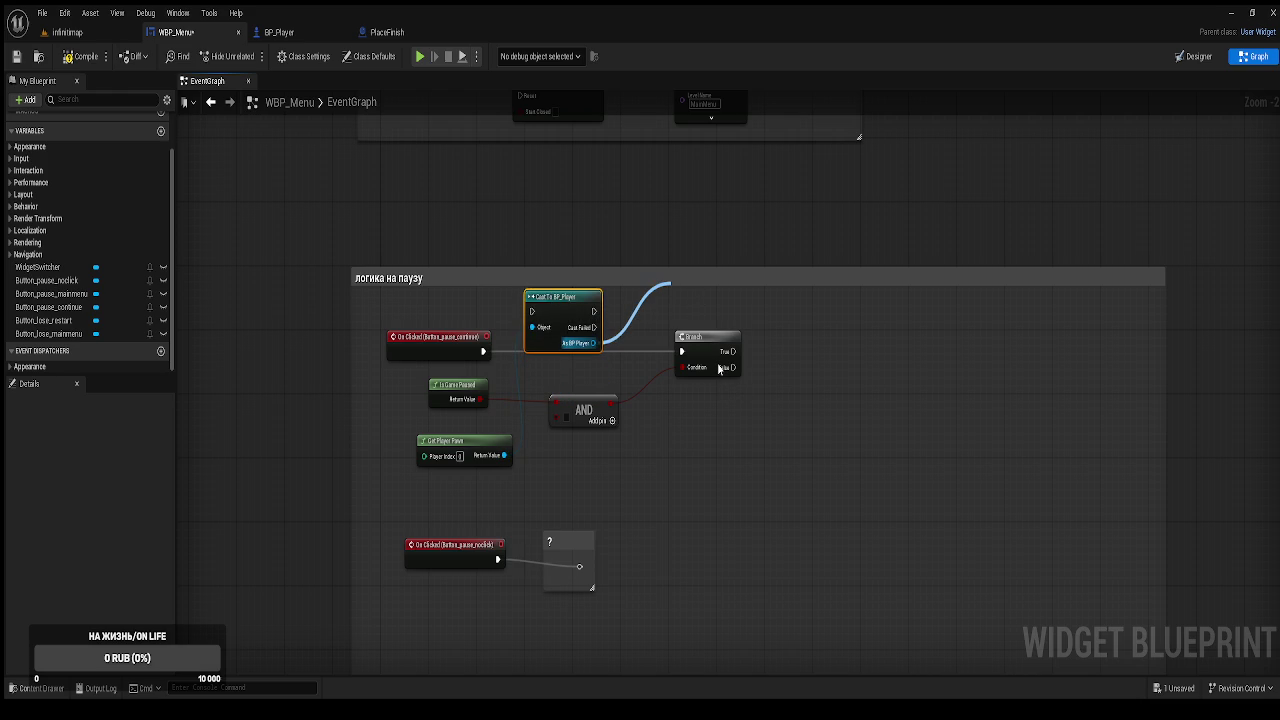
mouse_move(674, 289)
left_mouse_down()
mouse_move(669, 268)
mouse_move(633, 252)
left_mouse_up()
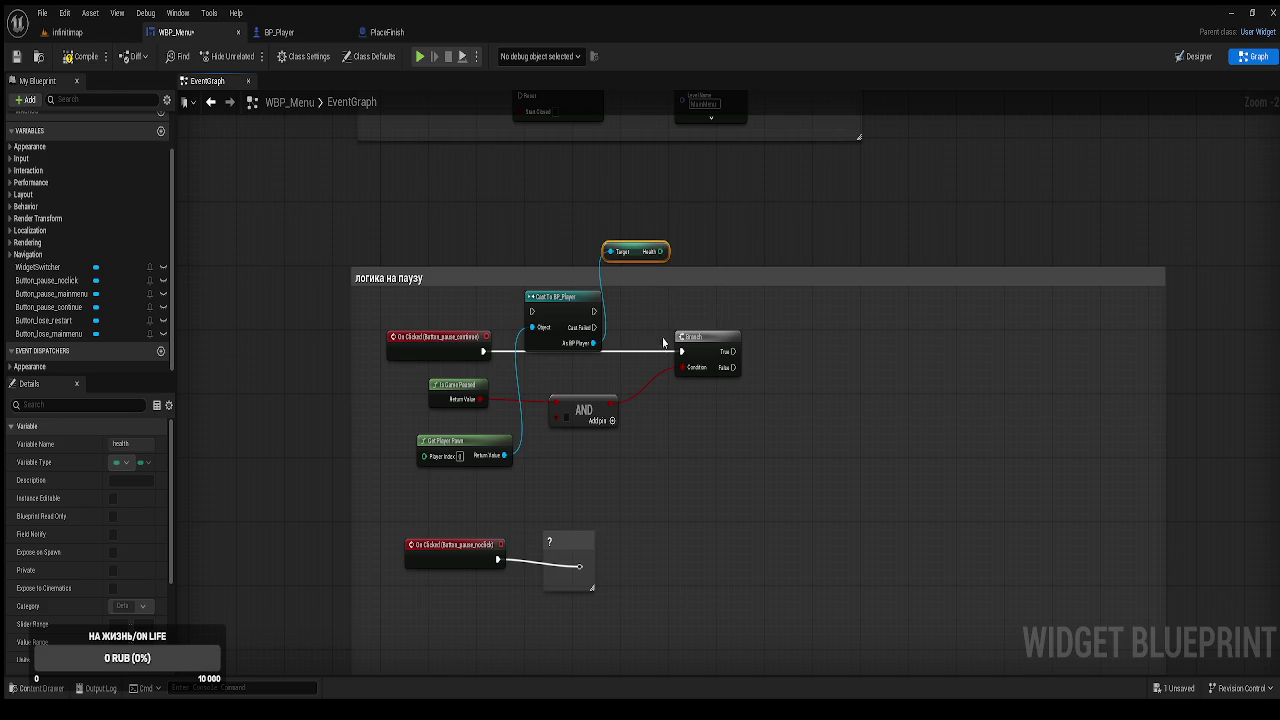
Rearrange the AND, Branch, cast and Get Player Pawn nodes.
left_click_drag(734, 486, 551, 330)
left_click_drag(700, 352, 754, 352)
left_click(563, 312)
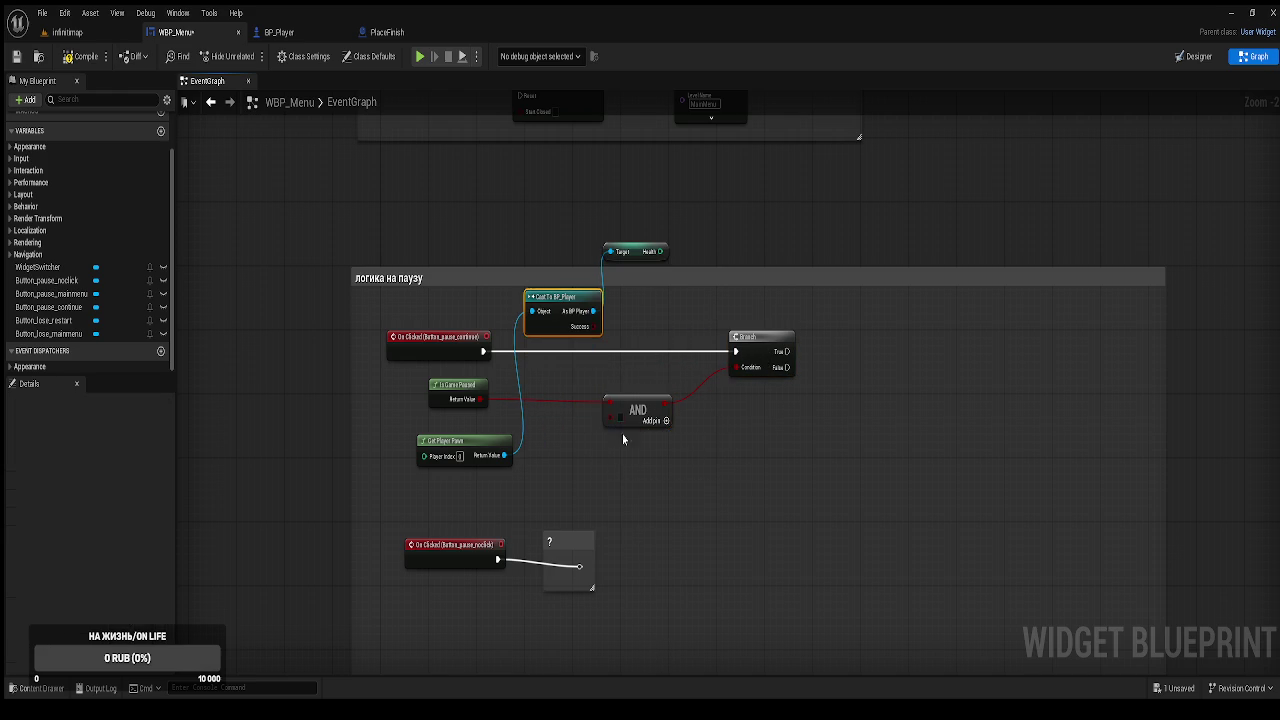
left_click_drag(570, 315, 564, 451)
left_click_drag(453, 461, 428, 477)
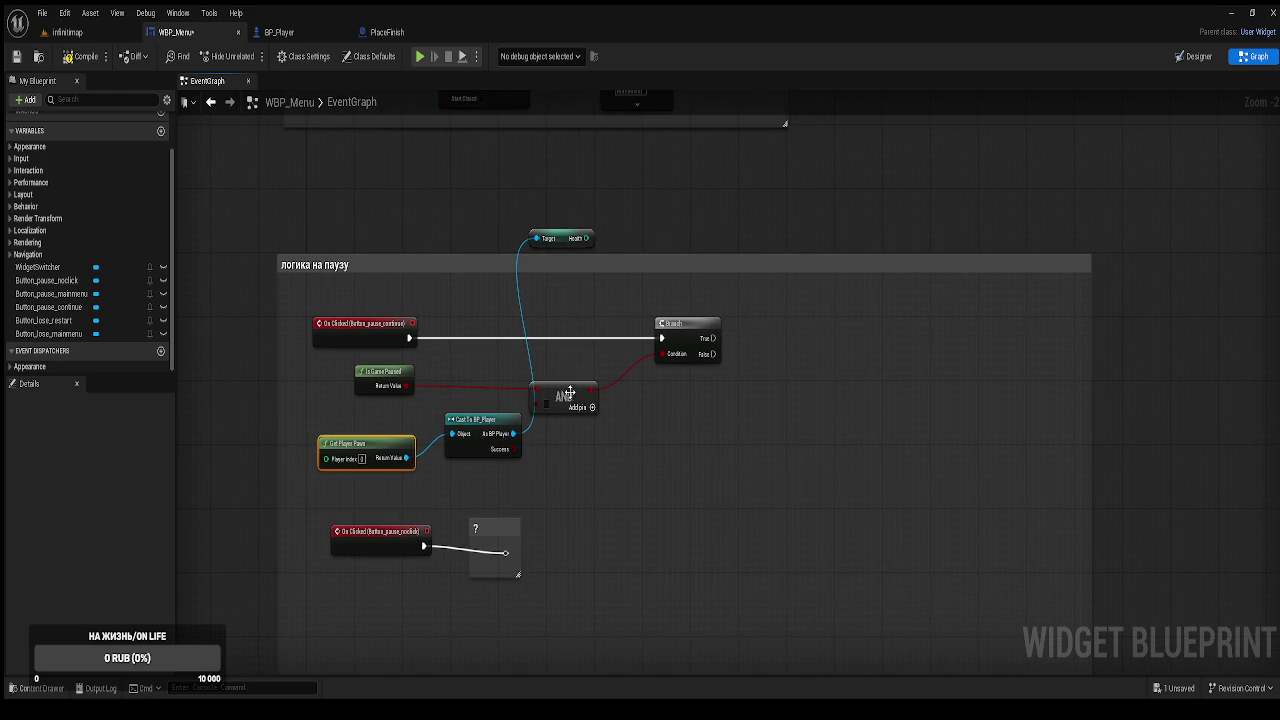
Wire a Health != 0 comparison into the AND node's second input.
left_click_drag(568, 393, 596, 378)
mouse_move(583, 244)
left_mouse_down()
mouse_move(588, 452)
mouse_move(651, 457)
mouse_move(740, 502)
left_mouse_up()
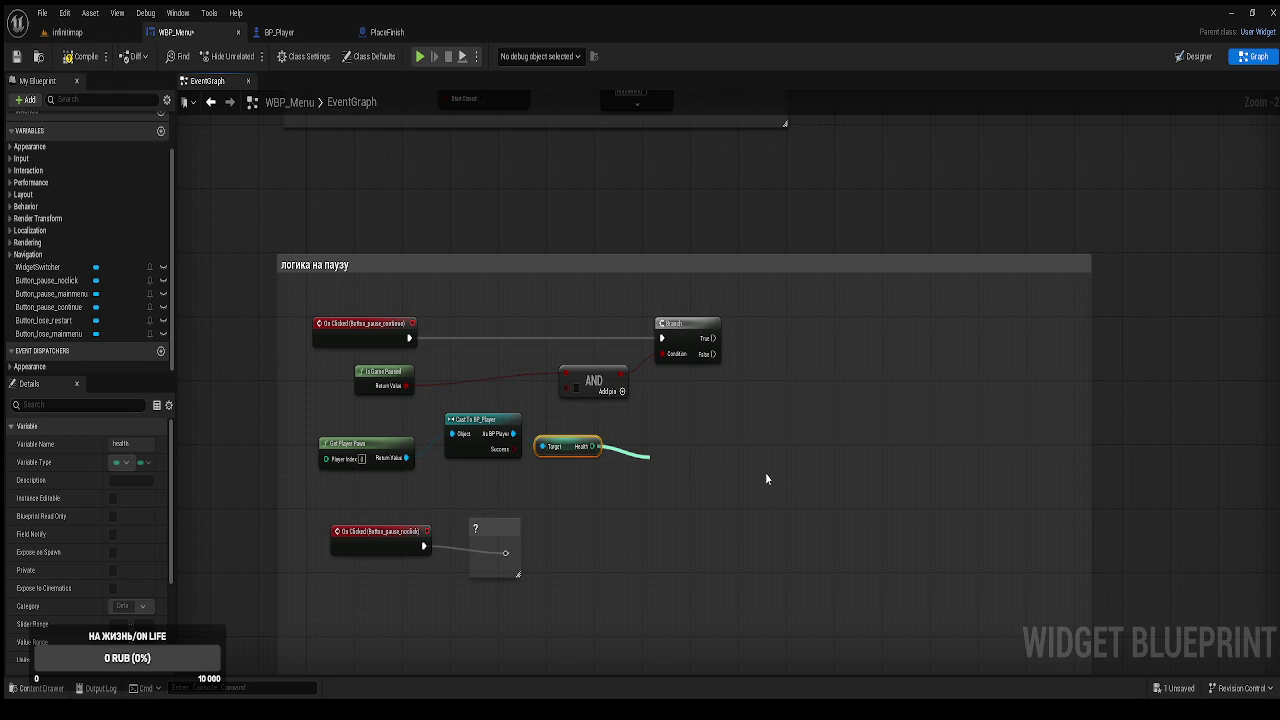
left_click(765, 478)
left_click_drag(707, 470, 564, 389)
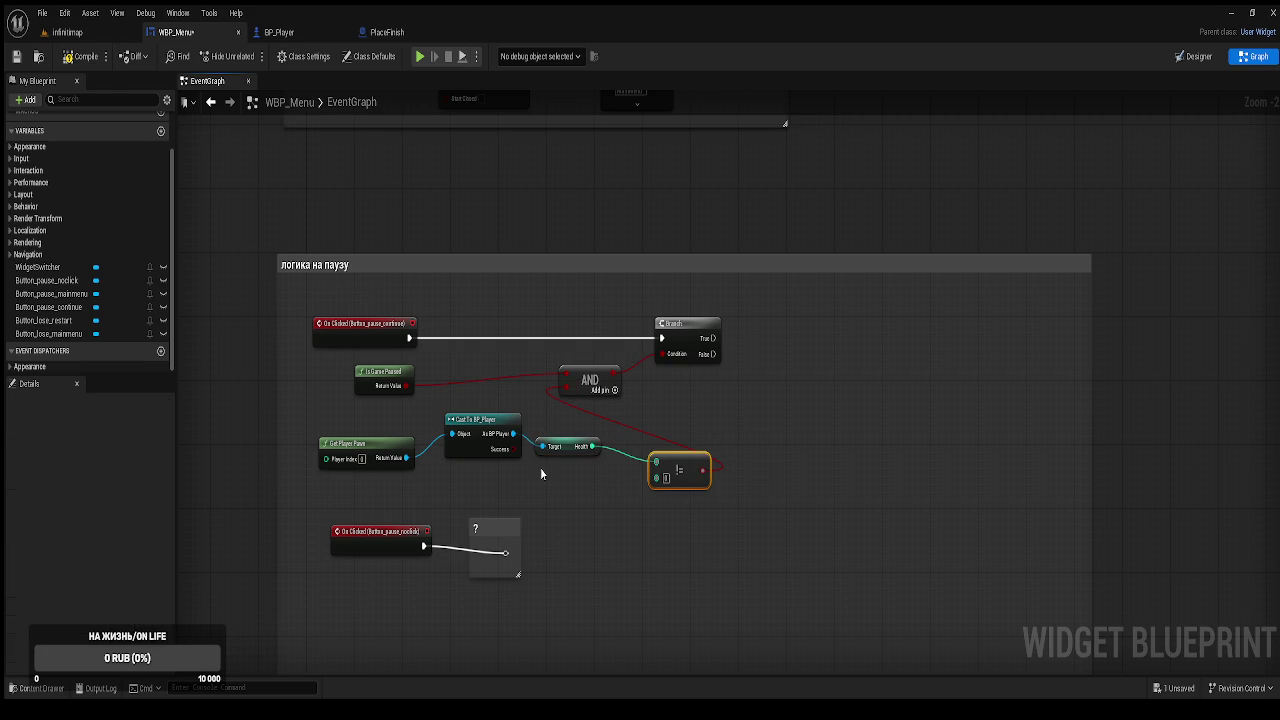
Line up the cast, Health, !=, AND and Is Game Paused nodes neatly.
left_click_drag(566, 438, 542, 440)
left_click_drag(675, 426, 627, 427)
left_click_drag(768, 448, 713, 422)
left_click_drag(888, 460, 786, 433)
left_click_drag(782, 387, 800, 388)
left_click_drag(583, 367, 650, 360)
left_click(656, 229)
mouse_move(680, 243)
left_mouse_down()
mouse_move(694, 214)
mouse_move(744, 274)
left_mouse_up()
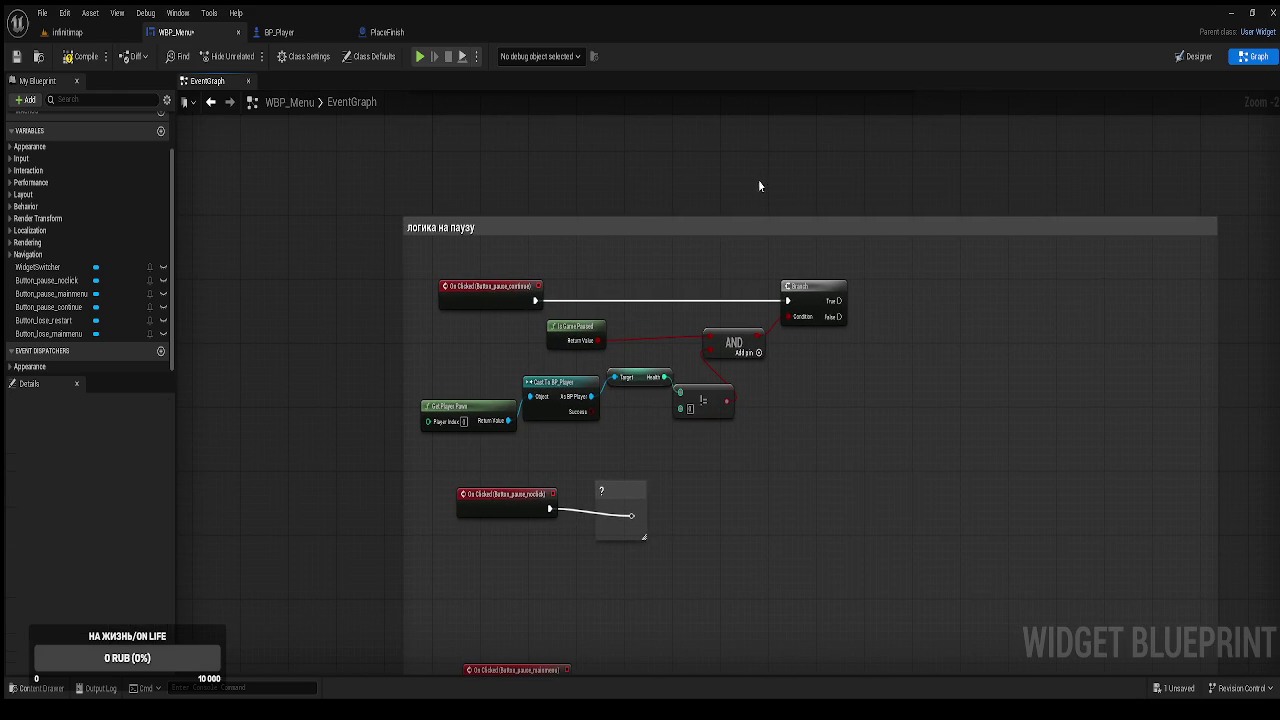
left_click_drag(920, 337, 845, 349)
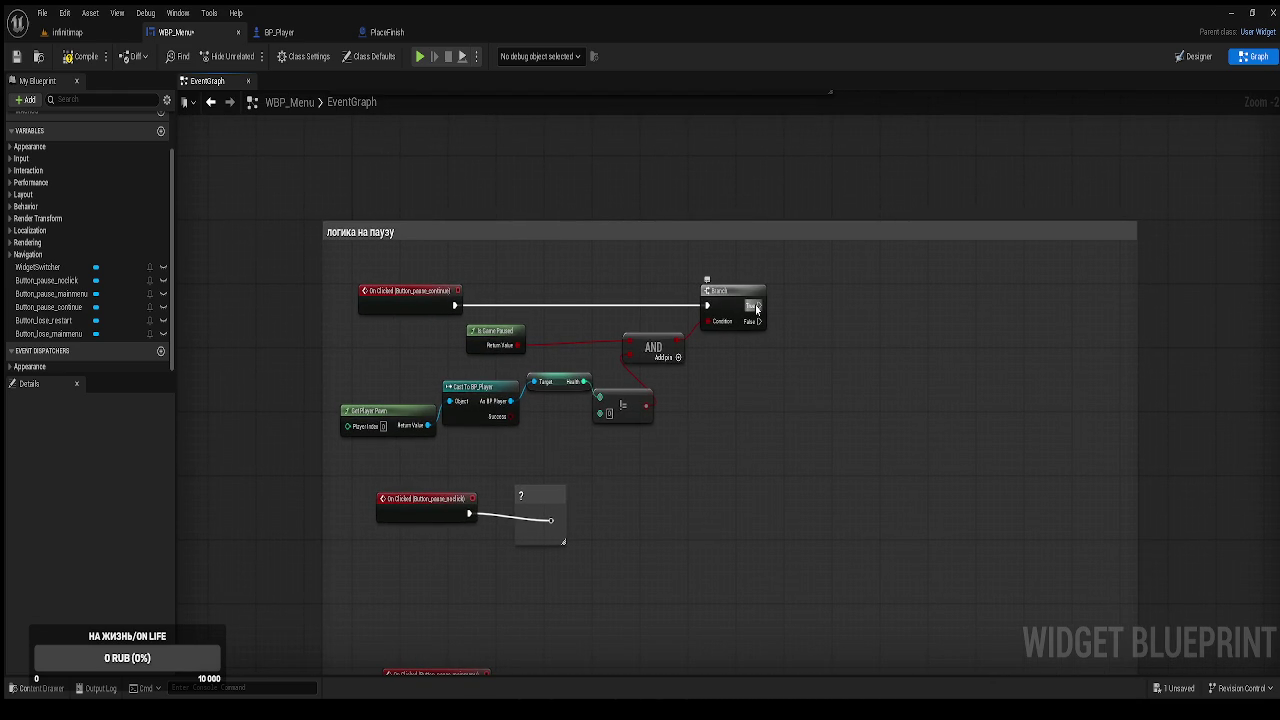
left_click_drag(756, 308, 805, 306)
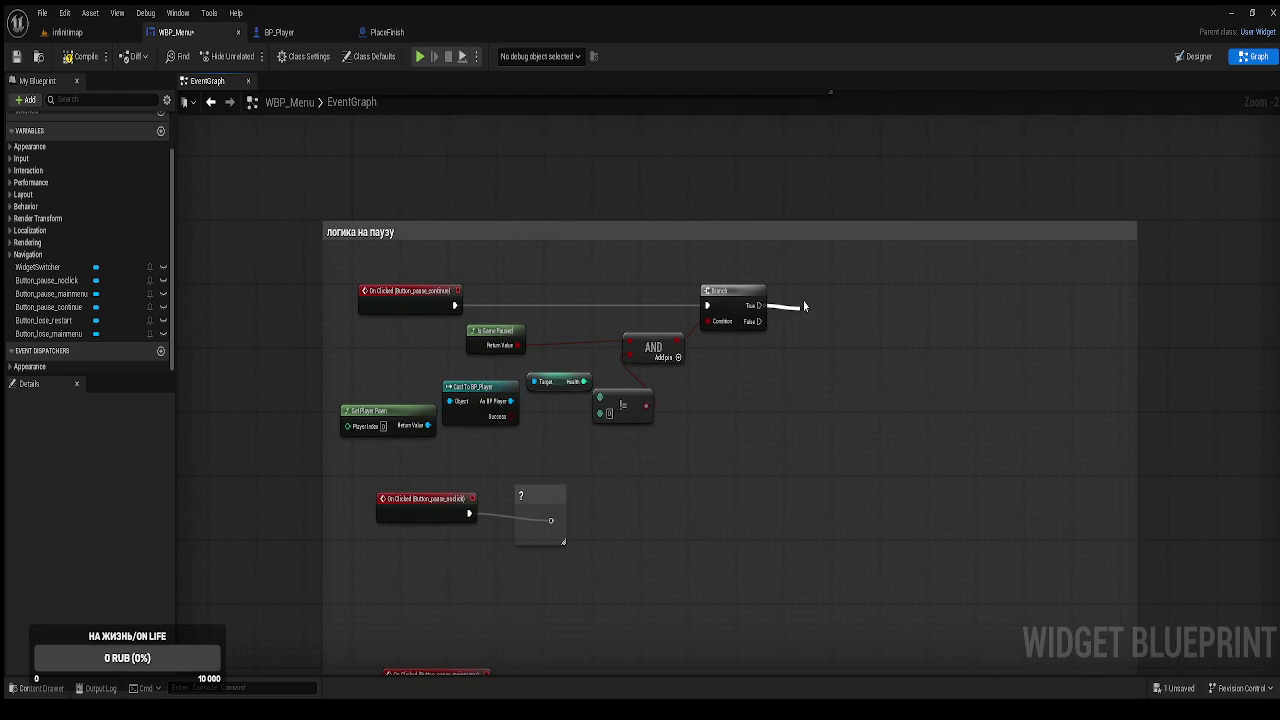
Chain a Do Once into Remove from Parent off the Branch's True output.
left_click_drag(805, 306, 805, 307)
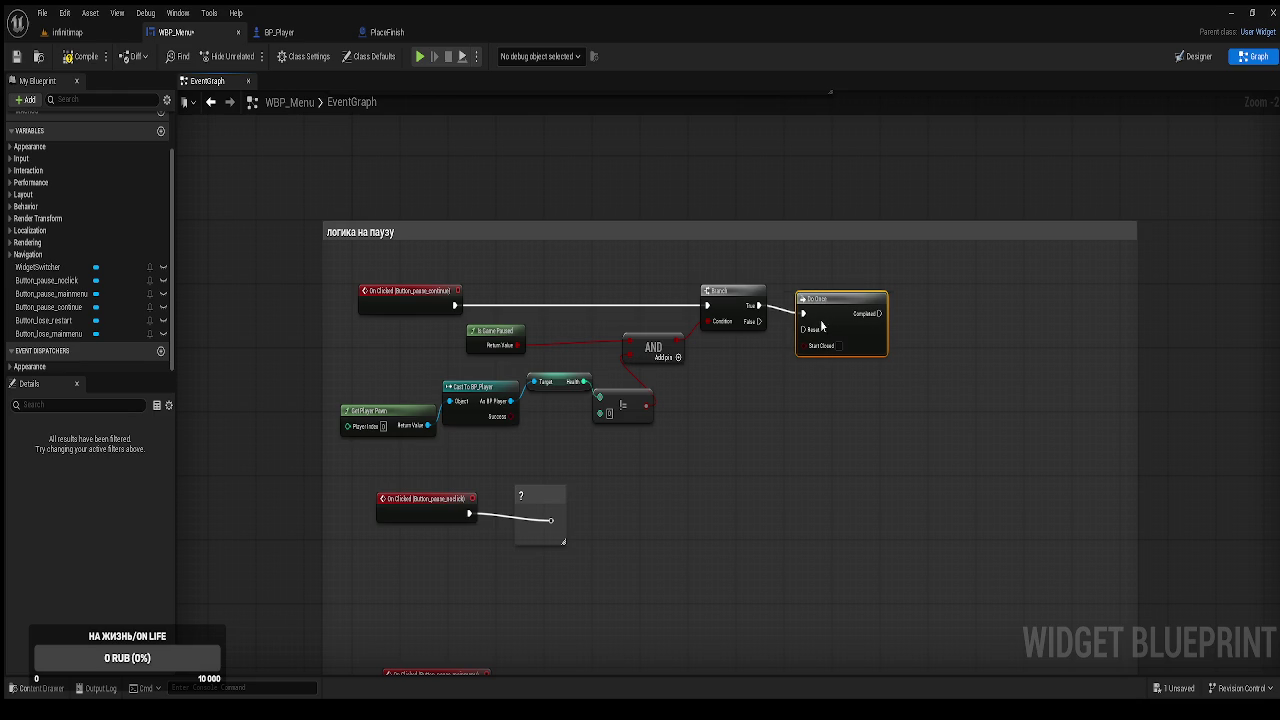
mouse_move(840, 324)
left_mouse_down()
mouse_move(806, 331)
mouse_move(844, 310)
left_mouse_up()
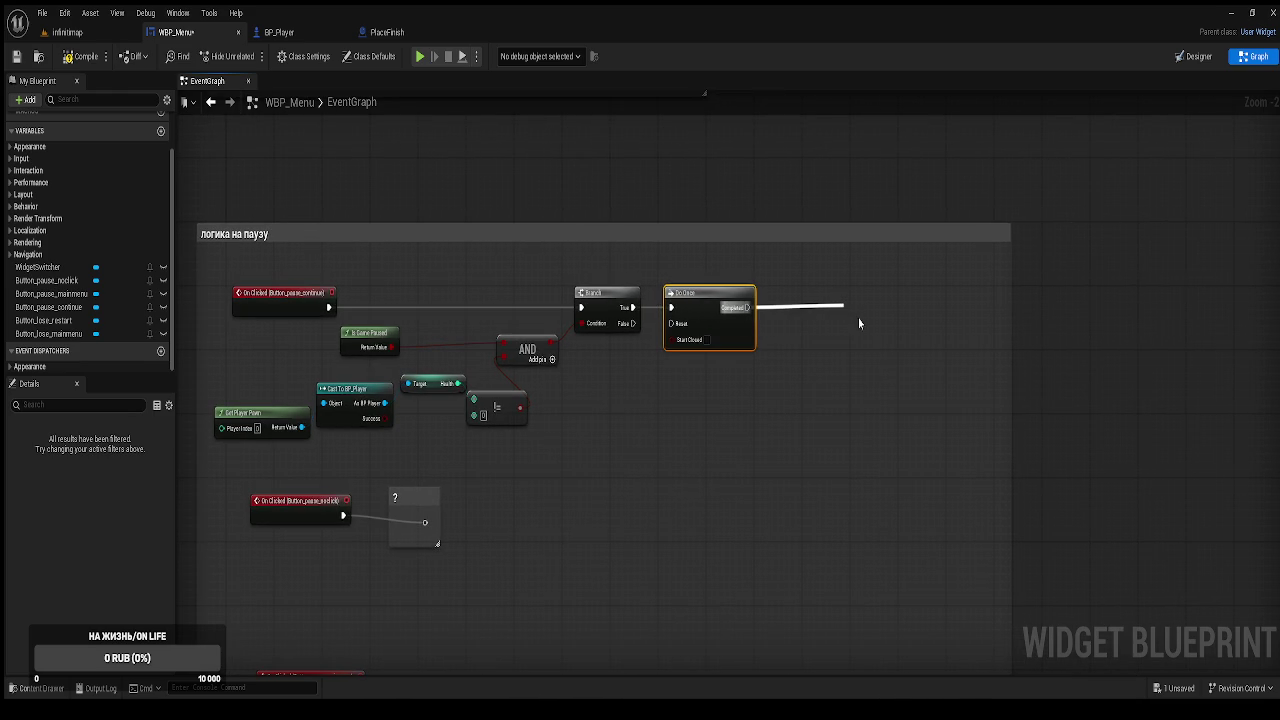
left_click(938, 412)
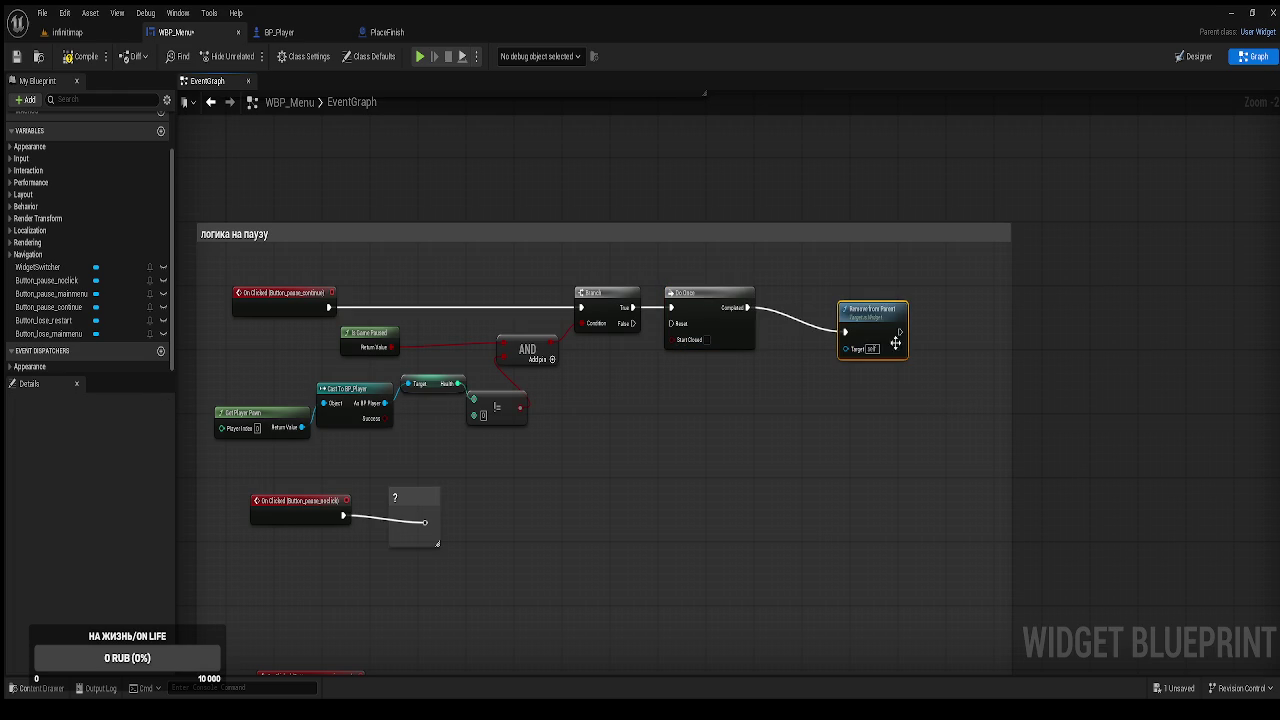
left_click_drag(841, 336, 931, 313)
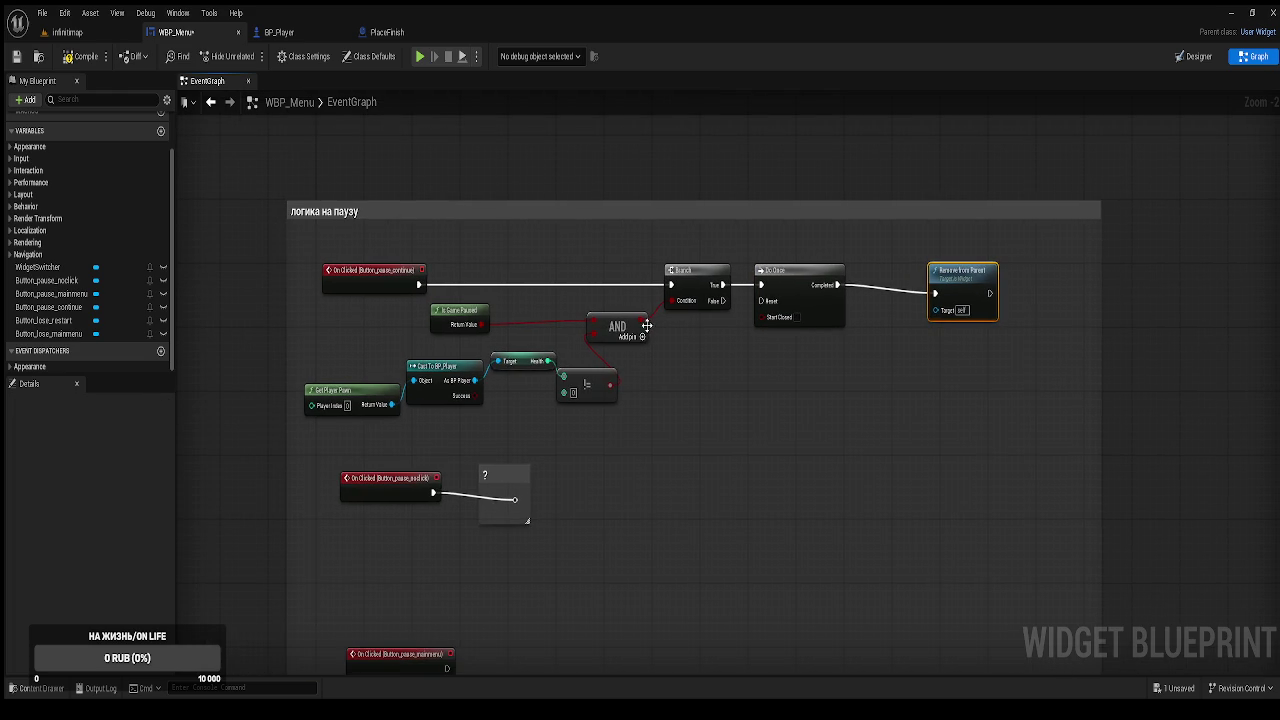
left_click_drag(876, 390, 855, 318)
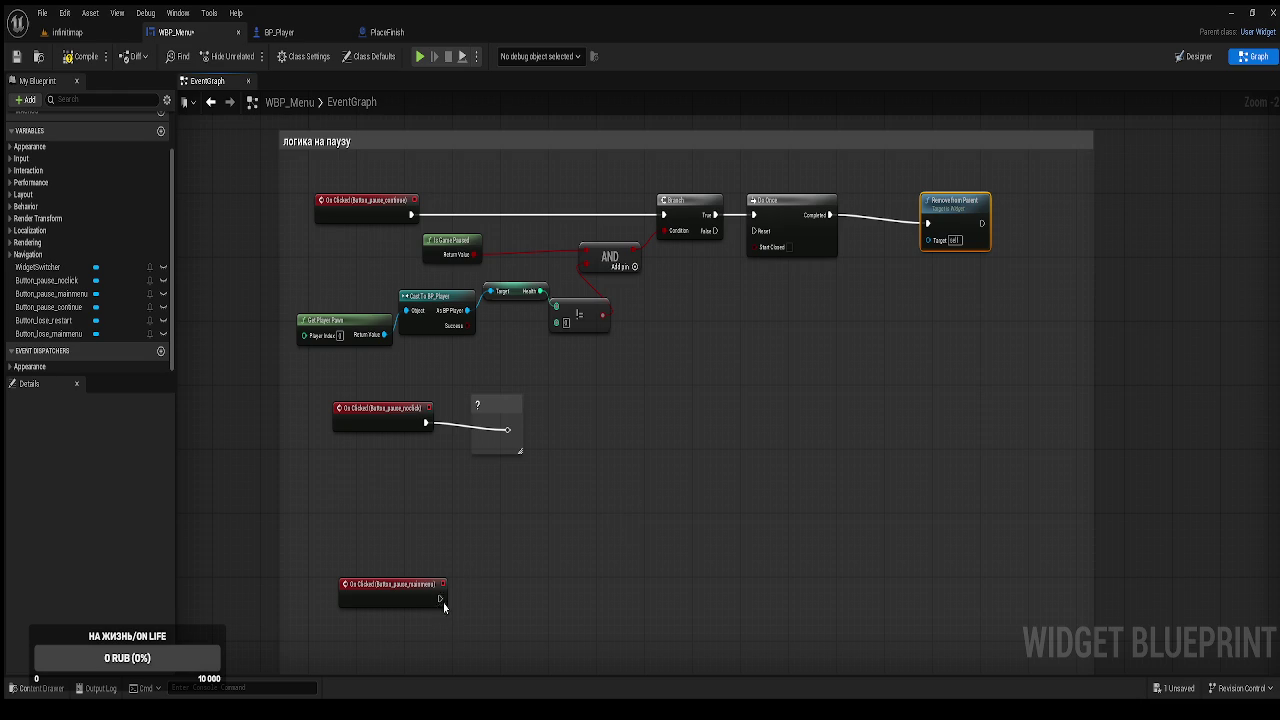
left_click_drag(443, 601, 574, 563)
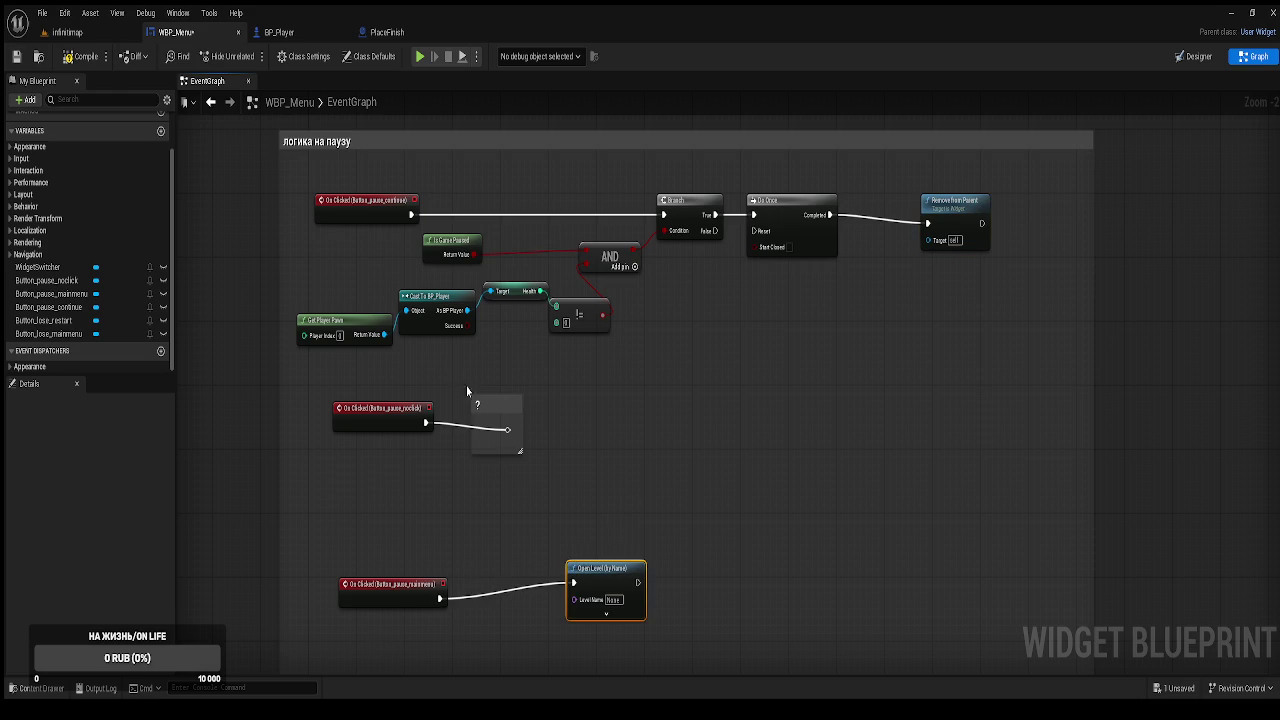
Add Open Level (by Name) to the main-menu click with Level Name MainMenu.
key("ctrl+space")
left_click(455, 575)
key("F2")
key("BackSpace")
left_click(592, 418)
left_click(612, 601)
type("MainMenu")
key("Return")
Save the widget blueprint and nudge Remove from Parent into place.
left_click_drag(797, 514, 783, 419)
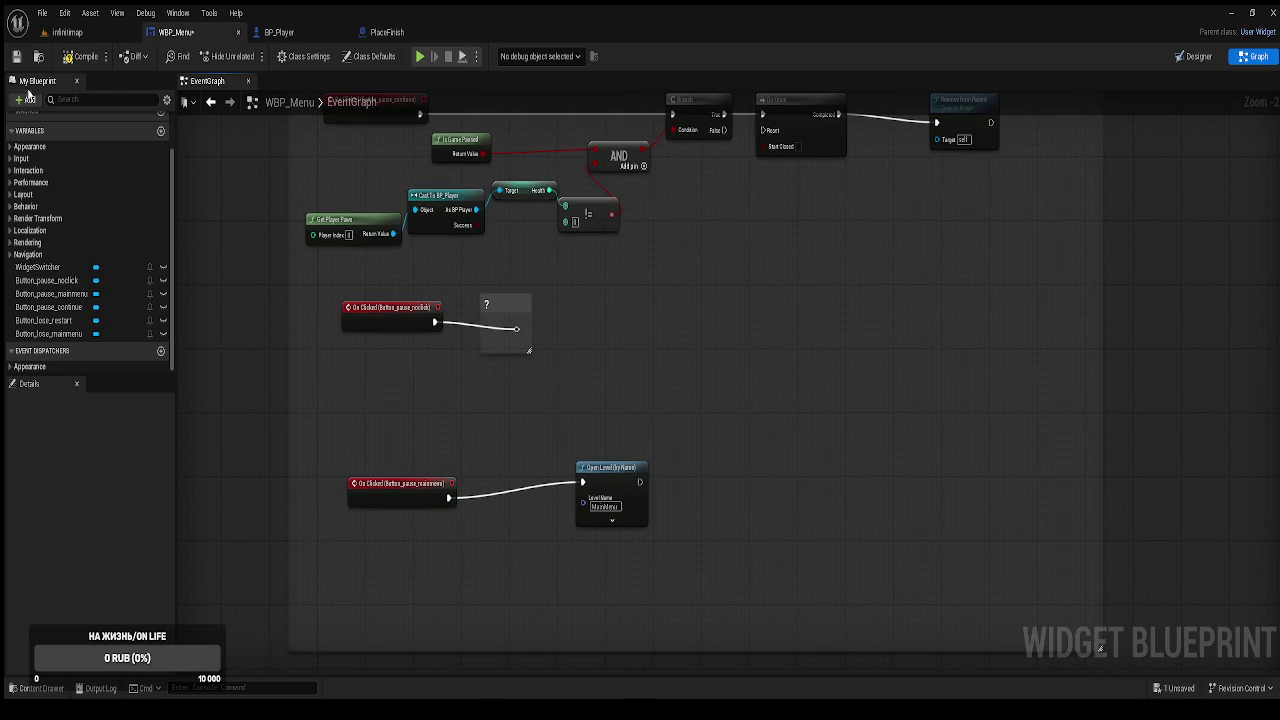
left_click(16, 56)
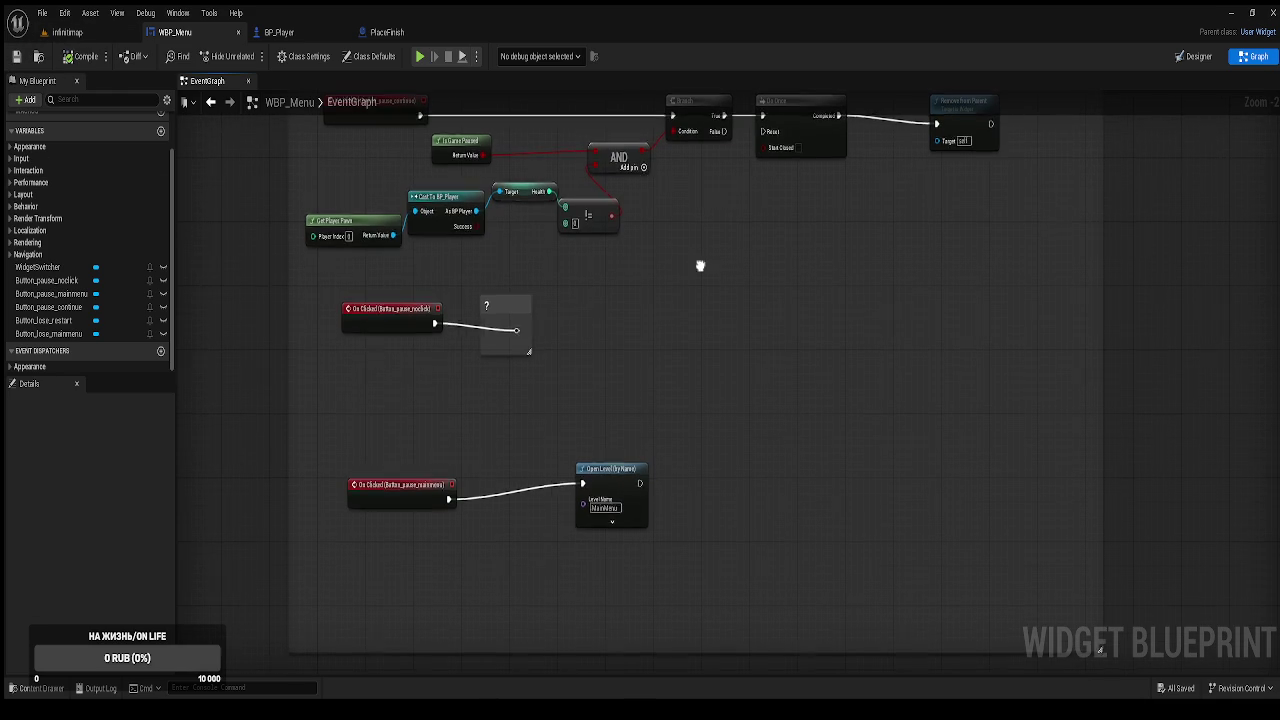
left_click_drag(700, 270, 690, 338)
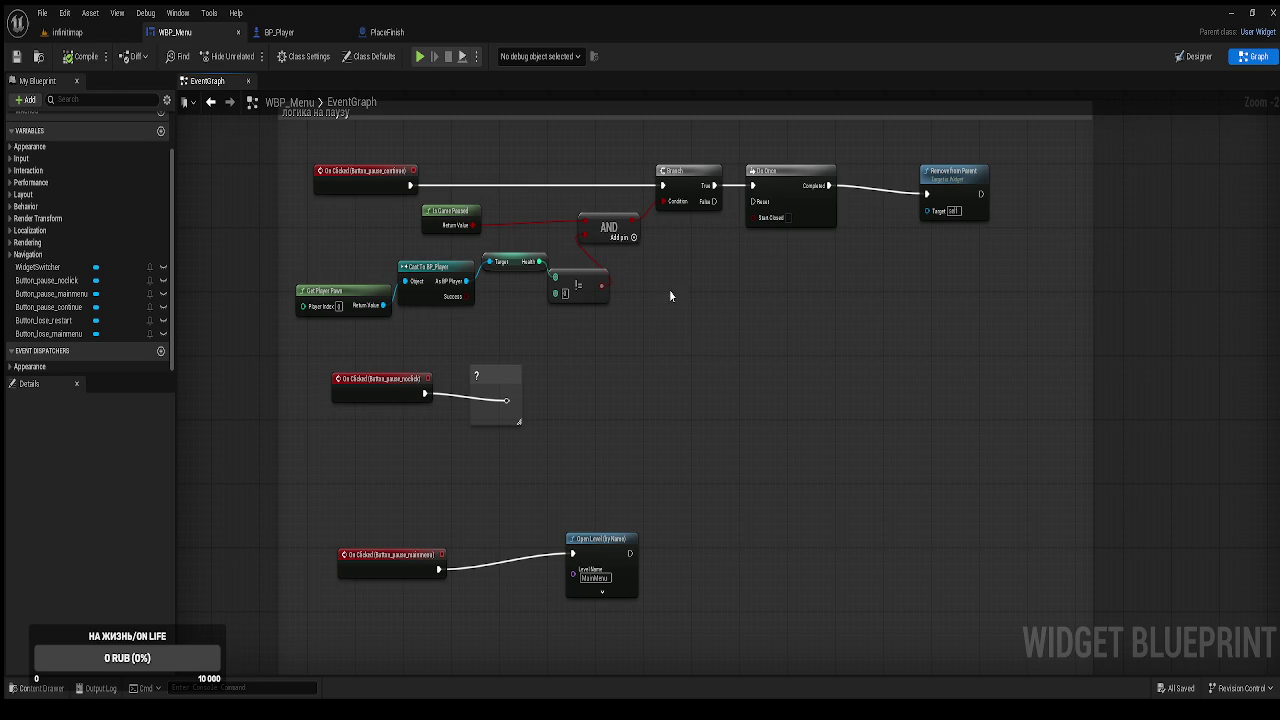
left_click_drag(774, 292, 764, 366)
Loop Remove from Parent's output into Do Once Reset via two reroute knots below.
left_click_drag(956, 274, 948, 266)
scroll(948, 266, "up", 2)
mouse_move(805, 263)
left_mouse_down()
mouse_move(698, 465)
mouse_move(525, 325)
mouse_move(509, 285)
left_mouse_up()
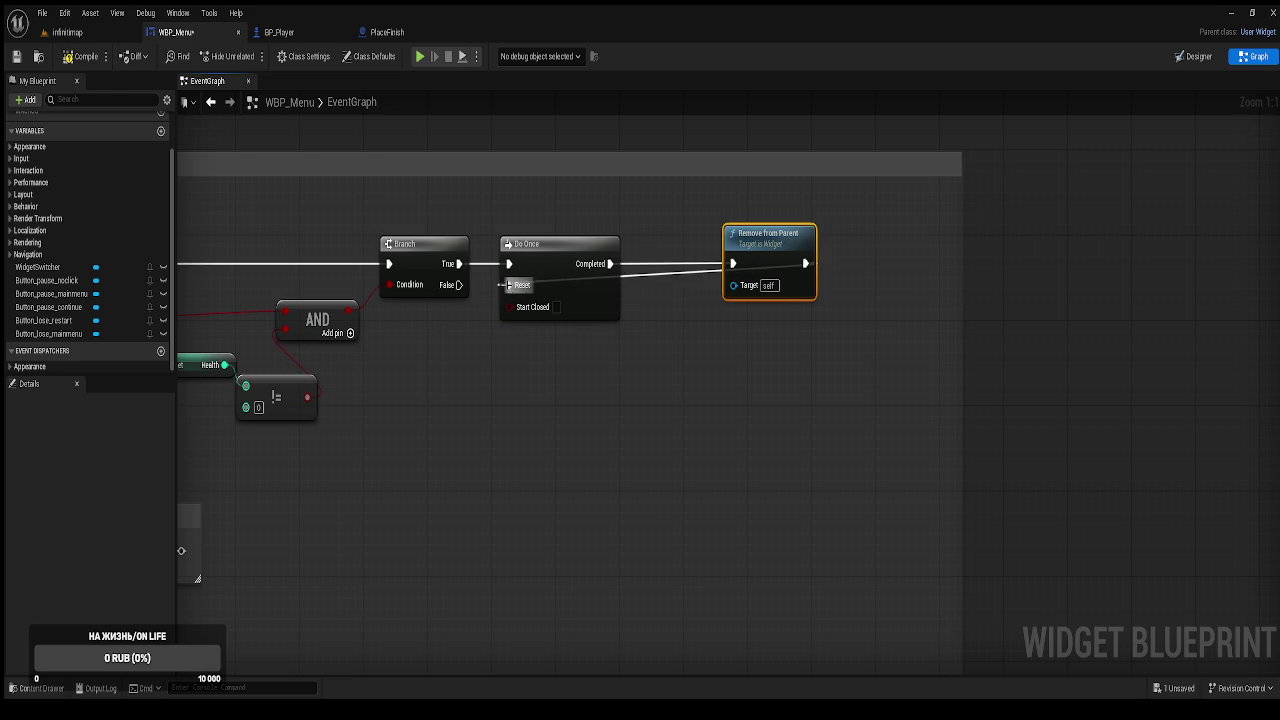
double_click(648, 278)
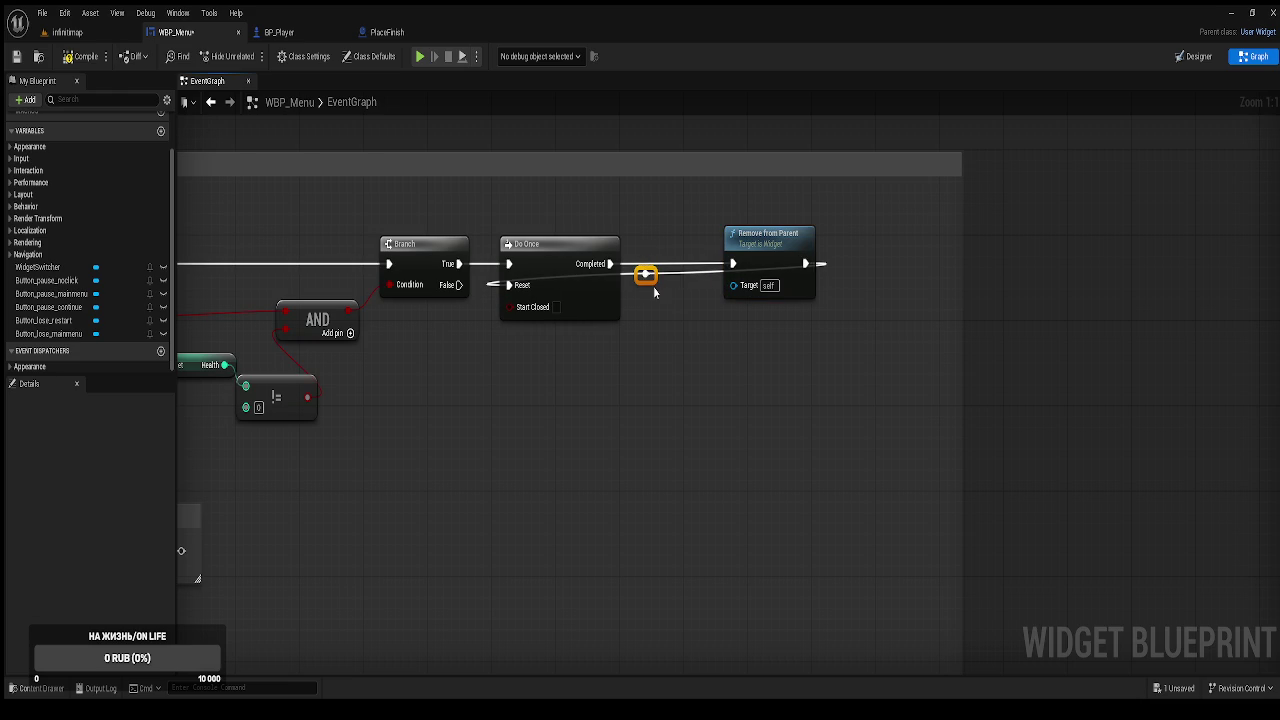
mouse_move(650, 280)
left_mouse_down()
mouse_move(589, 409)
mouse_move(553, 437)
left_mouse_up()
left_click(780, 345)
double_click(780, 345)
mouse_move(780, 345)
left_mouse_down()
mouse_move(815, 448)
mouse_move(799, 449)
left_mouse_up()
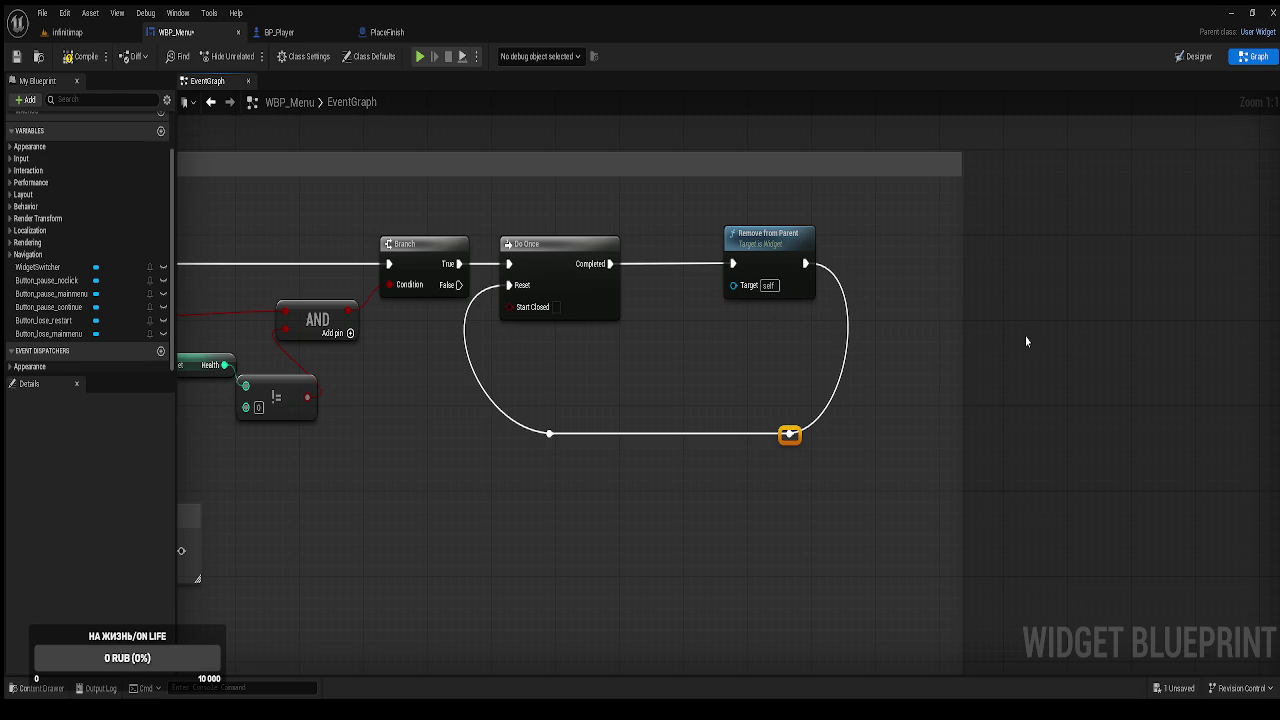
left_click_drag(976, 378, 1133, 334)
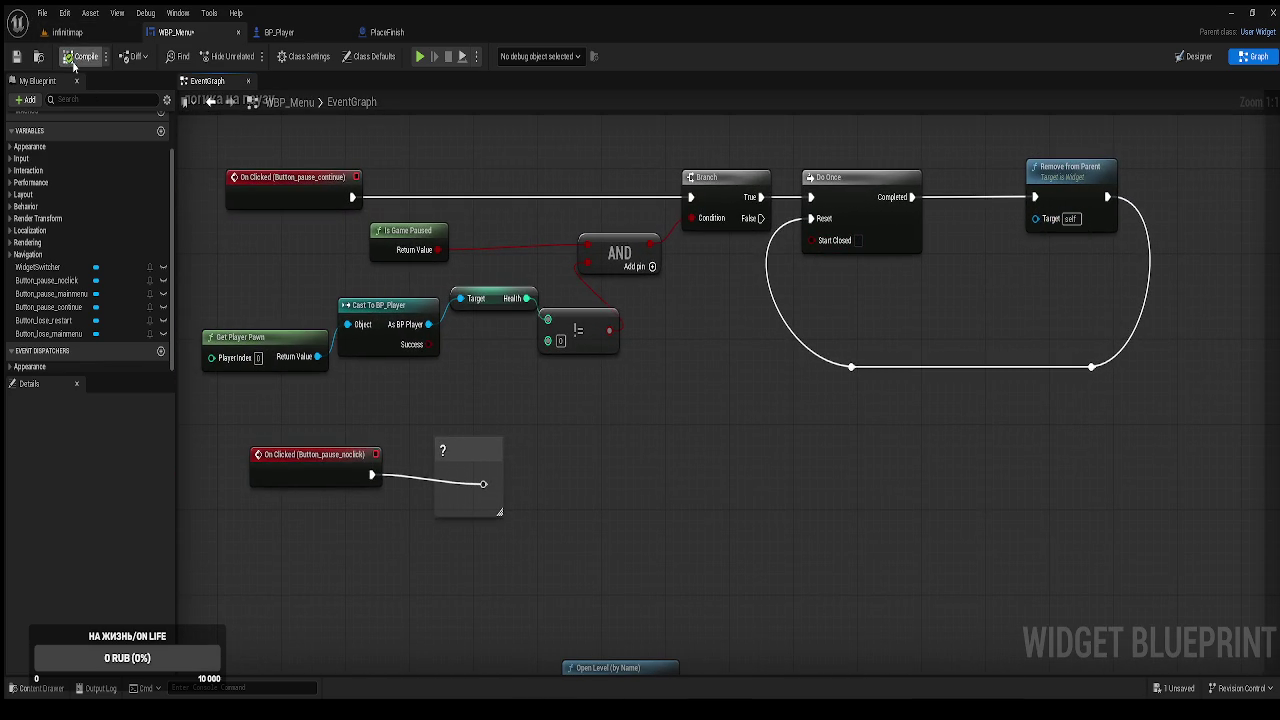
Put a Do Once between main-menu On Clicked and Open Level, all three straightened.
left_click_drag(544, 494, 560, 260)
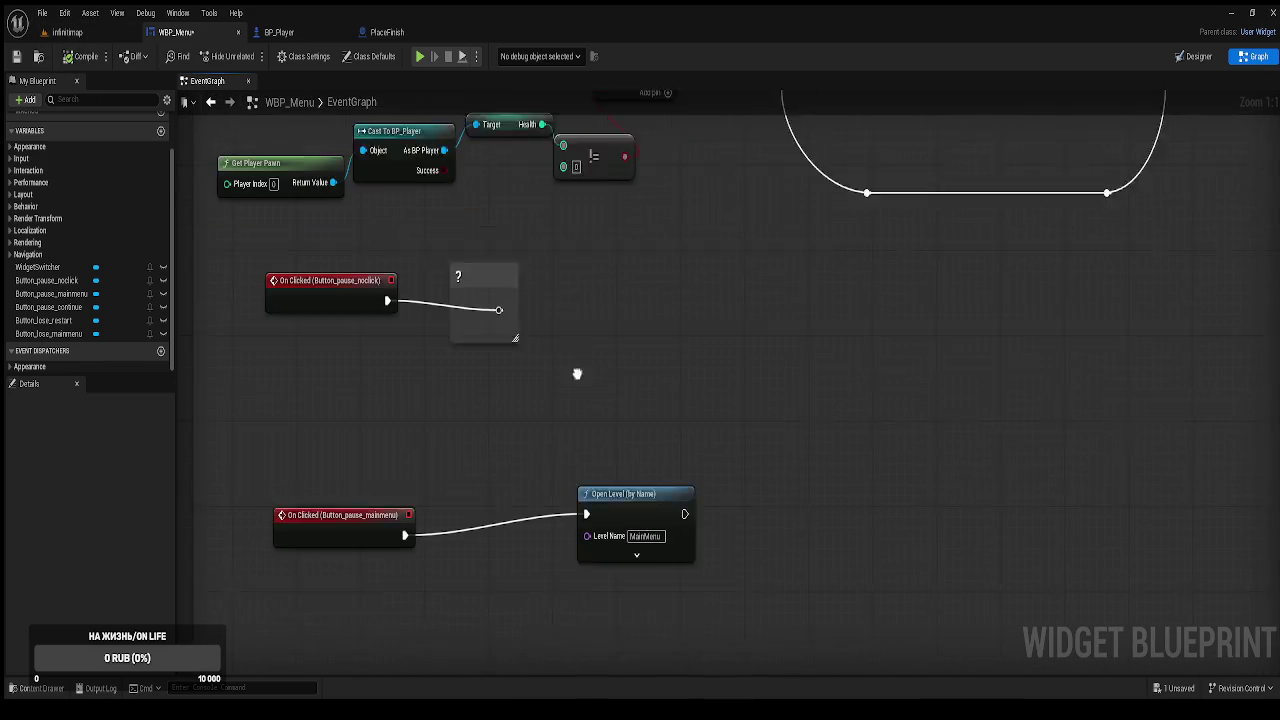
left_click_drag(622, 451, 741, 451)
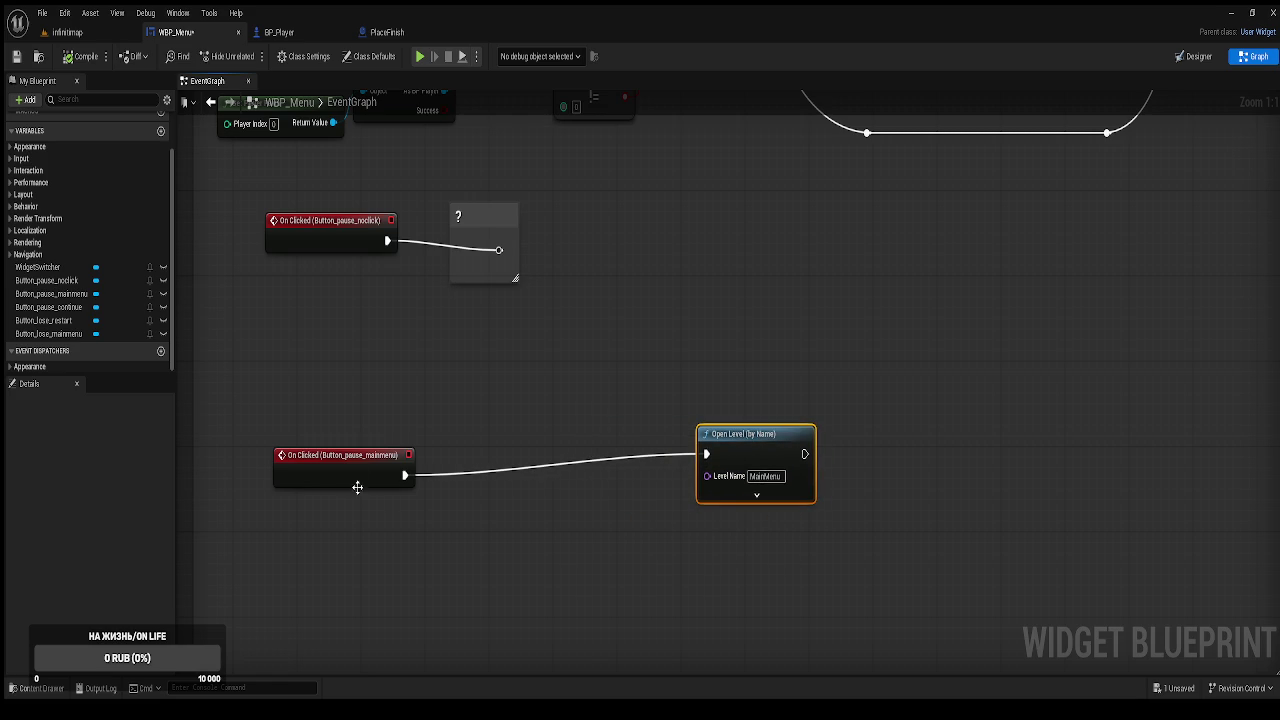
left_click_drag(404, 482, 507, 457)
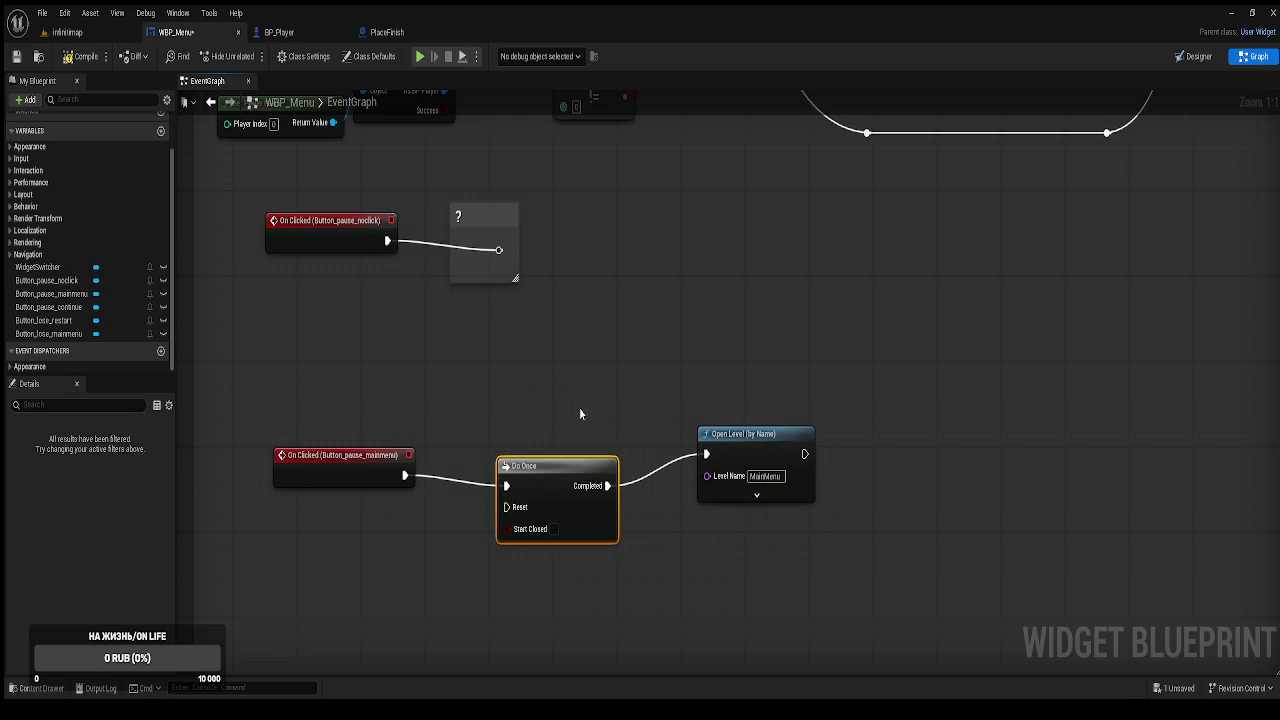
left_click_drag(414, 374, 898, 605)
key("q")
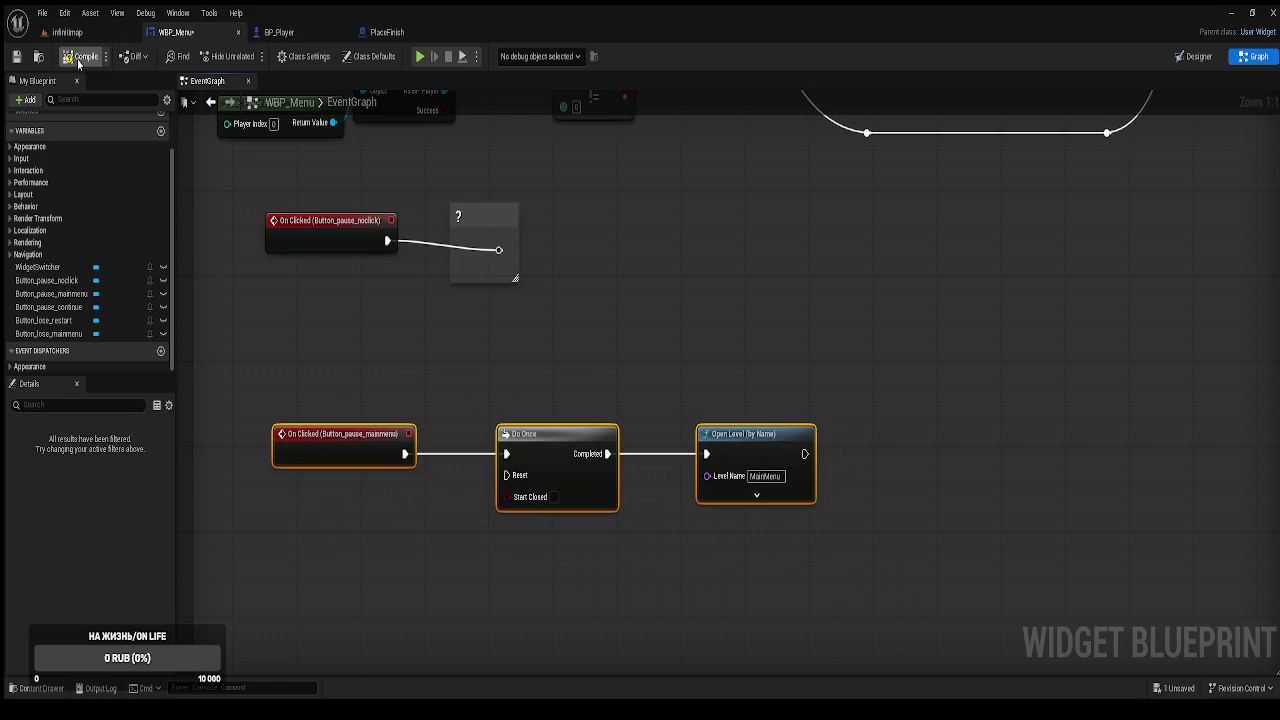
left_click(648, 229)
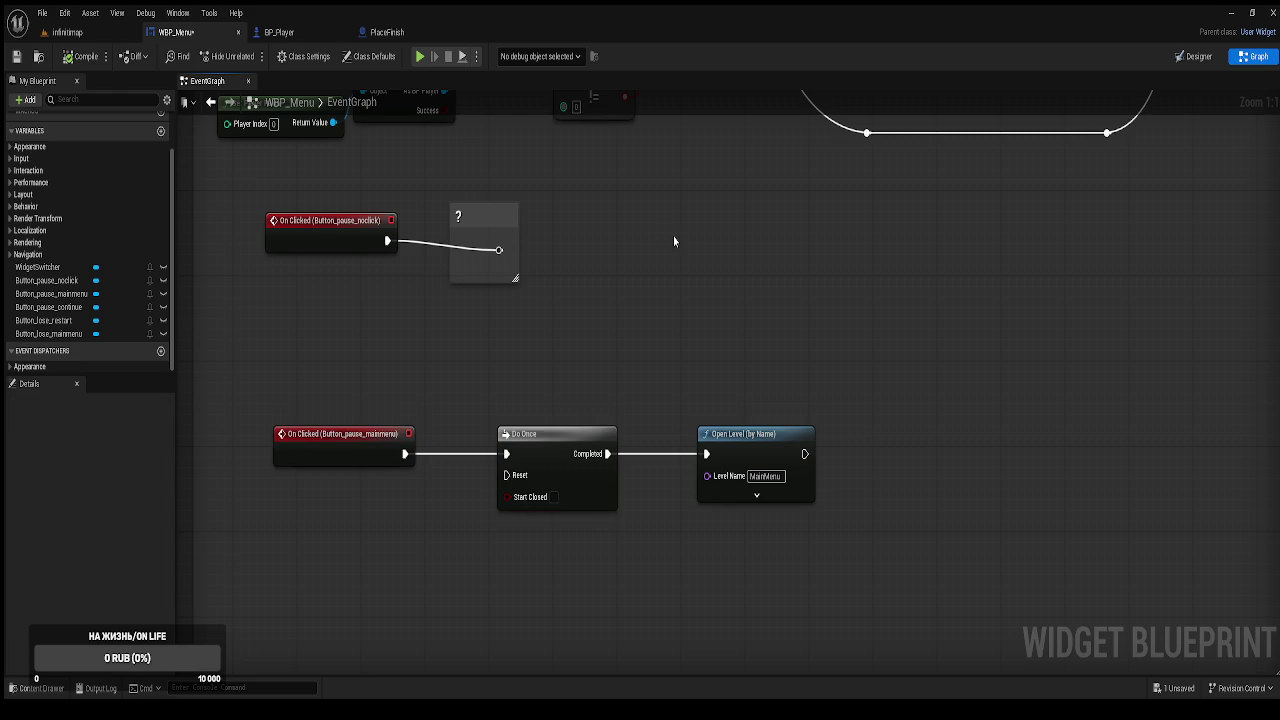
scroll(673, 236, "down", 1)
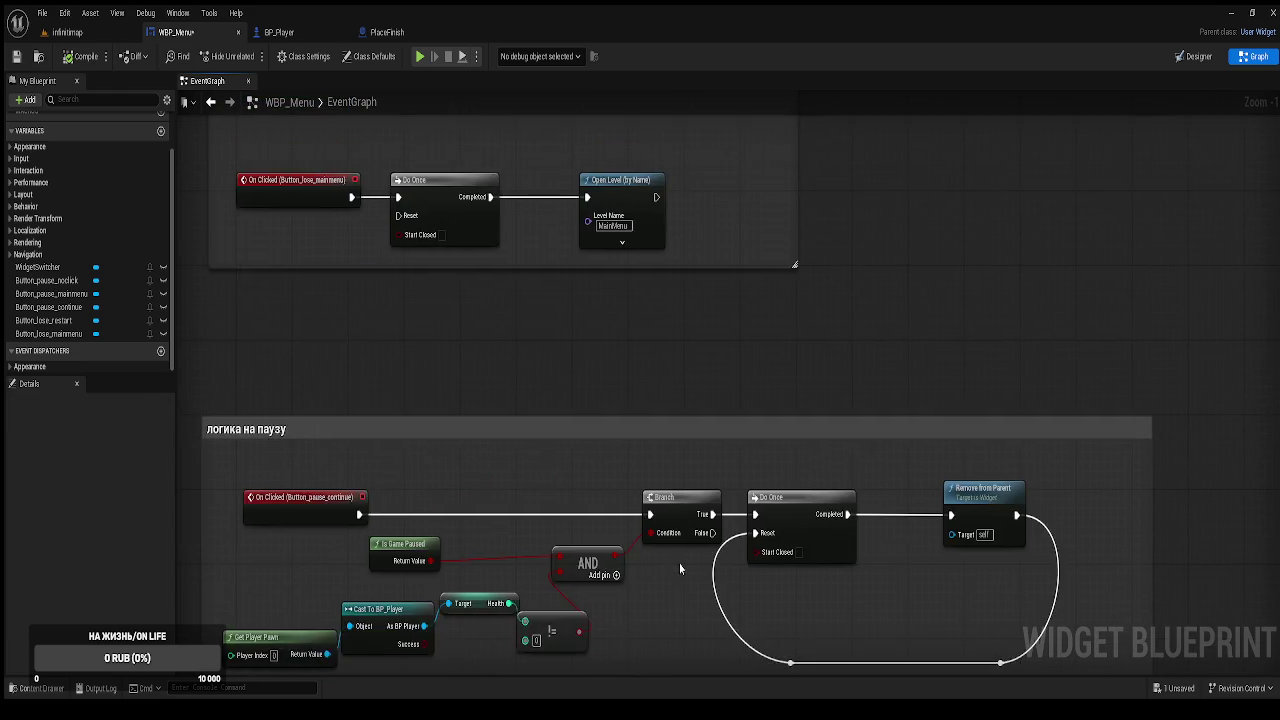
scroll(660, 480, "down", 2)
mouse_move(645, 502)
left_mouse_down()
mouse_move(646, 514)
mouse_move(649, 496)
left_mouse_up()
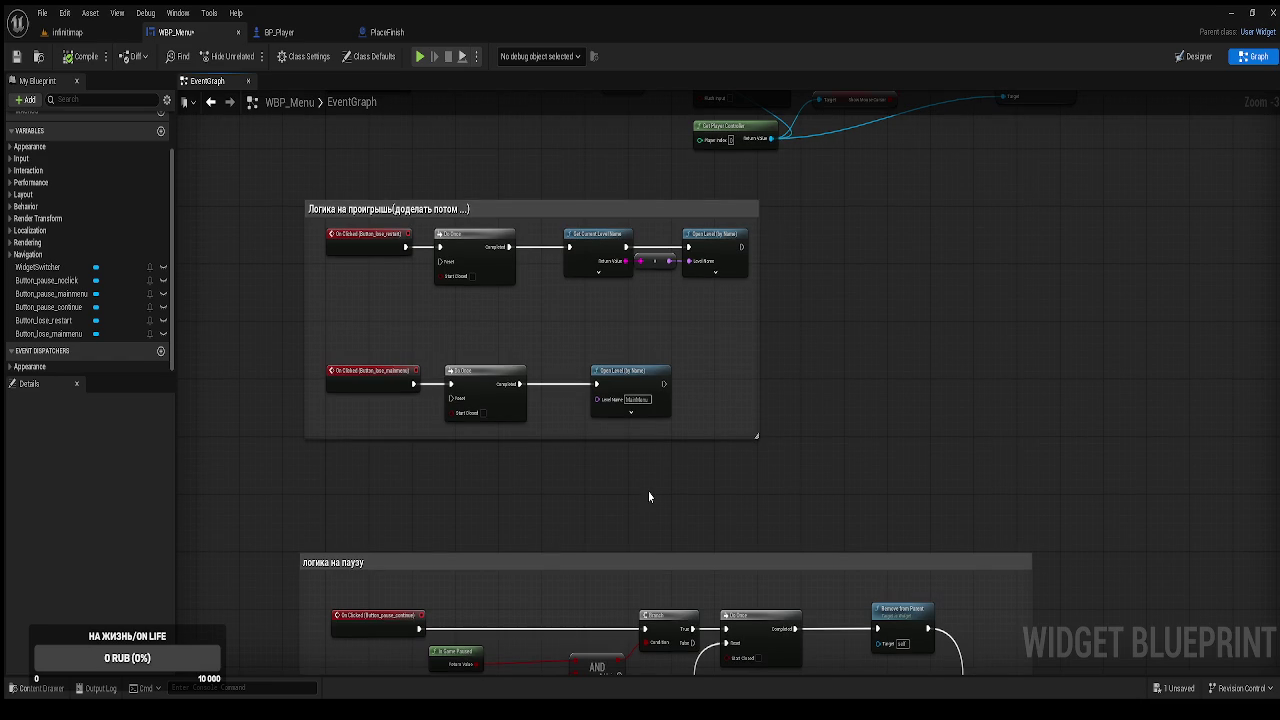
Rearrange SET Show Mouse Cursor, its getter and Get Player Controller in Event Construct.
mouse_move(703, 406)
left_mouse_down()
mouse_move(777, 380)
mouse_move(756, 535)
left_mouse_up()
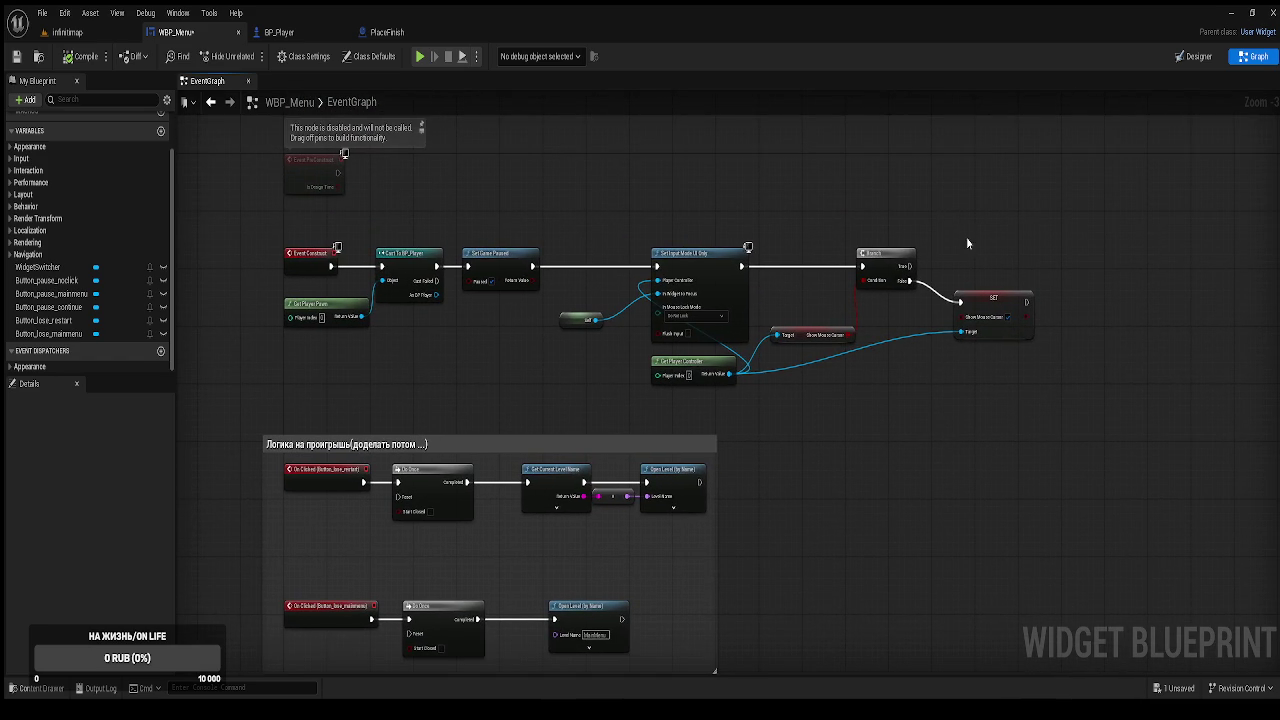
left_click_drag(983, 302, 996, 257)
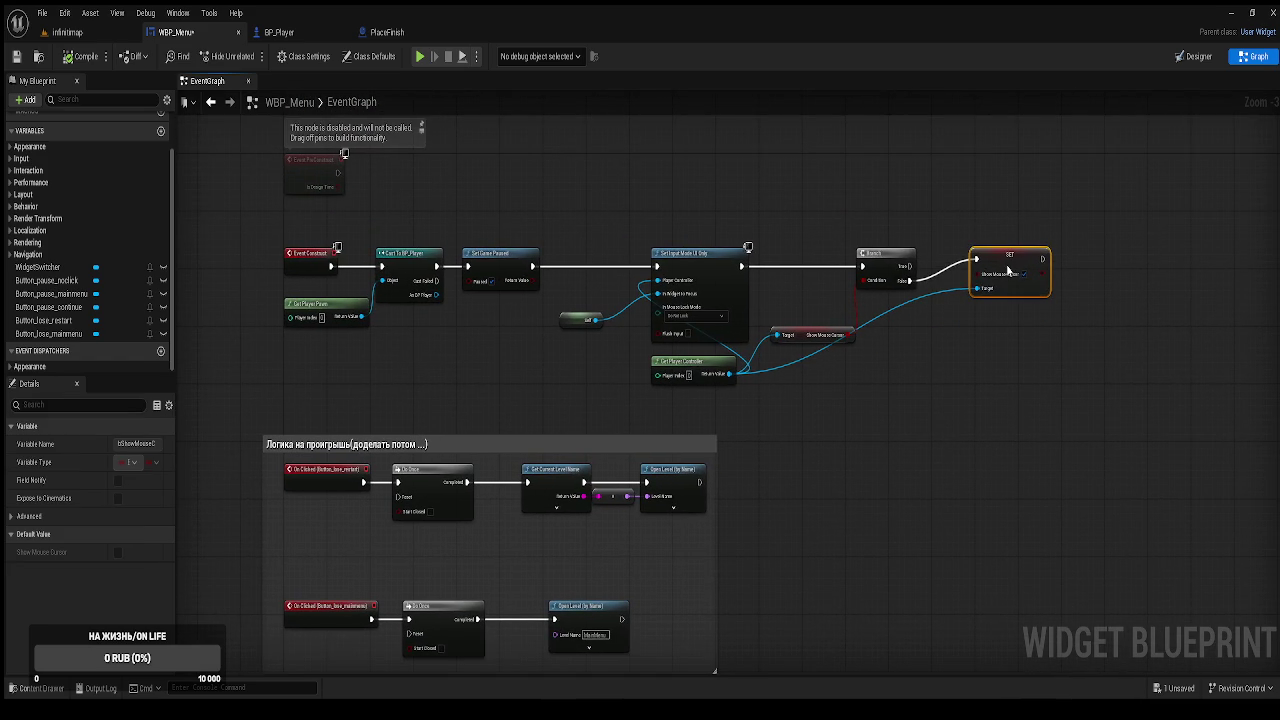
left_click_drag(825, 333, 819, 298)
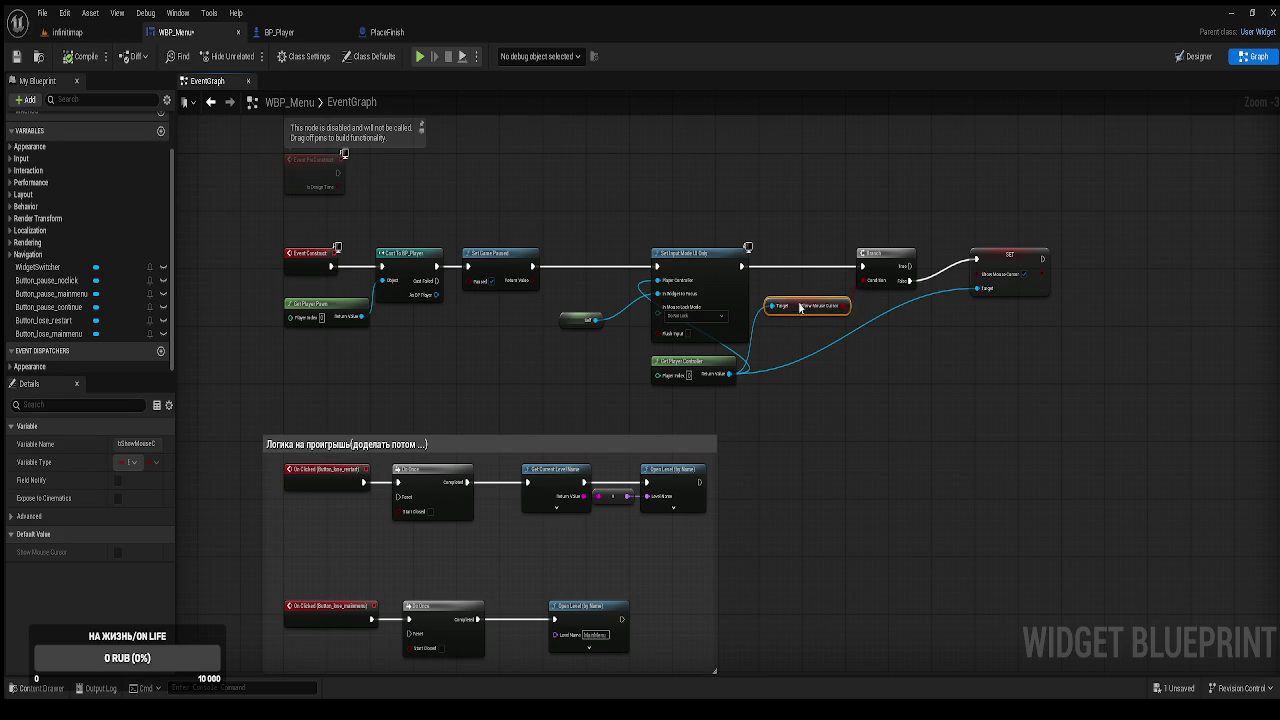
left_click_drag(706, 367, 591, 375)
Route Get Player Controller through two reroute knots into the SET Show Mouse Cursor target.
double_click(756, 352)
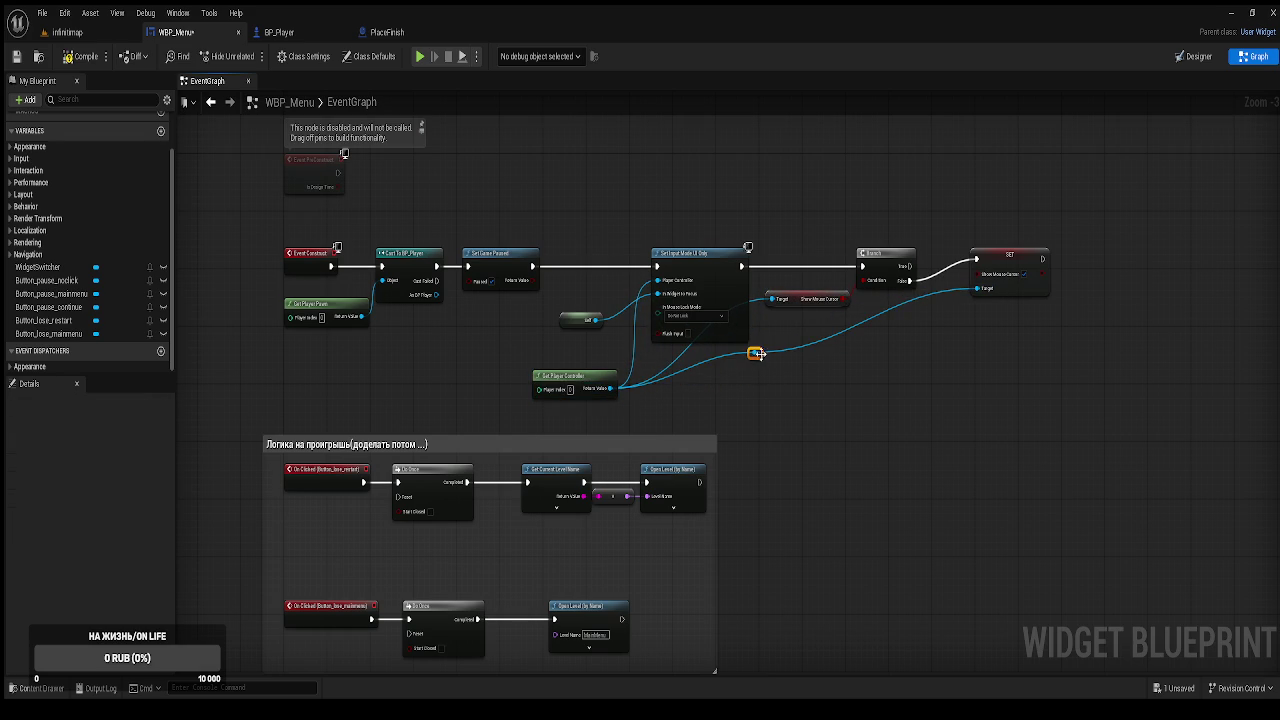
mouse_move(755, 352)
left_mouse_down()
mouse_move(744, 389)
mouse_move(781, 300)
left_mouse_up()
left_click(852, 330)
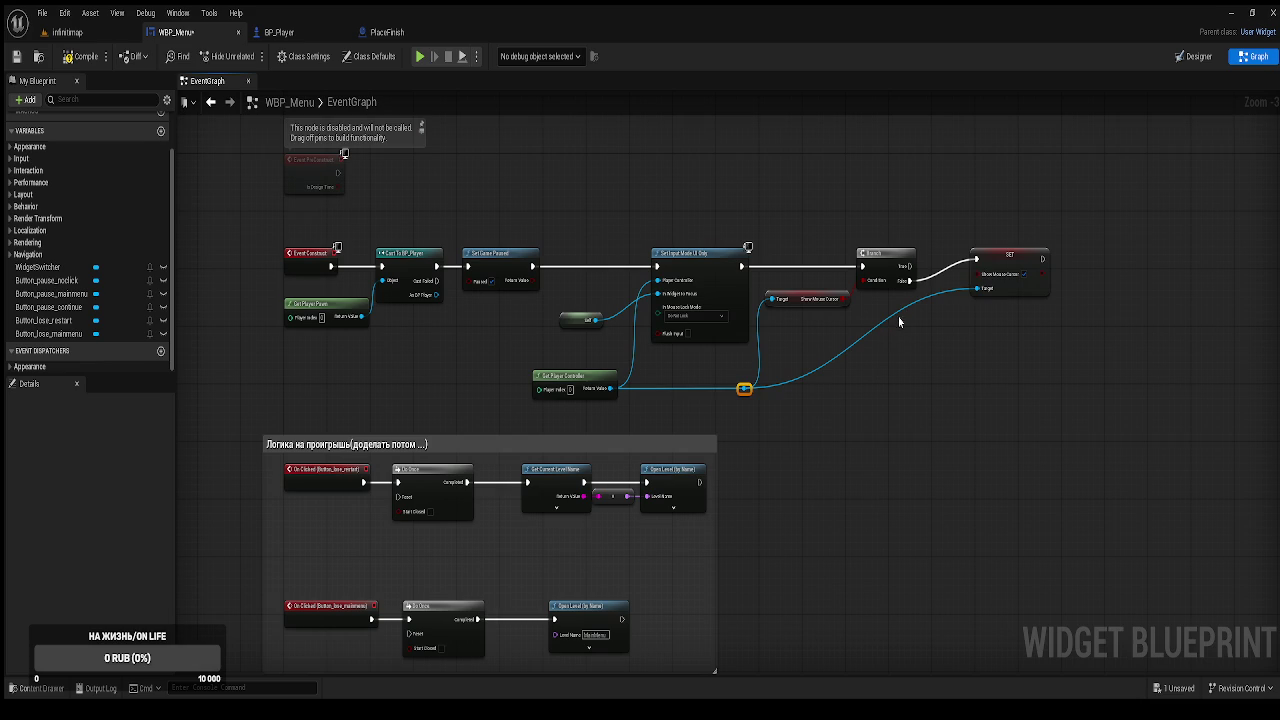
double_click(898, 310)
left_click_drag(898, 308, 923, 399)
left_click(837, 355)
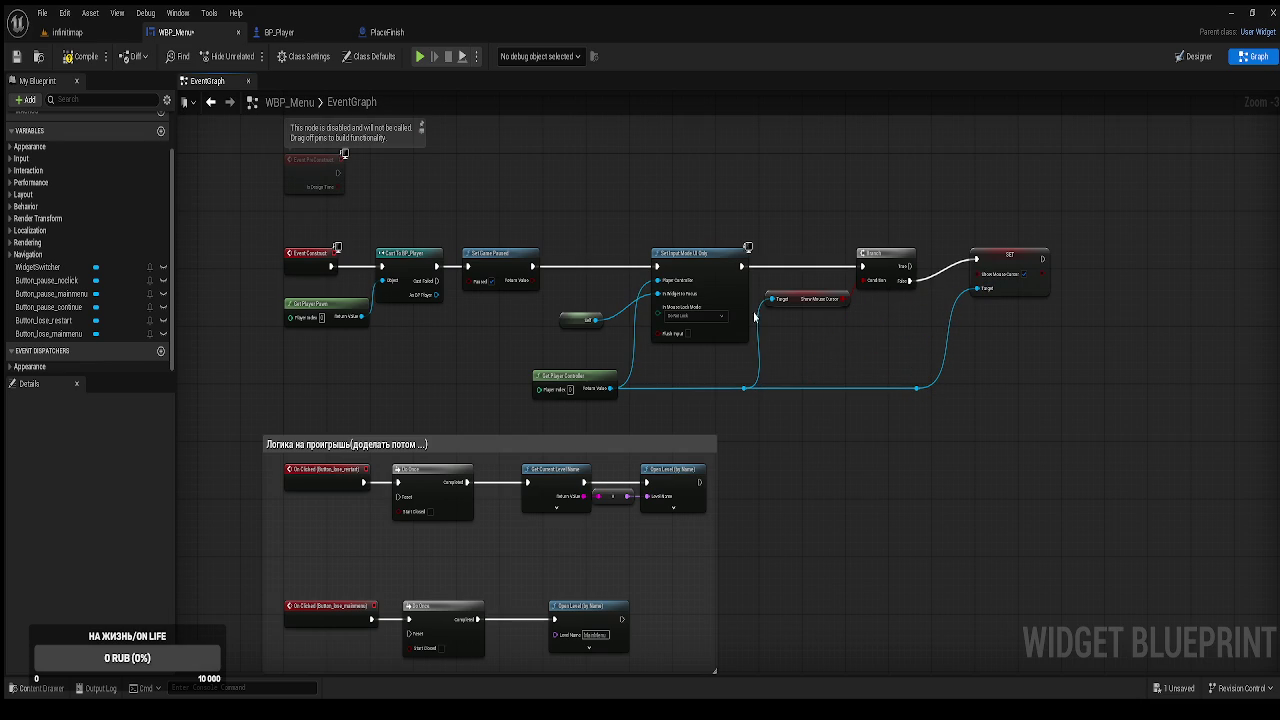
Compile, then insert a Branch between Cast To BP_Player and Set Game Paused.
left_click(67, 57)
left_click_drag(345, 222, 382, 220)
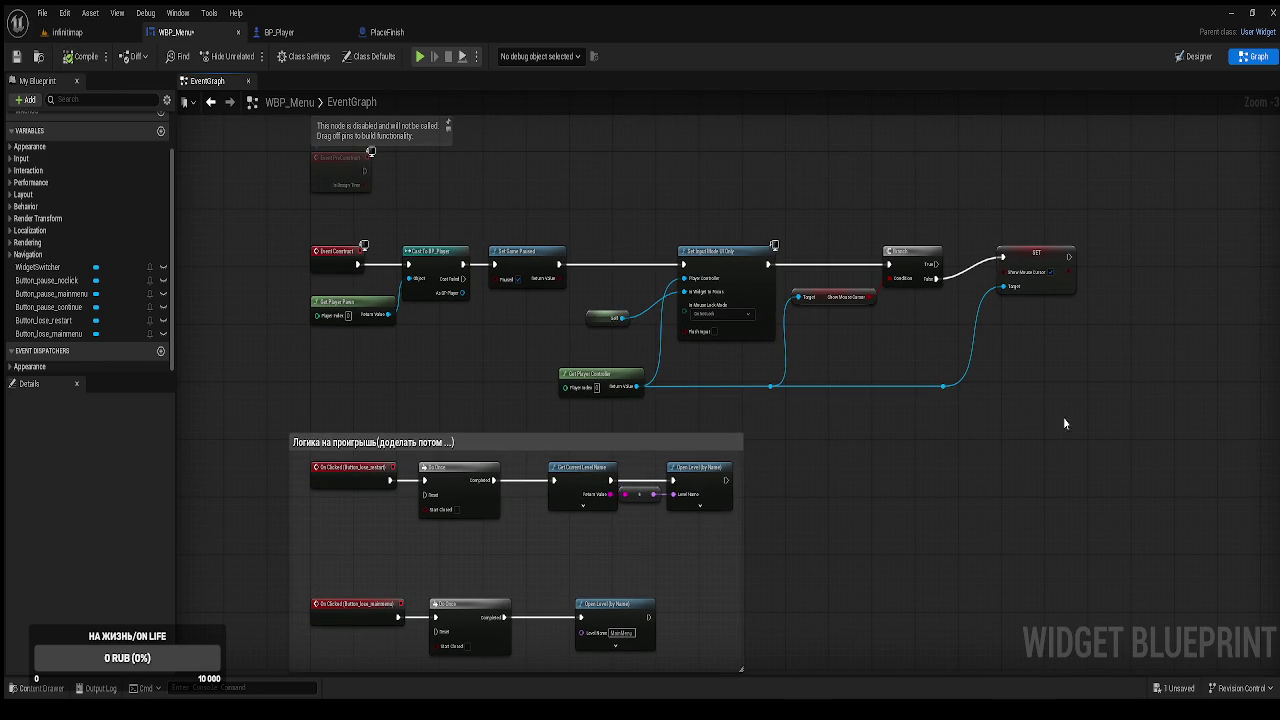
mouse_move(1077, 396)
left_mouse_down()
mouse_move(560, 275)
mouse_move(534, 222)
mouse_move(600, 258)
mouse_move(700, 260)
left_mouse_up()
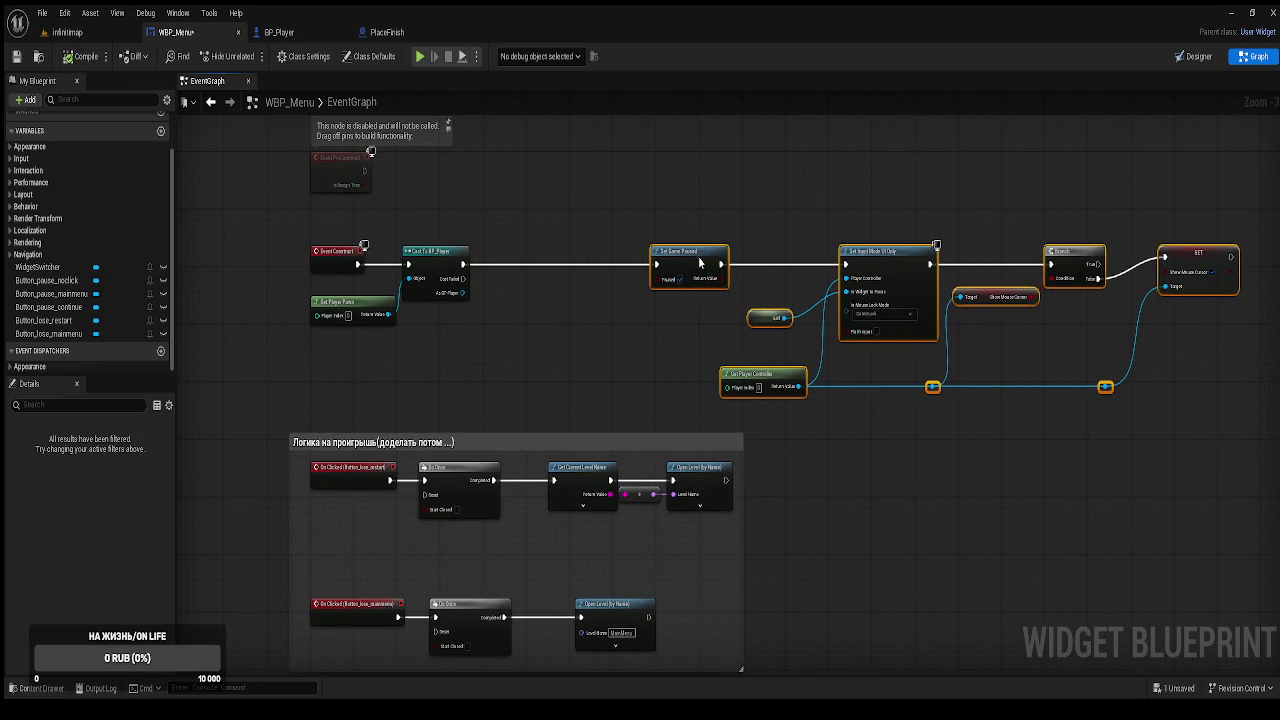
left_click(577, 259)
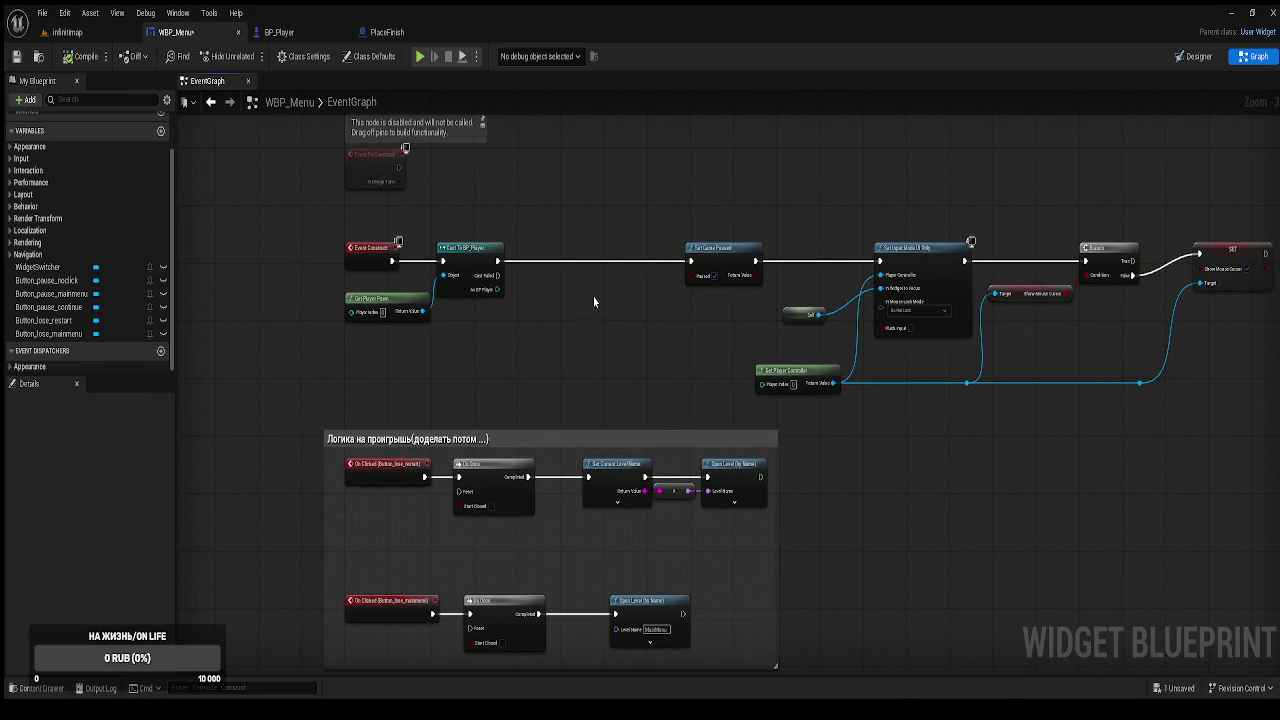
left_click(600, 268)
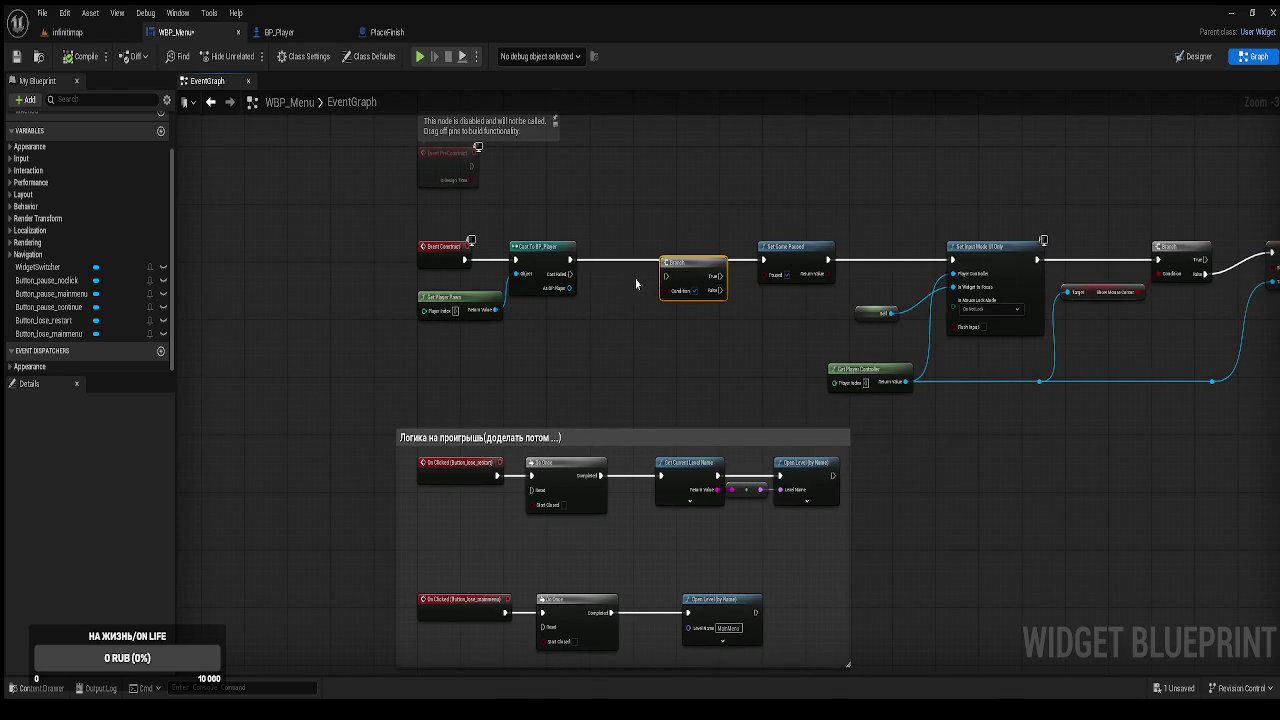
mouse_move(671, 262)
left_mouse_down()
mouse_move(644, 246)
mouse_move(802, 262)
mouse_move(792, 256)
left_mouse_up()
Feed a pasted Is Game Paused node into the Branch's Condition.
scroll(680, 350, "down", 5)
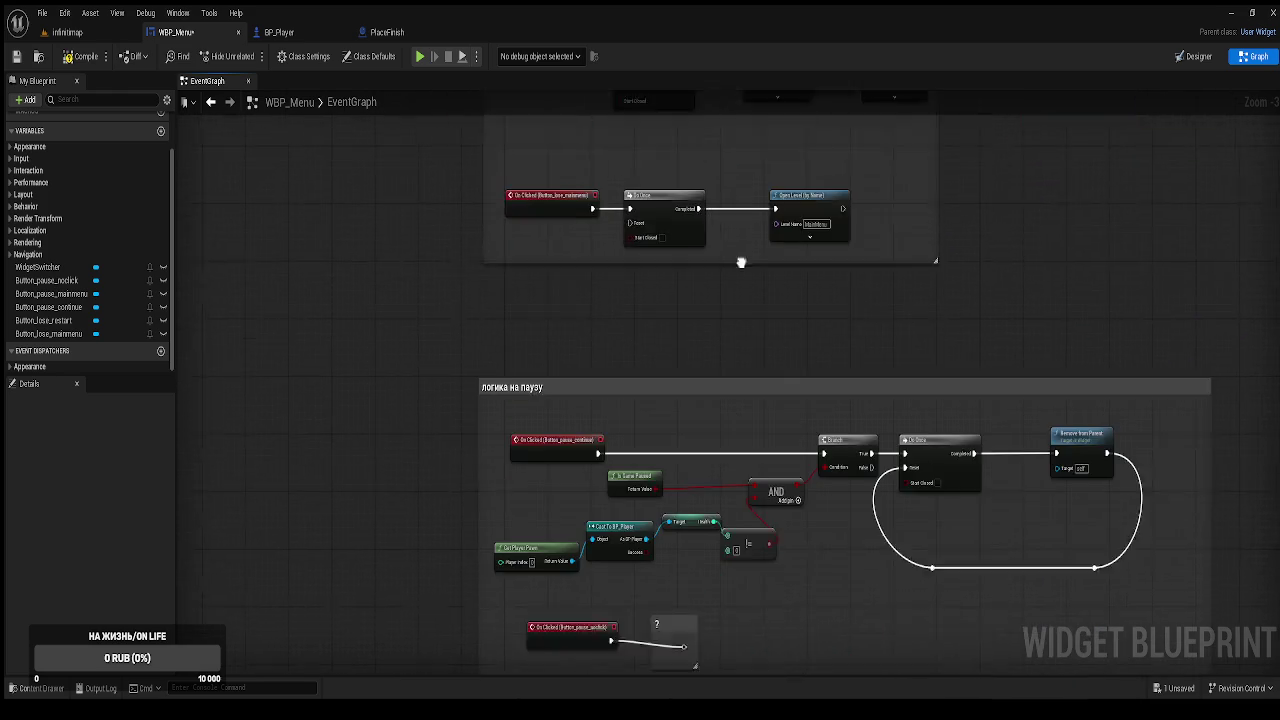
scroll(686, 358, "up", 5)
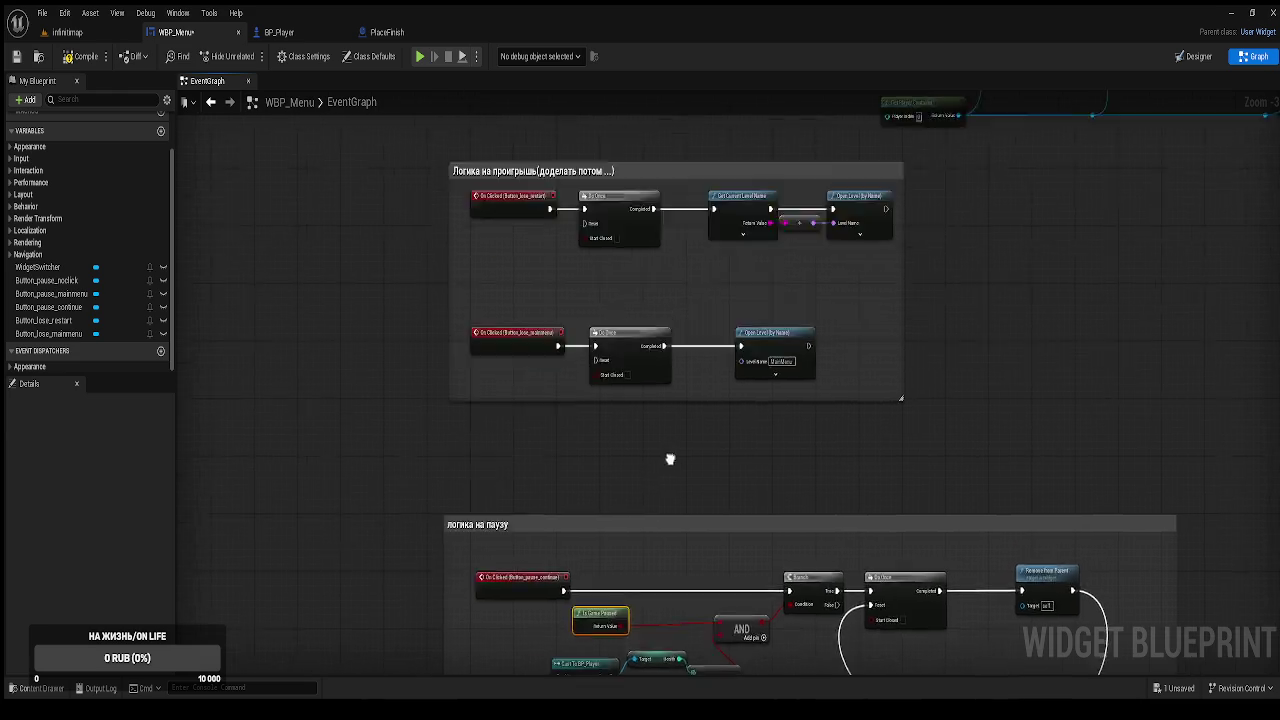
key("ctrl+v")
mouse_move(646, 306)
left_mouse_down()
mouse_move(619, 314)
mouse_move(689, 363)
mouse_move(694, 292)
left_mouse_up()
scroll(689, 331, "up", 2)
left_click_drag(817, 335, 640, 307)
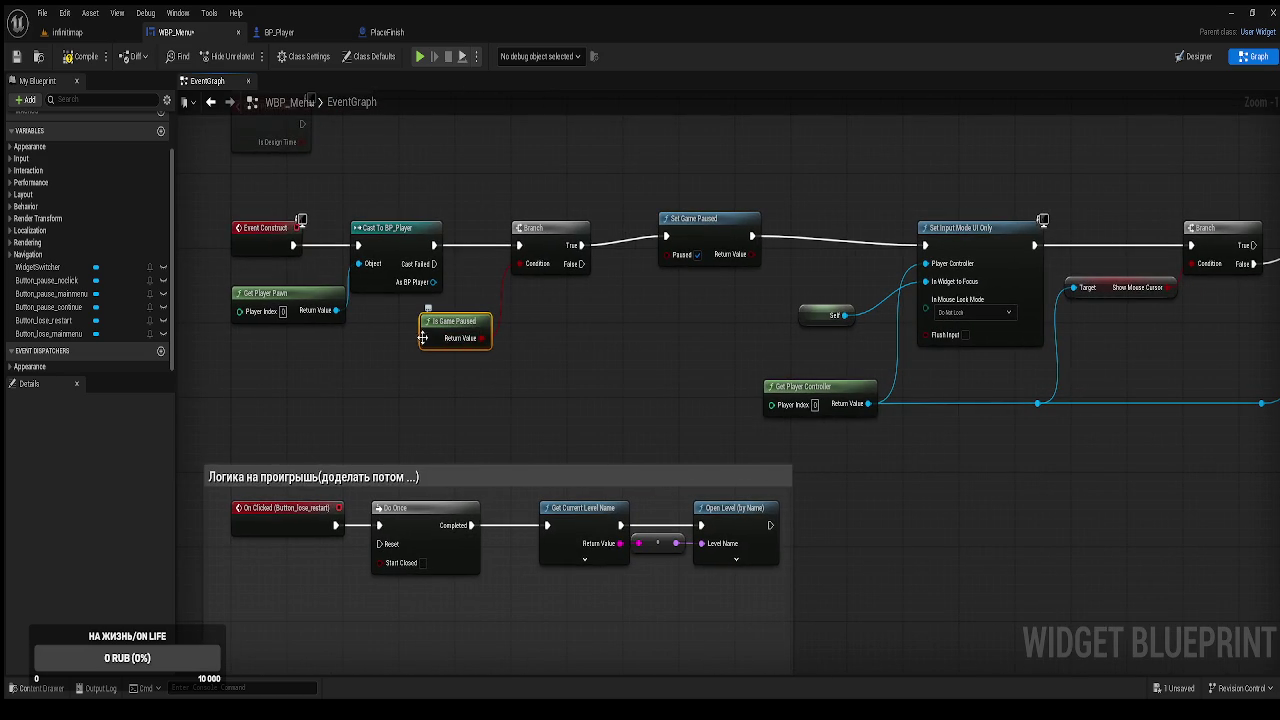
Send Branch True to Set Input Mode UI Only and False to Set Game Paused, then save.
left_click_drag(716, 232, 699, 251)
mouse_move(580, 243)
left_mouse_down()
mouse_move(657, 229)
mouse_move(925, 245)
left_mouse_up()
left_click_drag(697, 234, 697, 271)
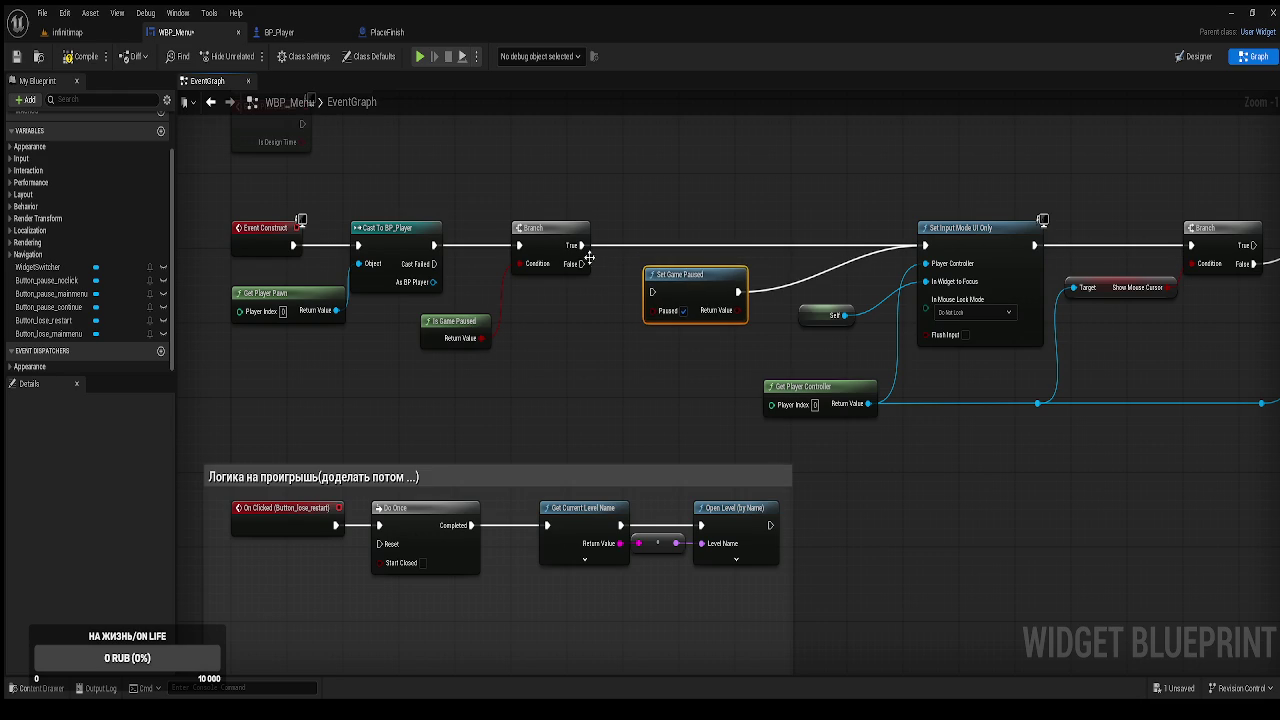
mouse_move(581, 263)
left_mouse_down()
mouse_move(630, 297)
mouse_move(669, 302)
left_mouse_up()
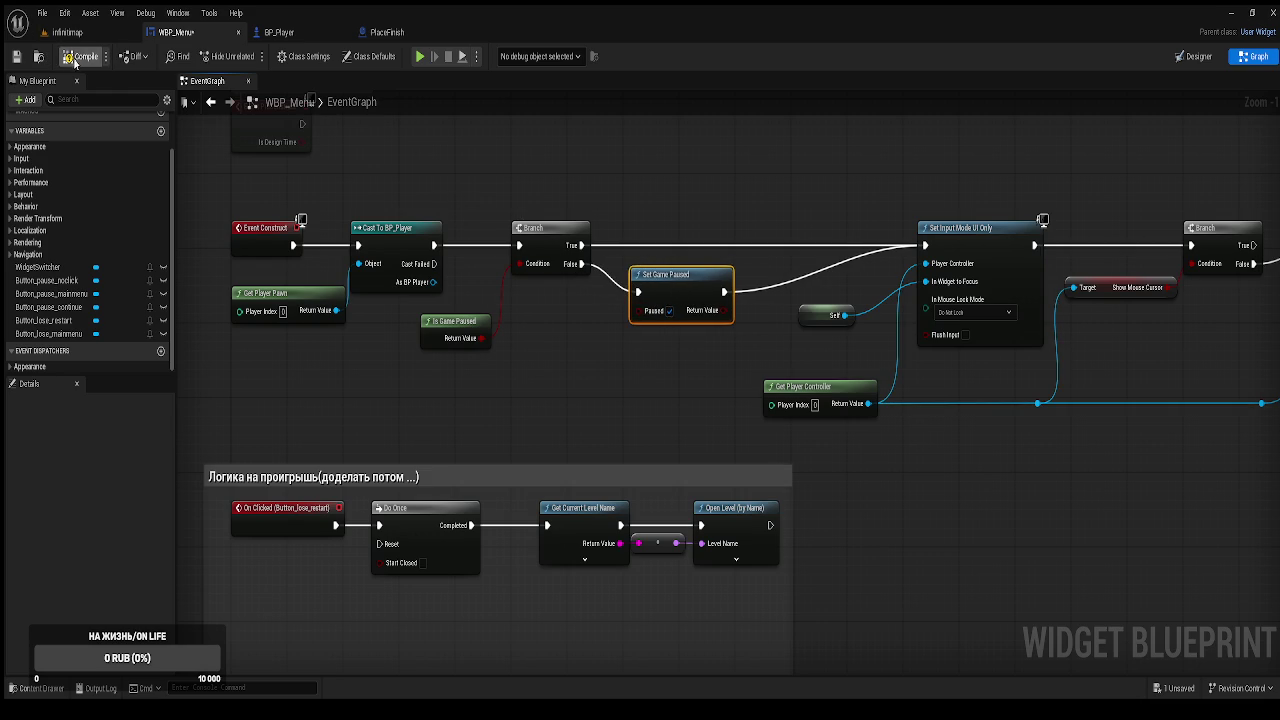
left_click(16, 57)
Pan around the Event Graph and move the lose-logic reroute point lower.
scroll(637, 310, "down", 2)
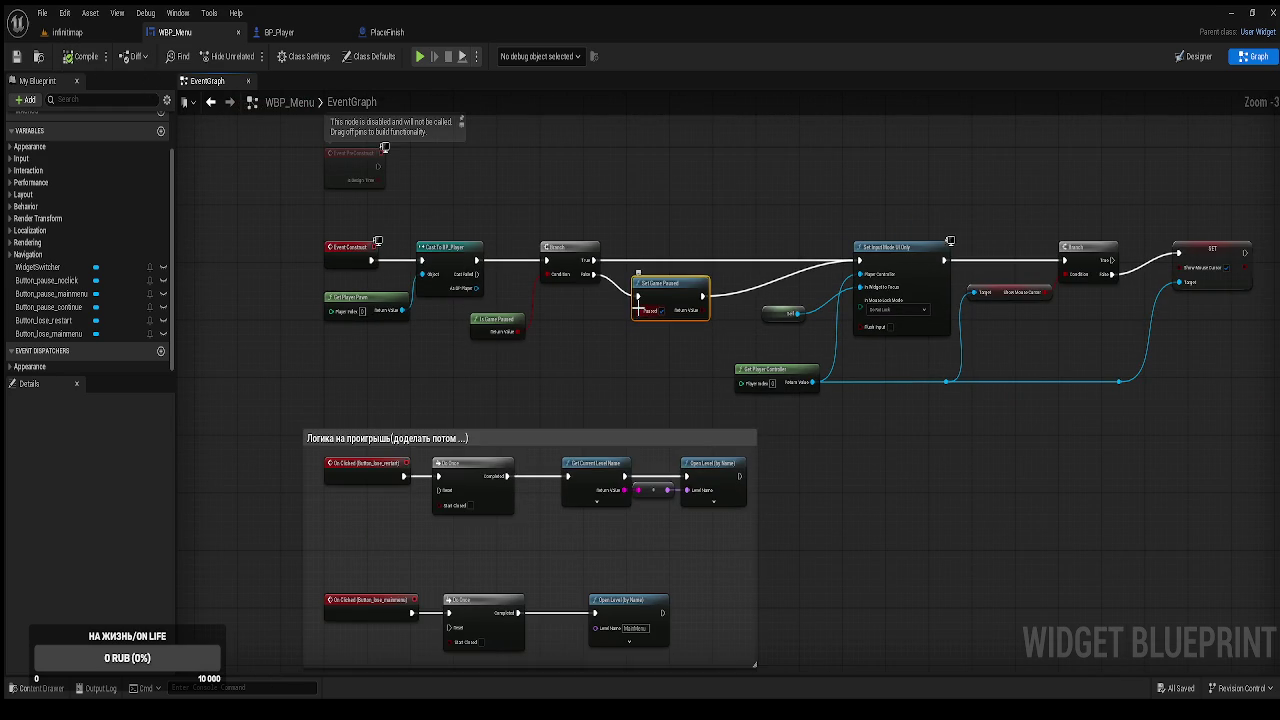
left_click(634, 201)
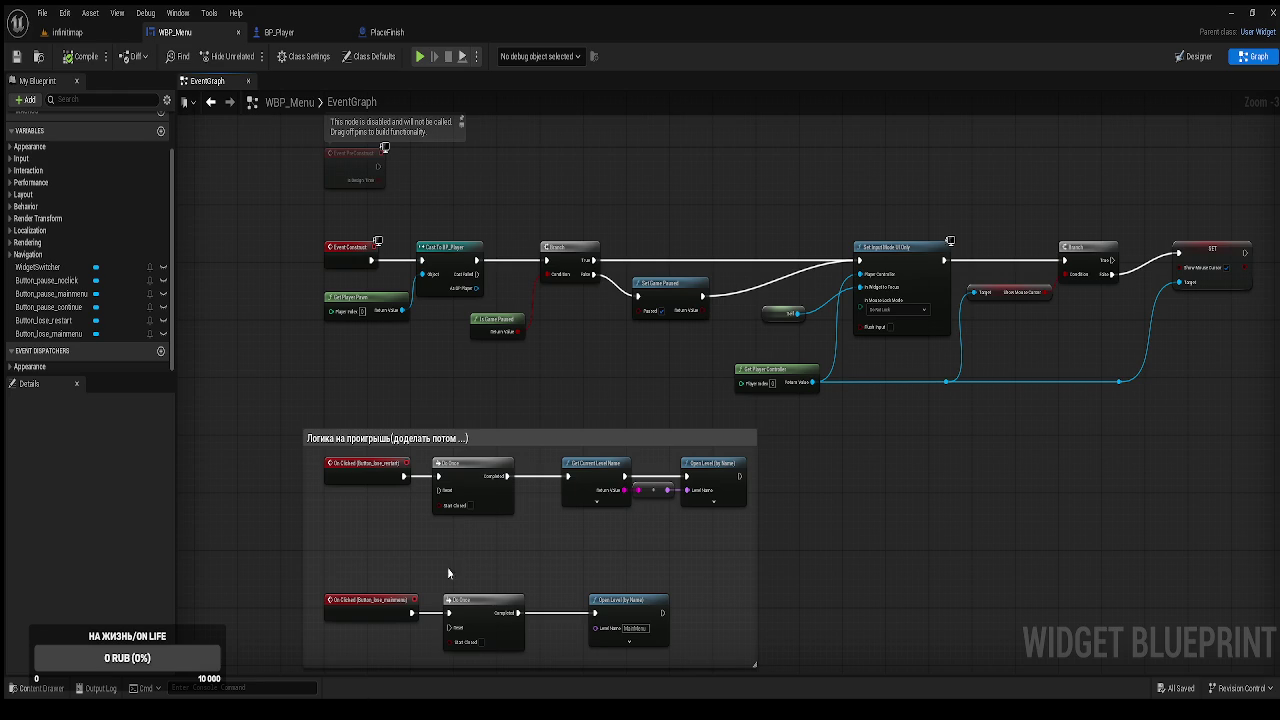
mouse_move(914, 528)
left_mouse_down()
mouse_move(757, 591)
mouse_move(829, 591)
mouse_move(815, 399)
left_mouse_up()
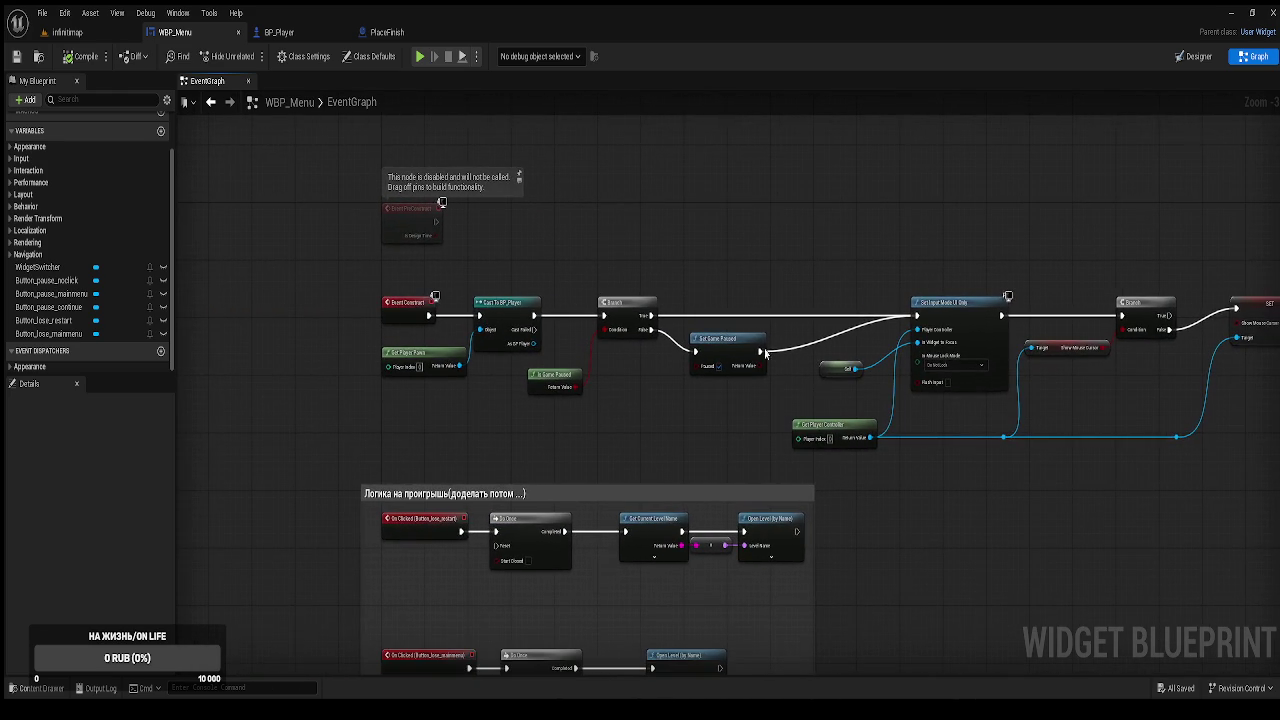
scroll(685, 432, "down", 3)
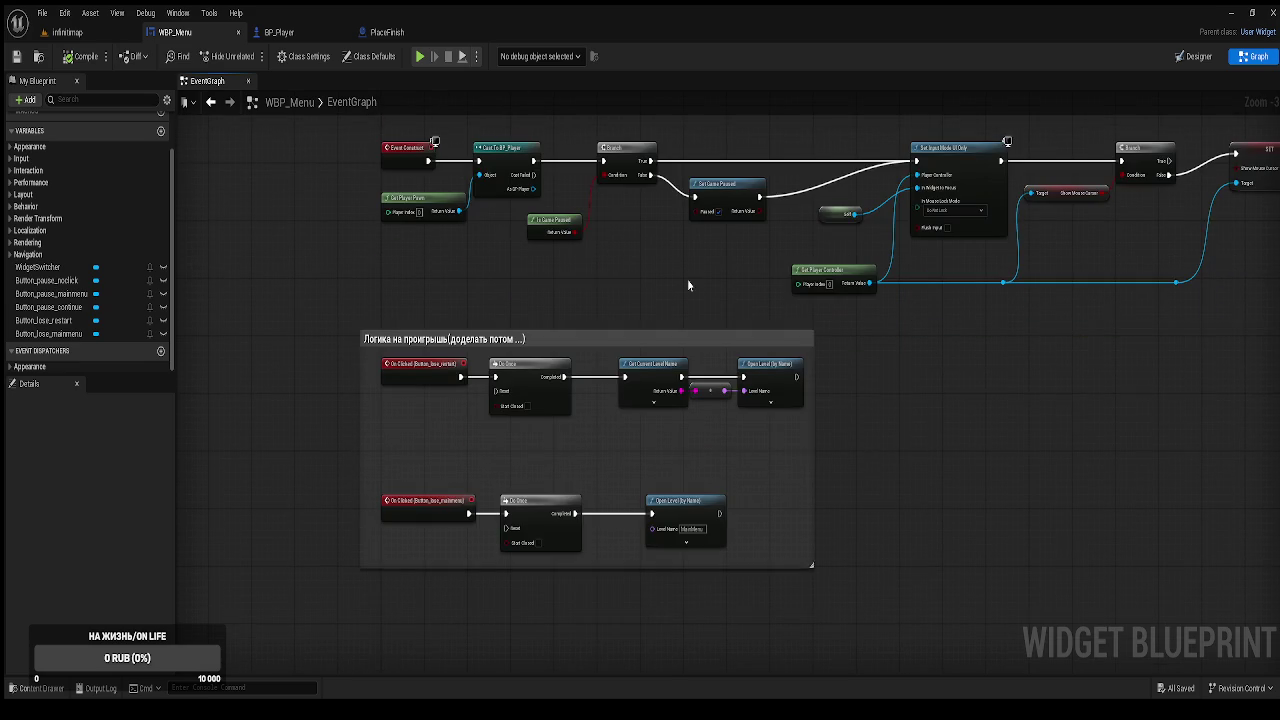
scroll(866, 443, "down", 2)
left_click_drag(712, 297, 712, 327)
scroll(937, 472, "down", 6)
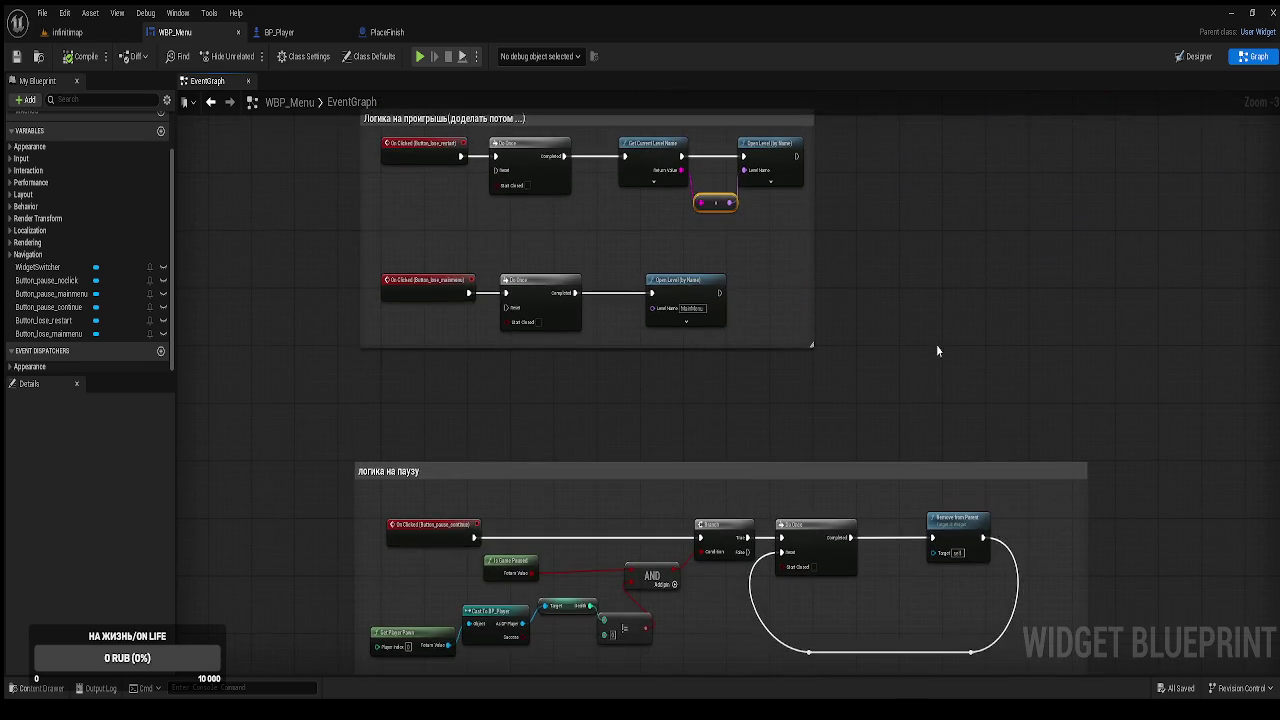
scroll(845, 250, "down", 1)
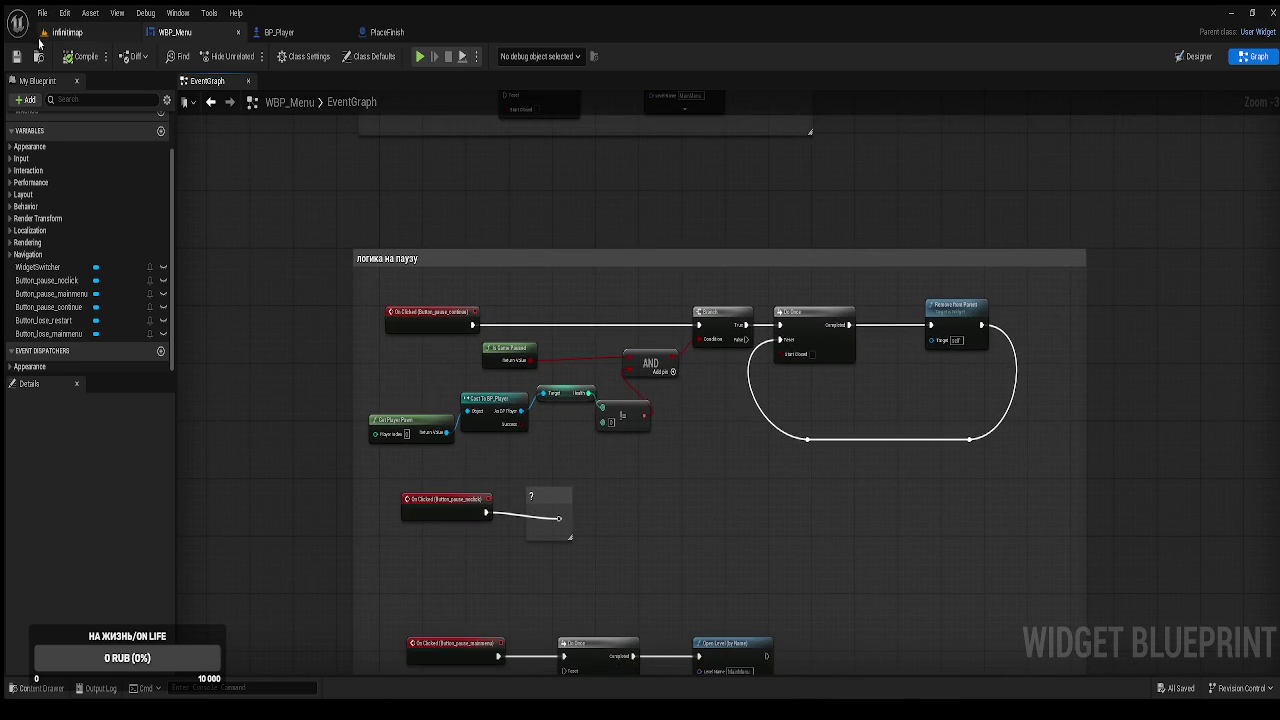
Break BeginPlay's link to Play Sound 2D in the infinitmap level blueprint and compile.
left_click(72, 33)
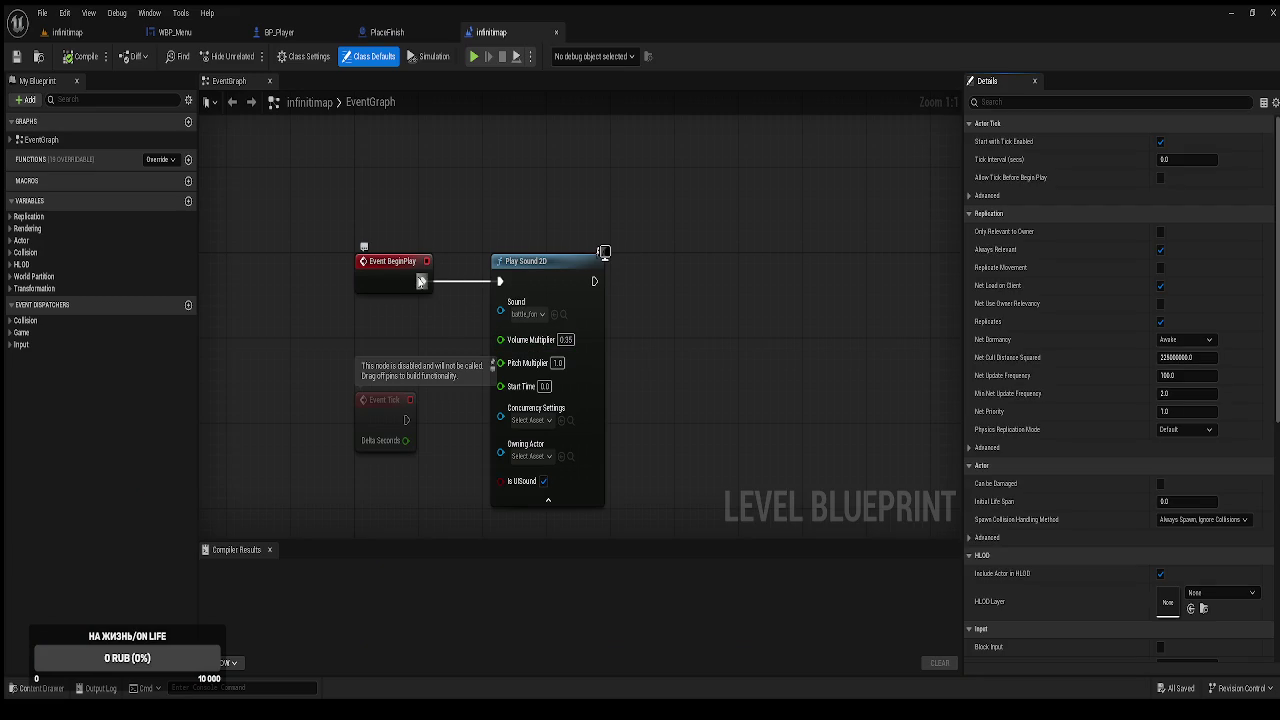
left_click(420, 282, "alt")
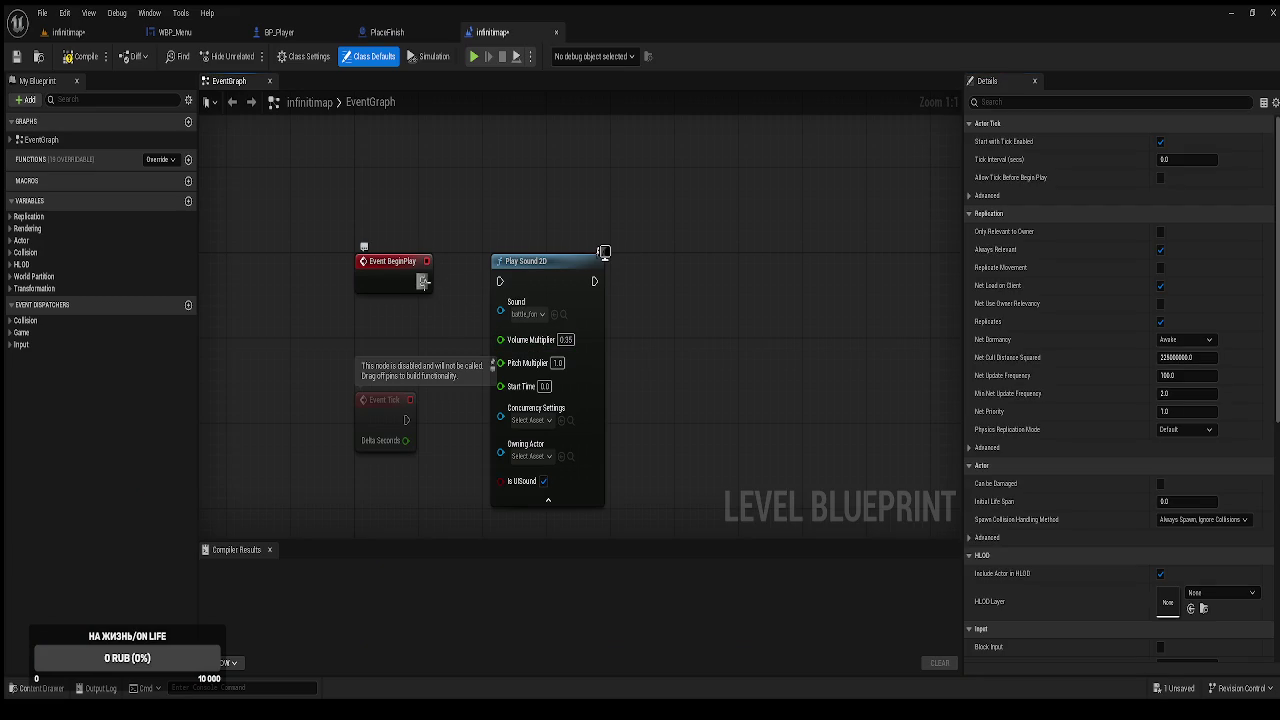
left_click(71, 58)
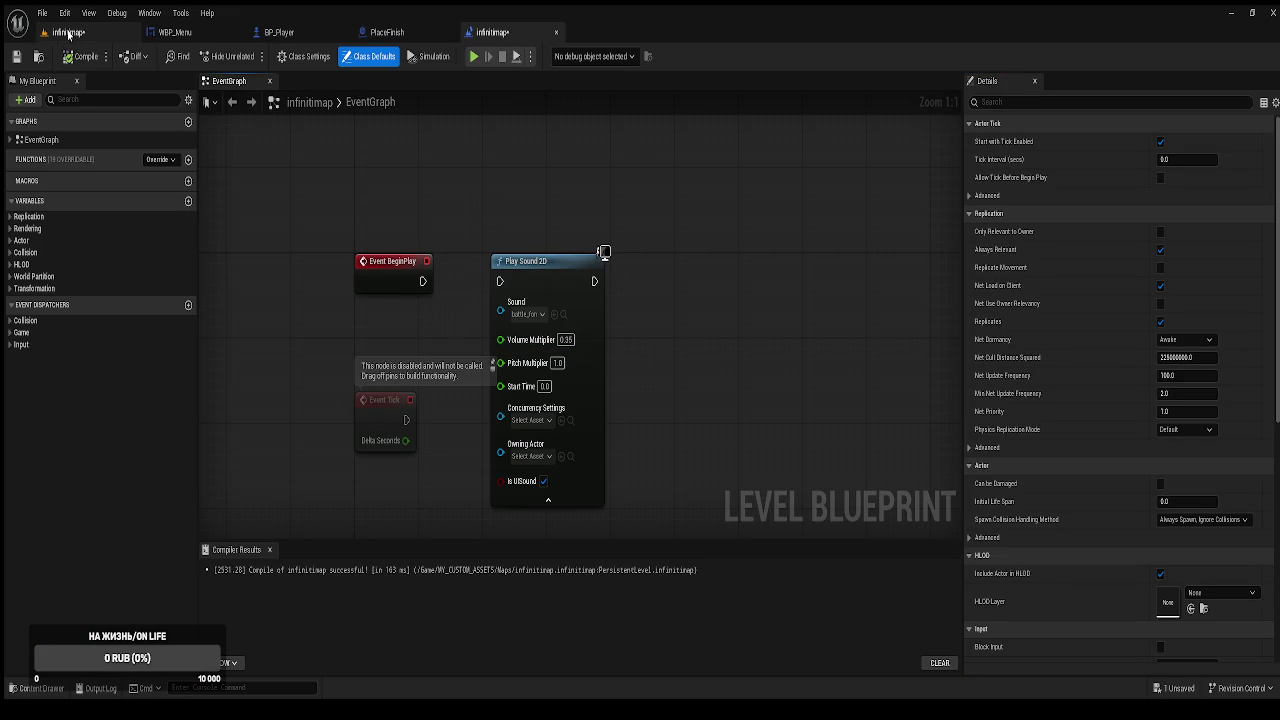
left_click(70, 34)
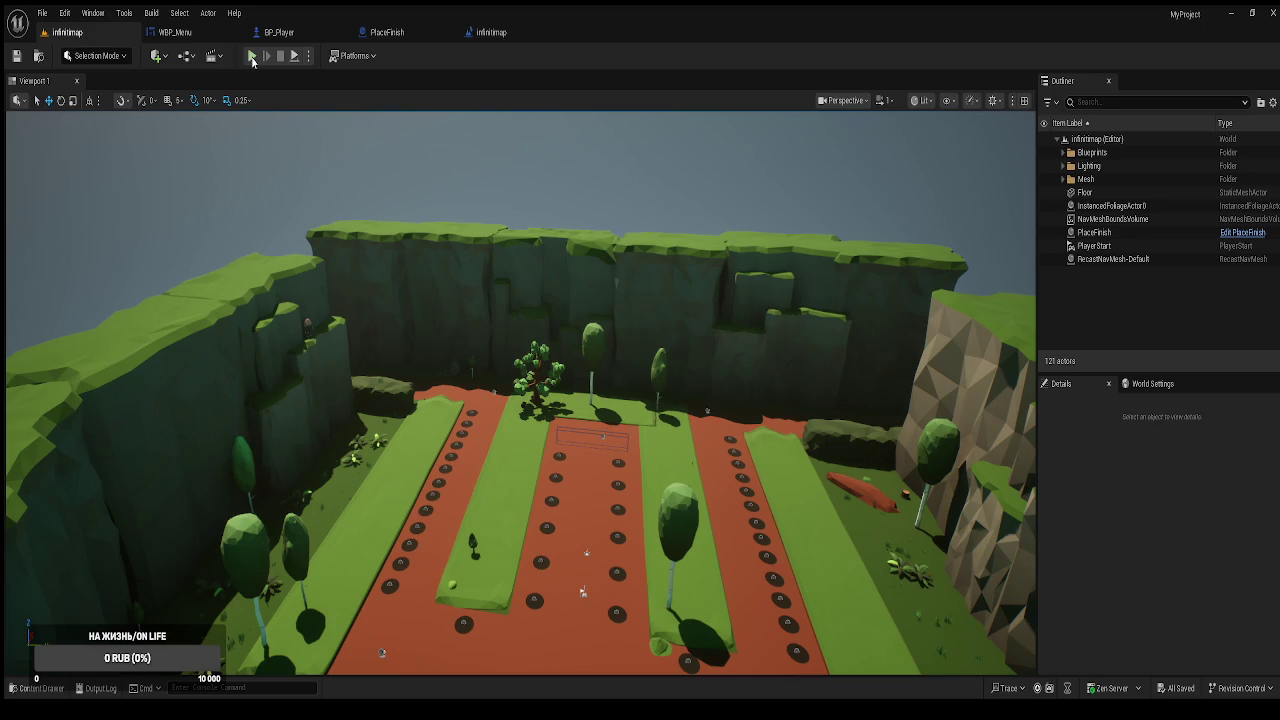
Play-test: pause with P, resume via Продолжить, then stop the session.
left_click(252, 56)
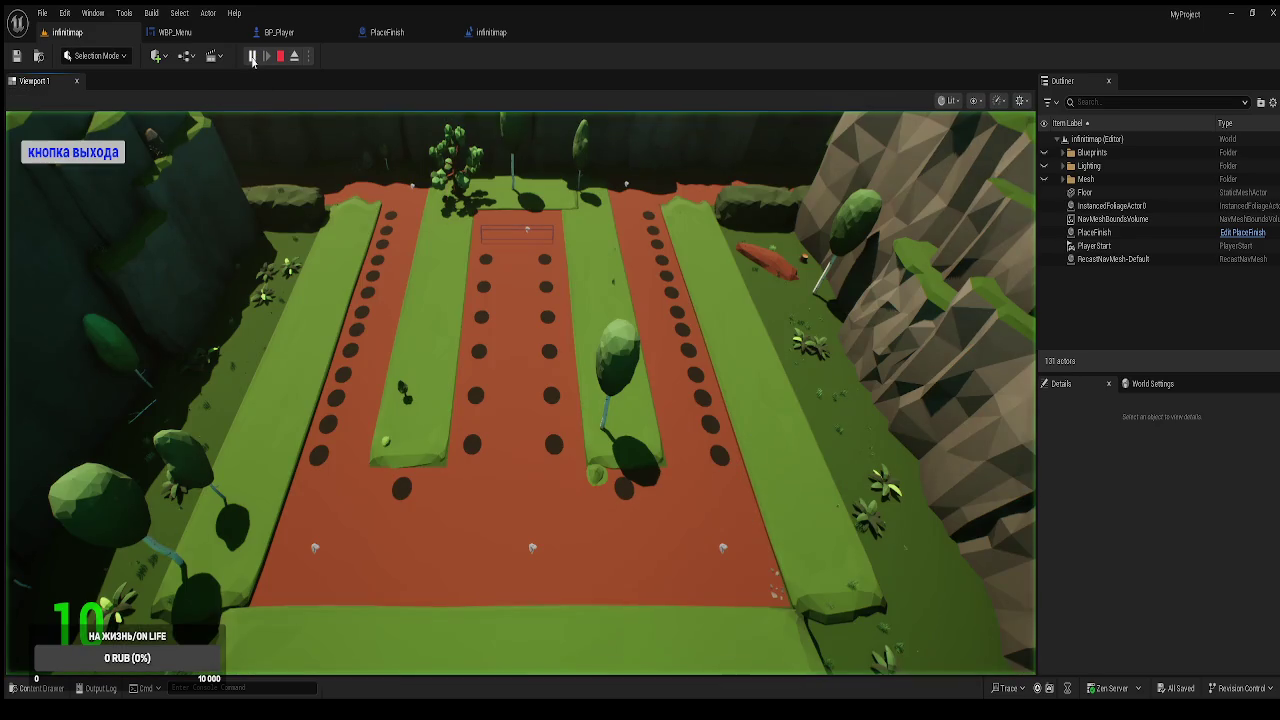
key("p")
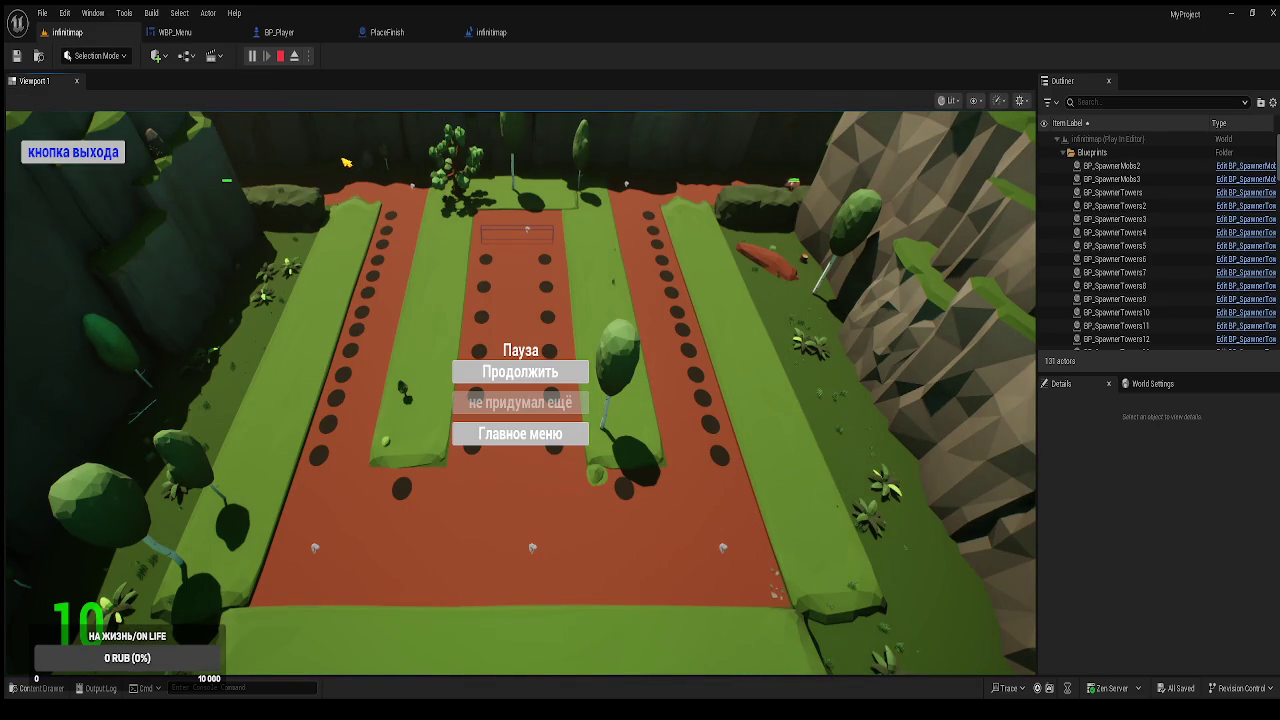
left_click(522, 373)
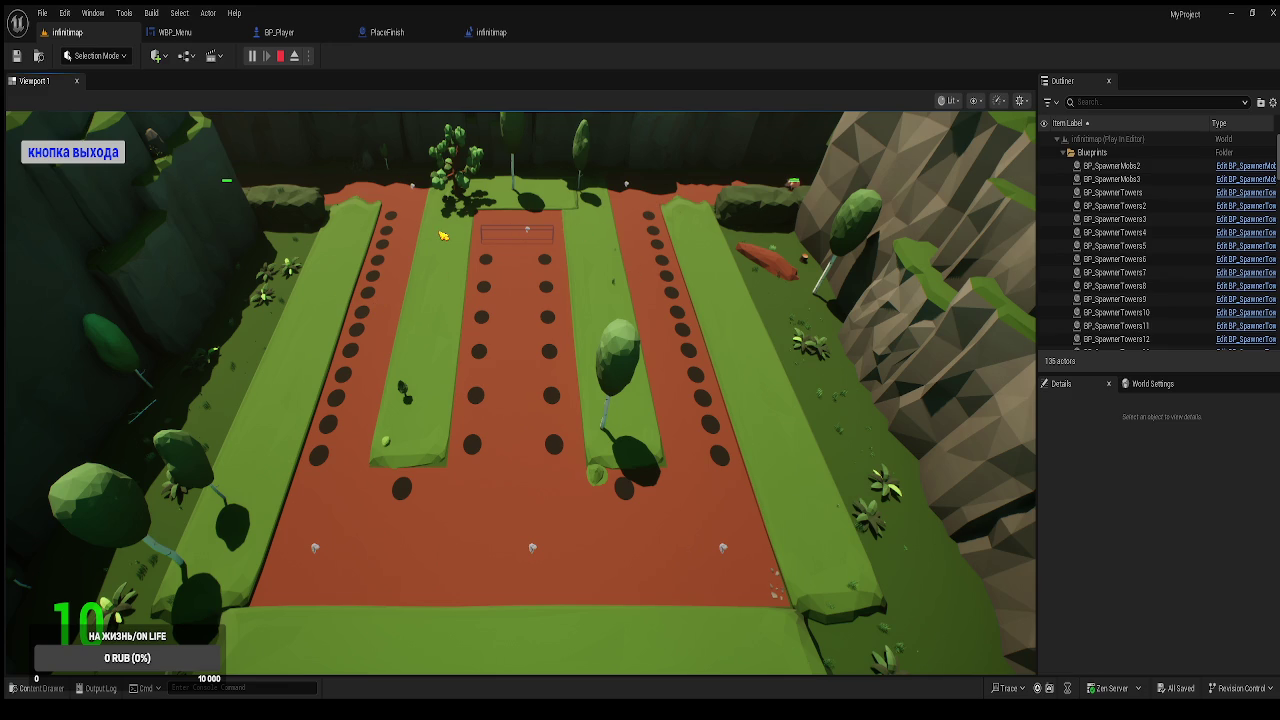
key("p")
key("p")
key("p")
key("p")
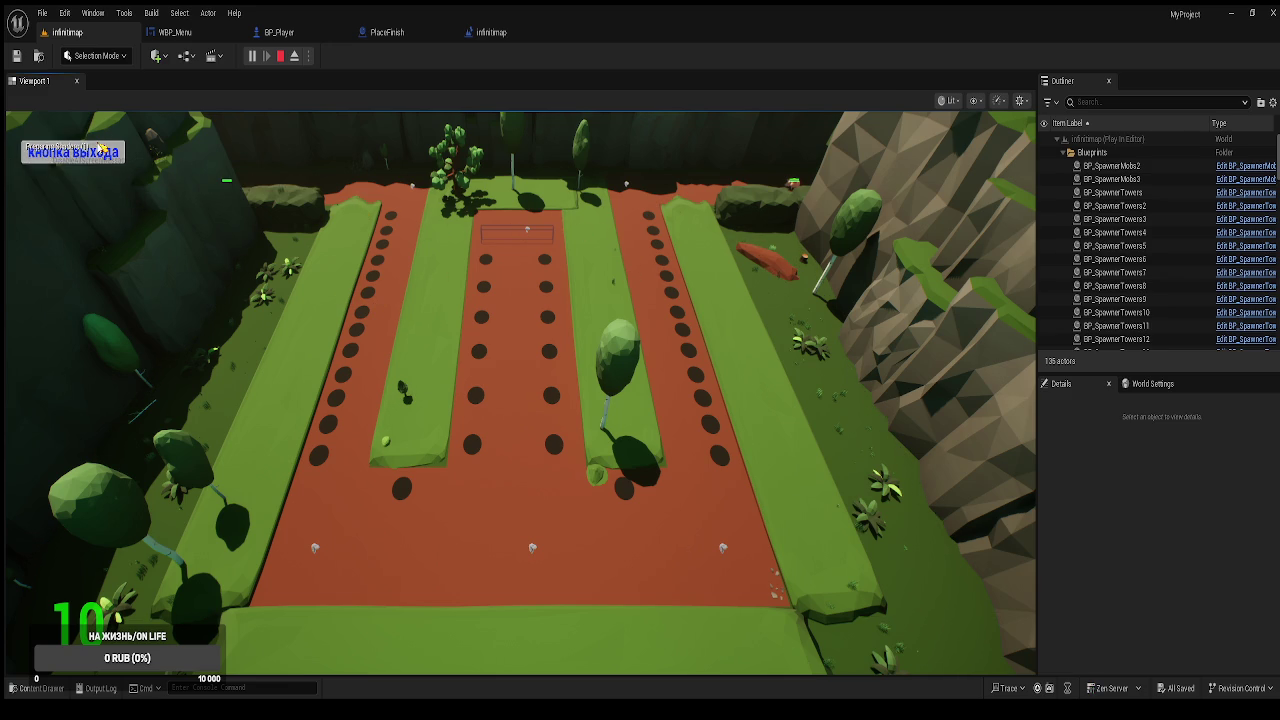
left_click(100, 147)
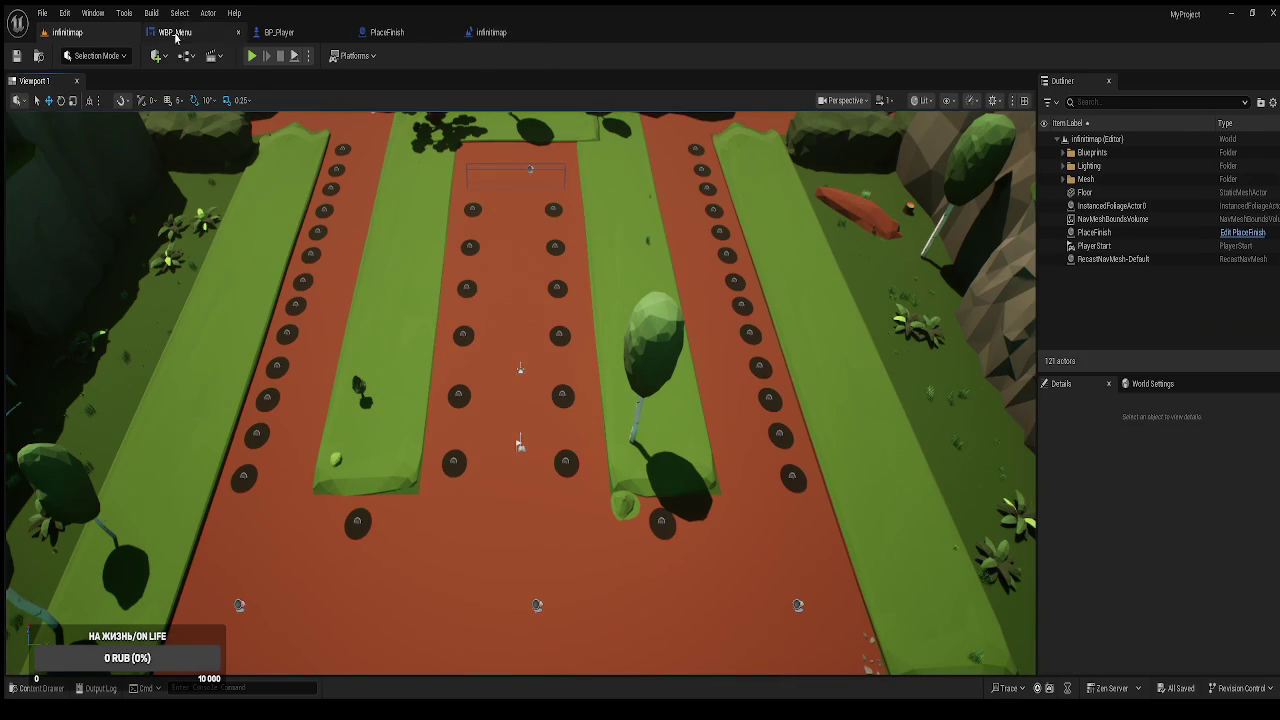
In WBP_Menu, spread the Branch, Do Once and Remove from Parent nodes inside the pause comment.
left_click(175, 33)
scroll(748, 247, "down", 2)
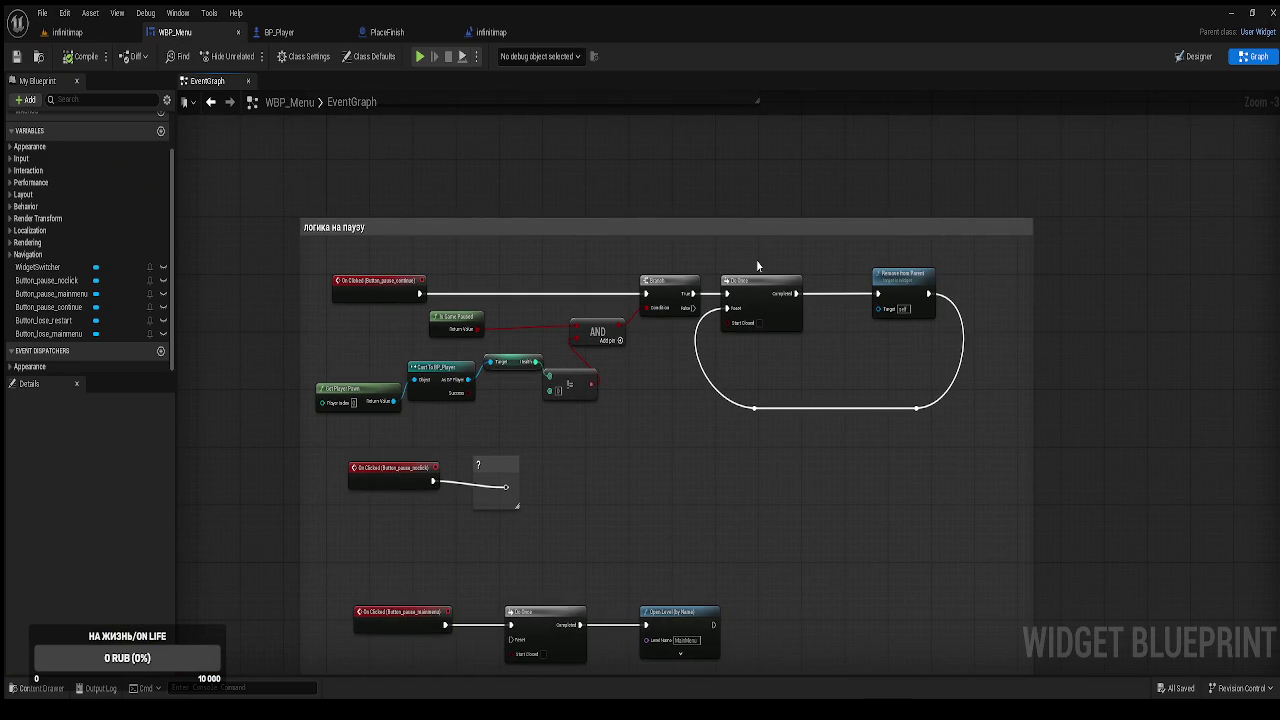
left_click_drag(674, 292, 648, 260)
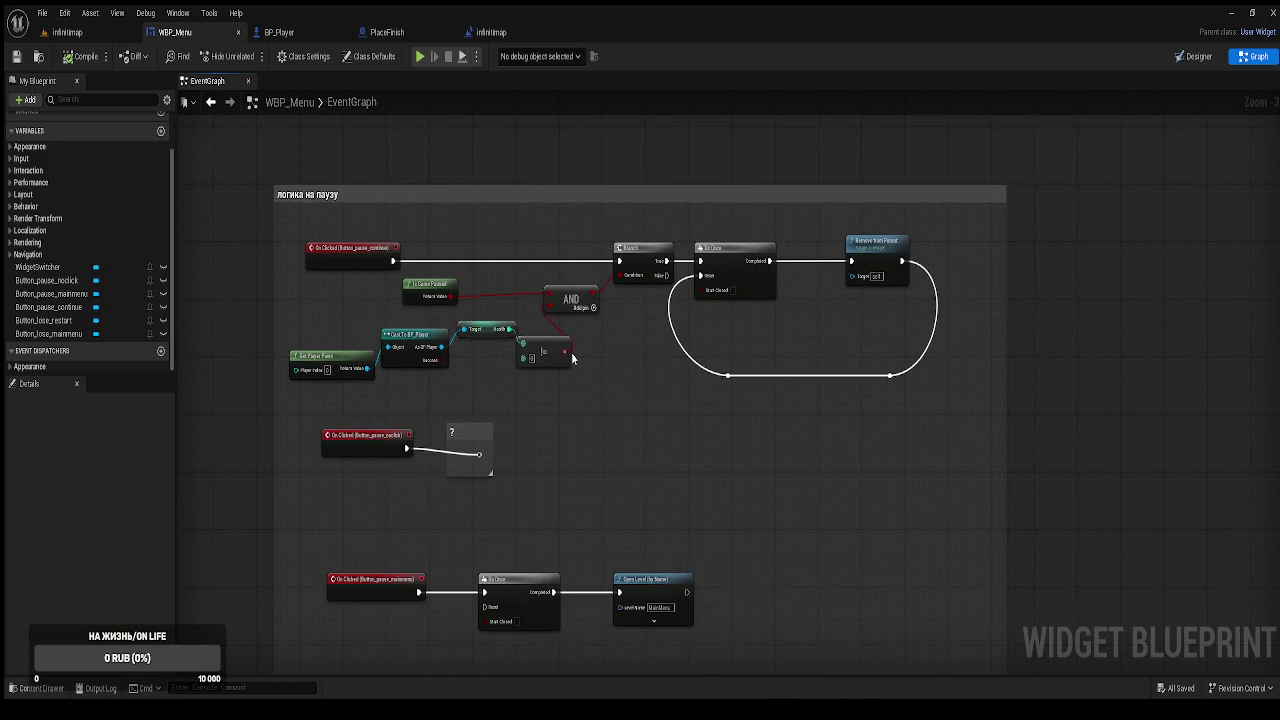
scroll(475, 336, "up", 3)
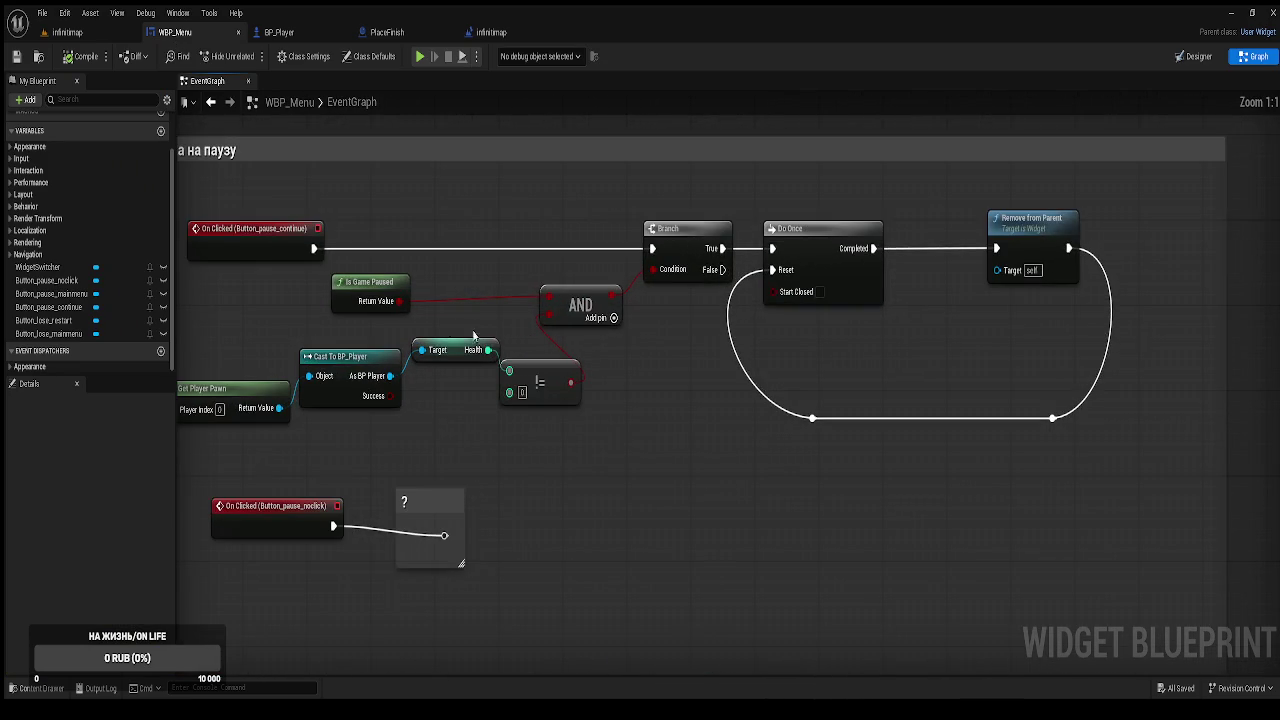
left_click_drag(475, 336, 607, 336)
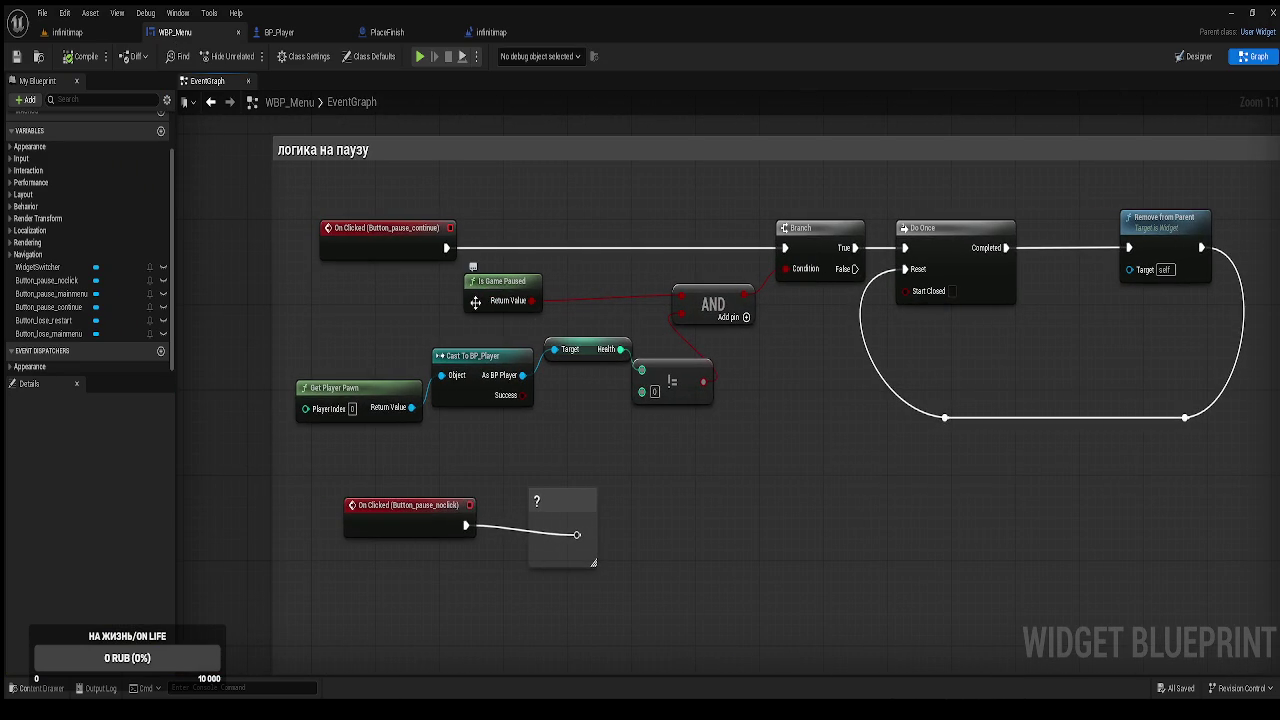
left_click_drag(660, 375, 793, 360)
mouse_move(1057, 351)
left_mouse_down()
mouse_move(982, 355)
mouse_move(1222, 350)
left_mouse_up()
mouse_move(811, 278)
left_mouse_down()
mouse_move(946, 288)
mouse_move(1034, 277)
left_mouse_up()
left_click_drag(808, 424, 1002, 424)
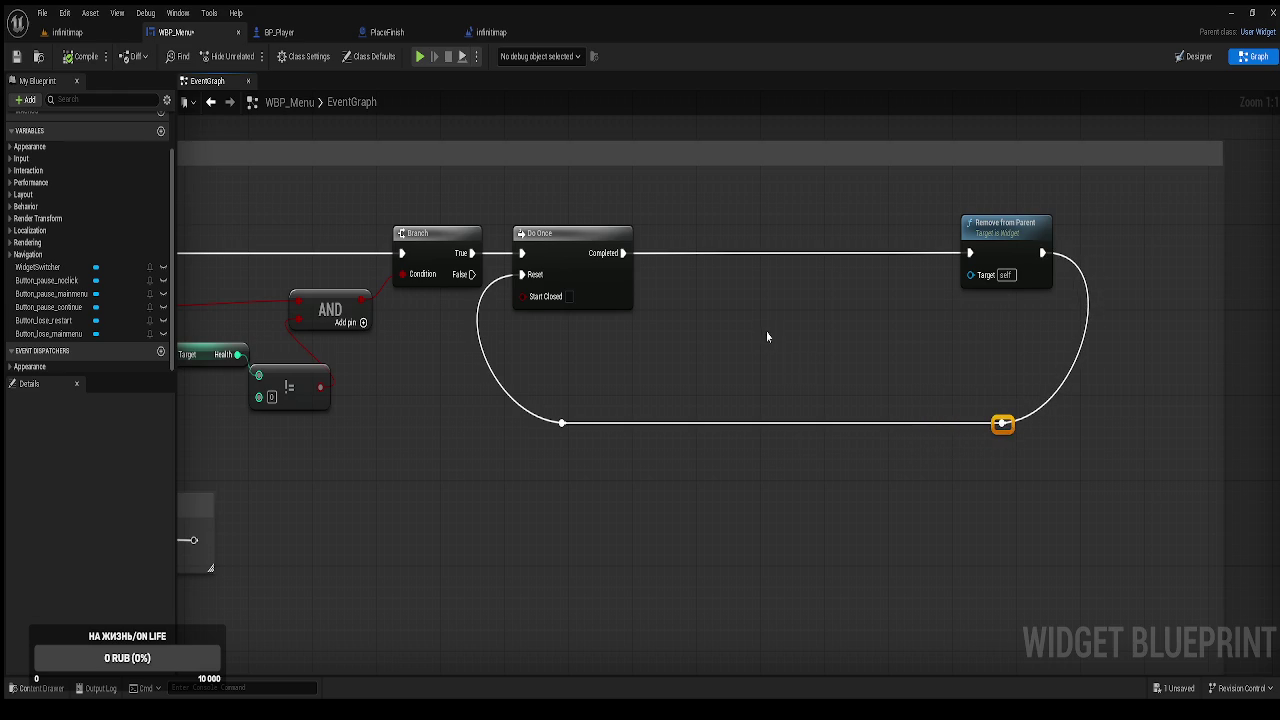
left_click(770, 343)
key("Home")
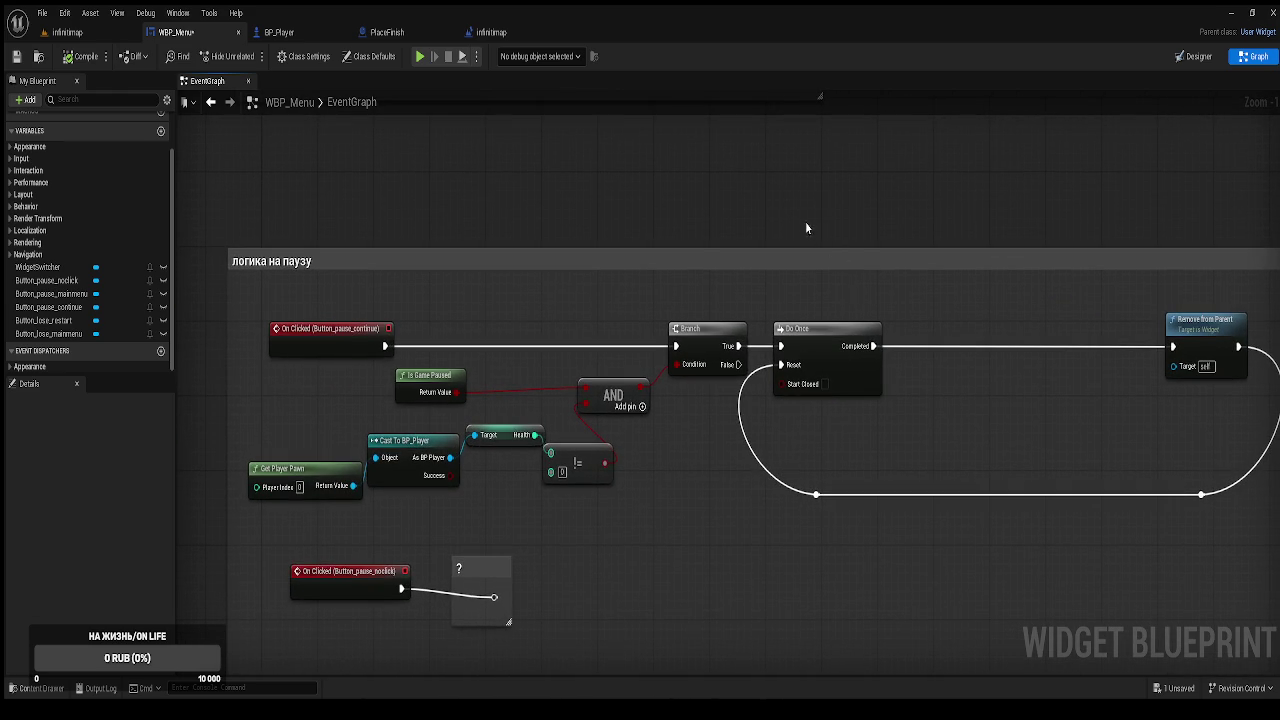
Insert a Set Game Paused node between Do Once and Remove from Parent.
scroll(829, 246, "up", 1)
scroll(734, 245, "down", 4)
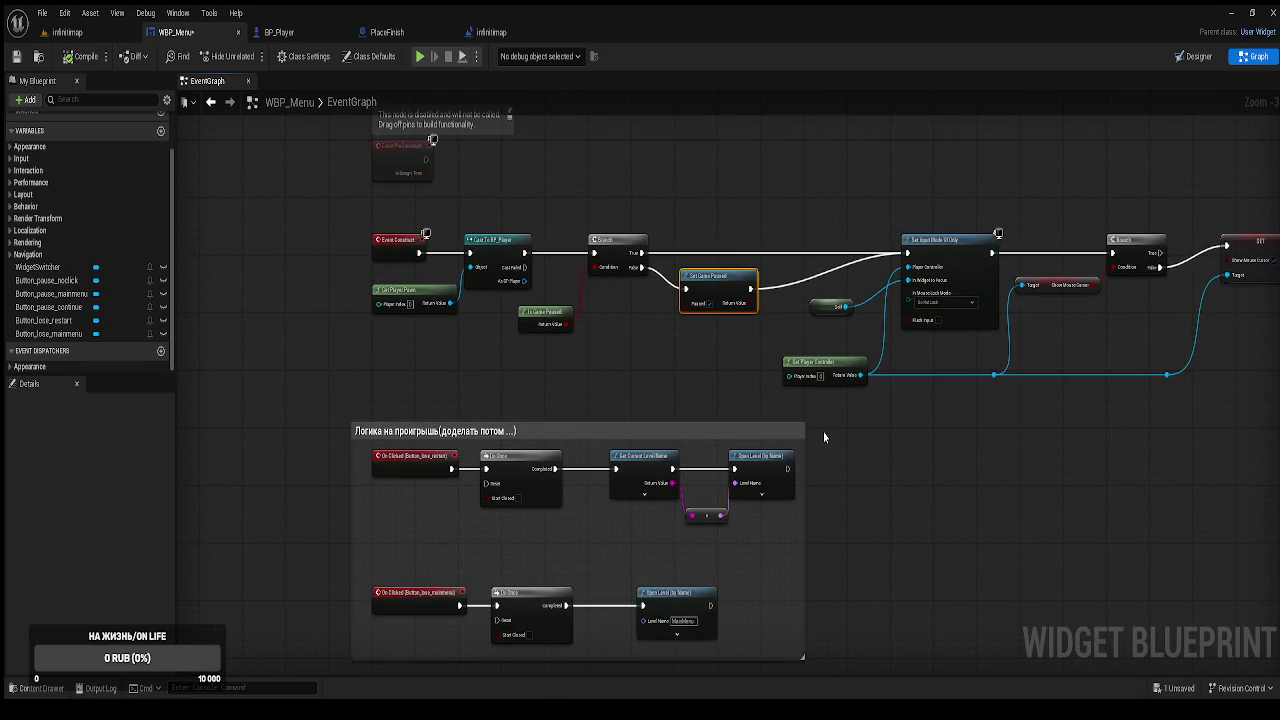
left_click_drag(833, 465, 776, 275)
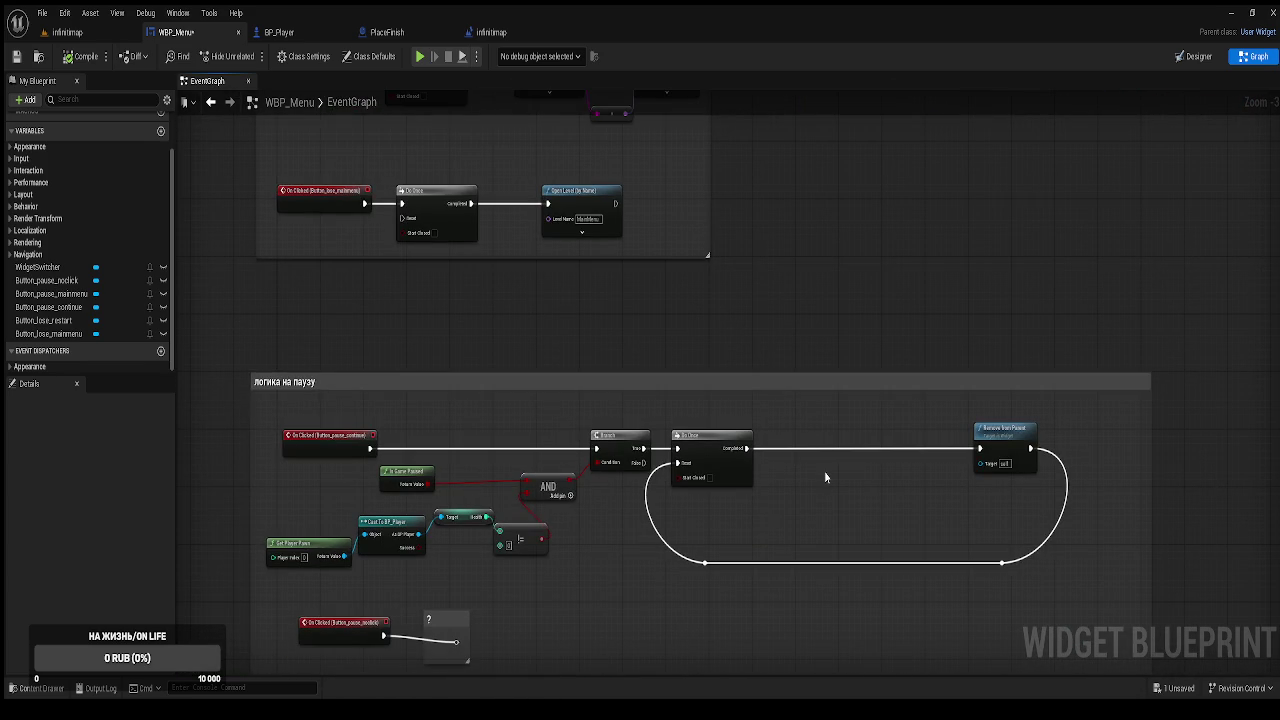
key("ctrl+v")
mouse_move(848, 475)
left_mouse_down()
mouse_move(844, 453)
mouse_move(795, 462)
mouse_move(747, 448)
left_mouse_up()
left_click_drag(887, 456, 980, 449)
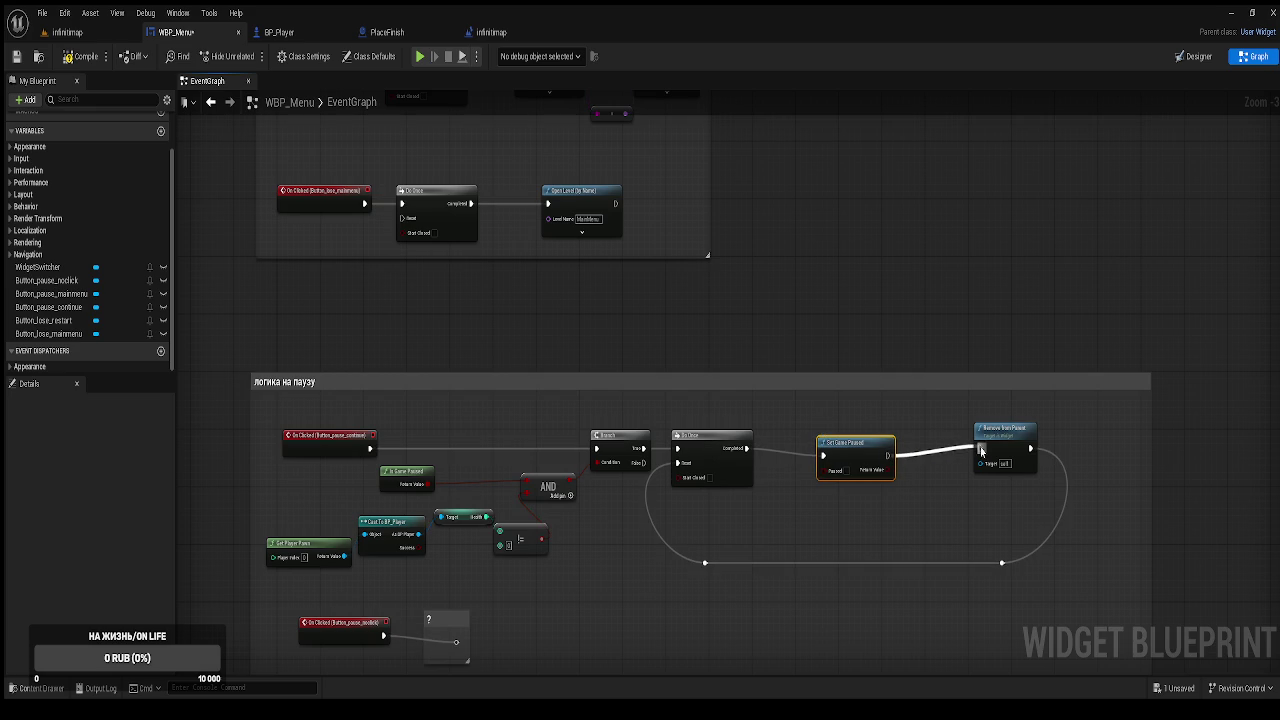
left_click_drag(877, 458, 871, 452)
left_click(876, 346)
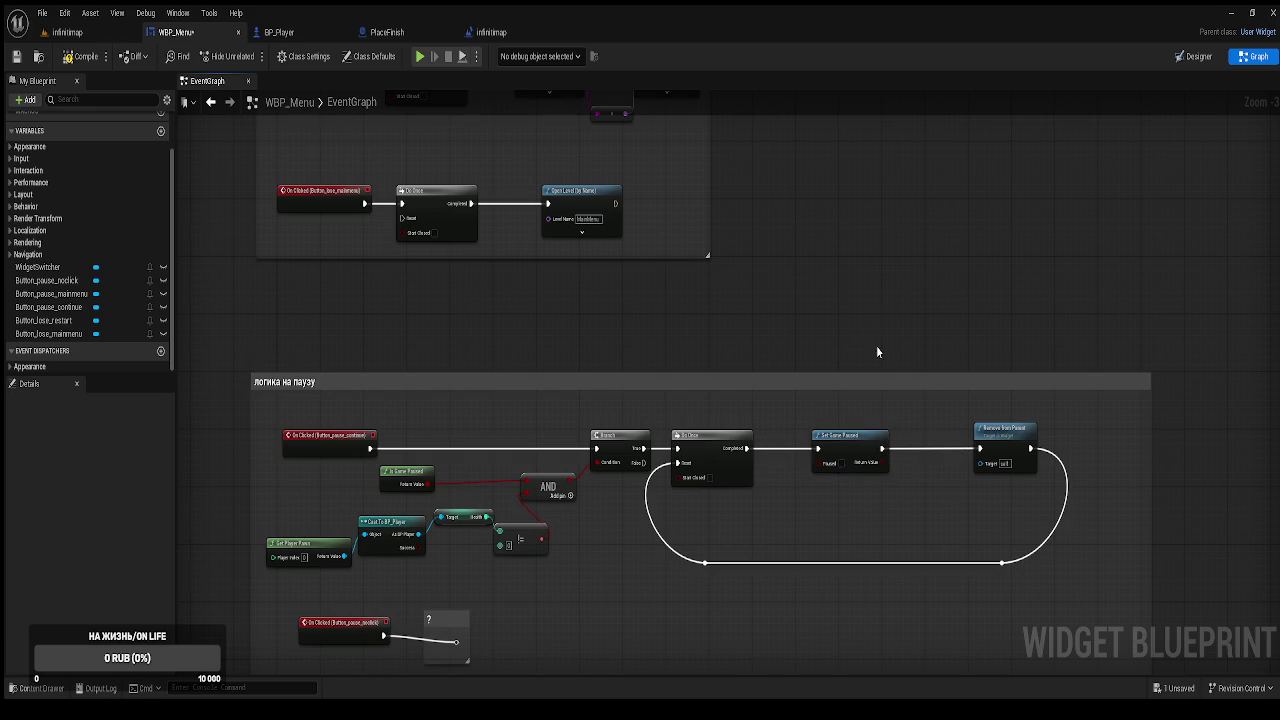
Move Remove from Parent further right and enlarge the pause-logic comment box.
scroll(776, 352, "up", 2)
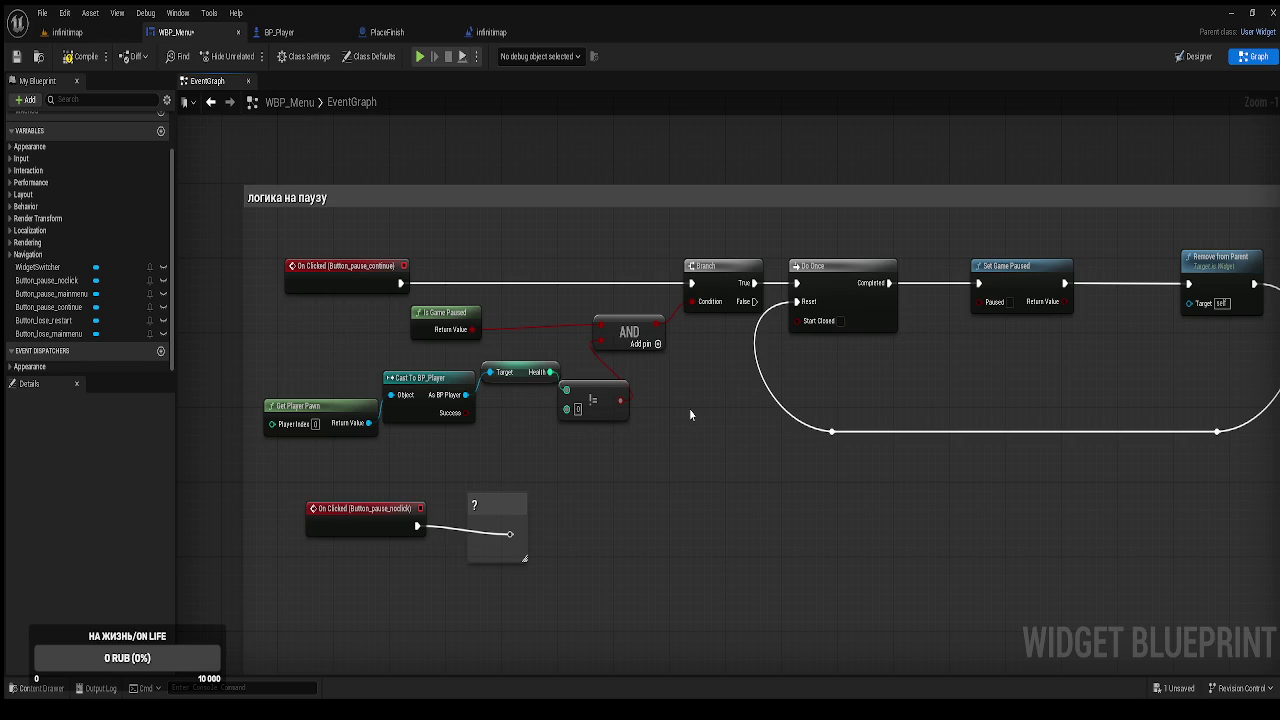
left_click_drag(689, 409, 500, 469)
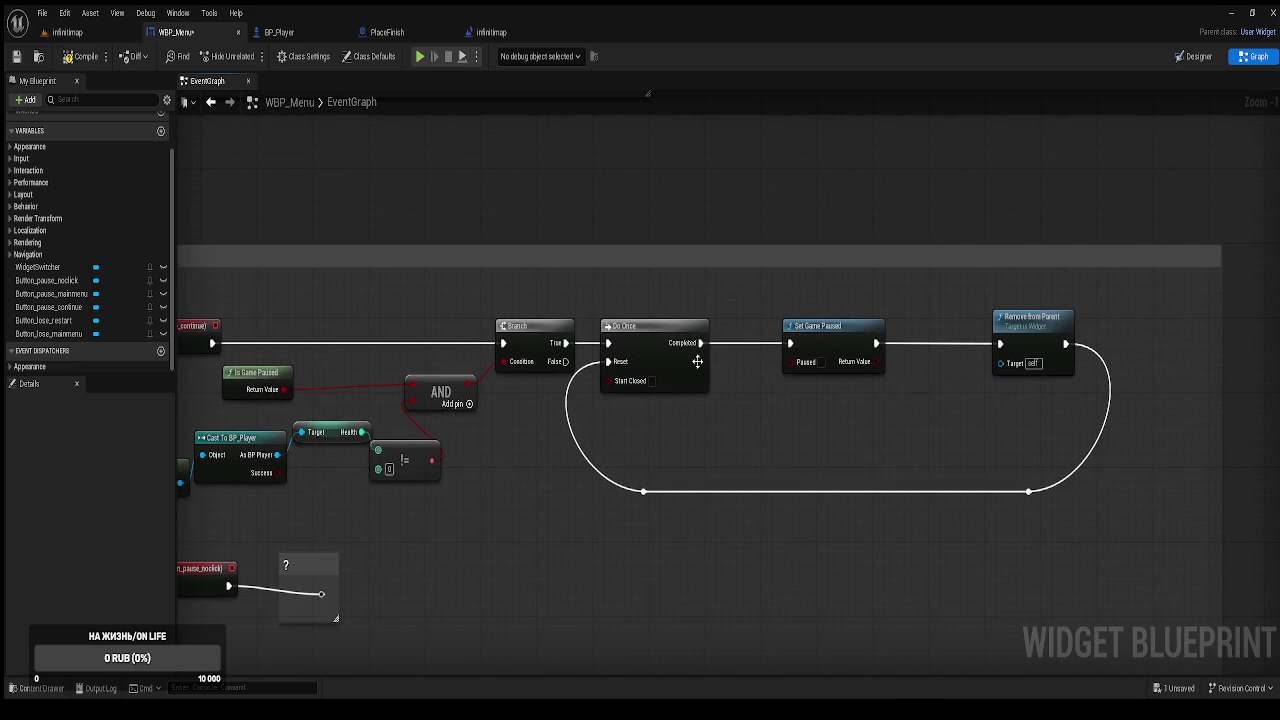
left_click_drag(888, 359, 705, 312)
mouse_move(763, 405)
left_mouse_down()
mouse_move(1057, 440)
mouse_move(820, 367)
left_mouse_up()
left_click_drag(928, 482, 786, 252)
left_click_drag(847, 285, 1130, 278)
left_click_drag(820, 140, 840, 497)
scroll(841, 497, "down", 2)
left_click_drag(646, 209, 666, 472)
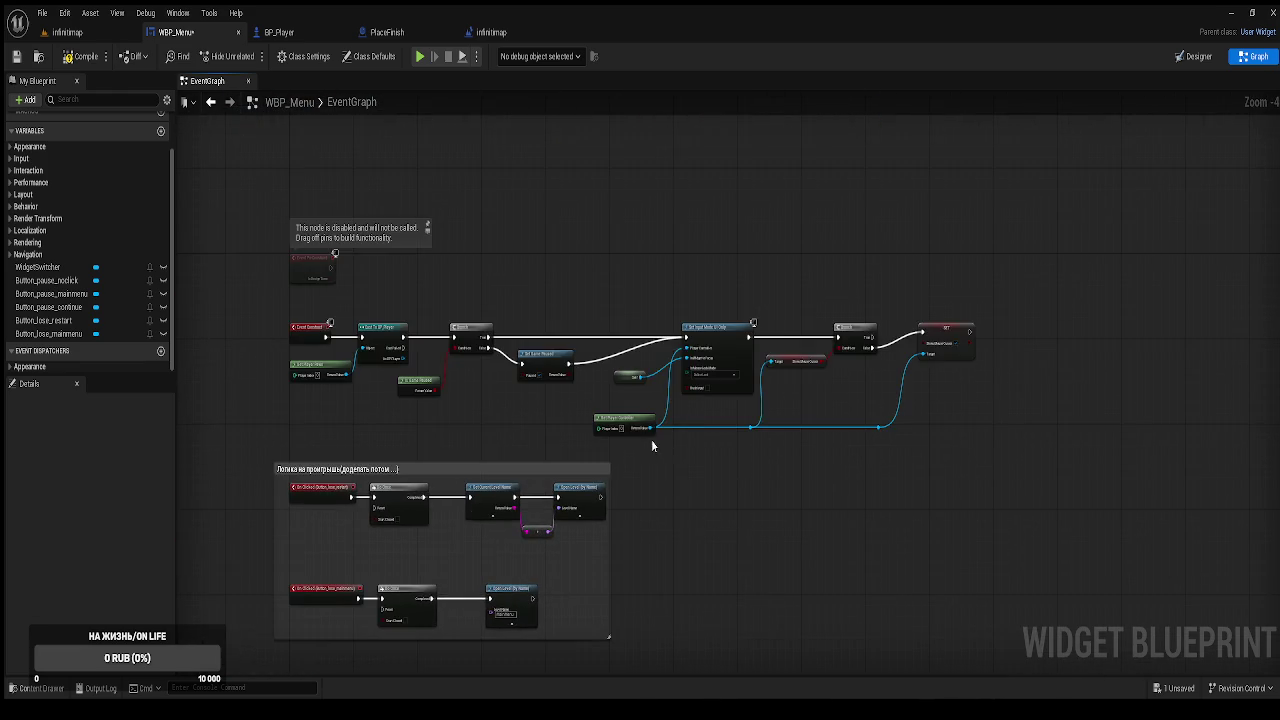
scroll(687, 411, "up", 3)
mouse_move(747, 532)
left_mouse_down()
mouse_move(794, 320)
mouse_move(823, 297)
mouse_move(685, 475)
left_mouse_up()
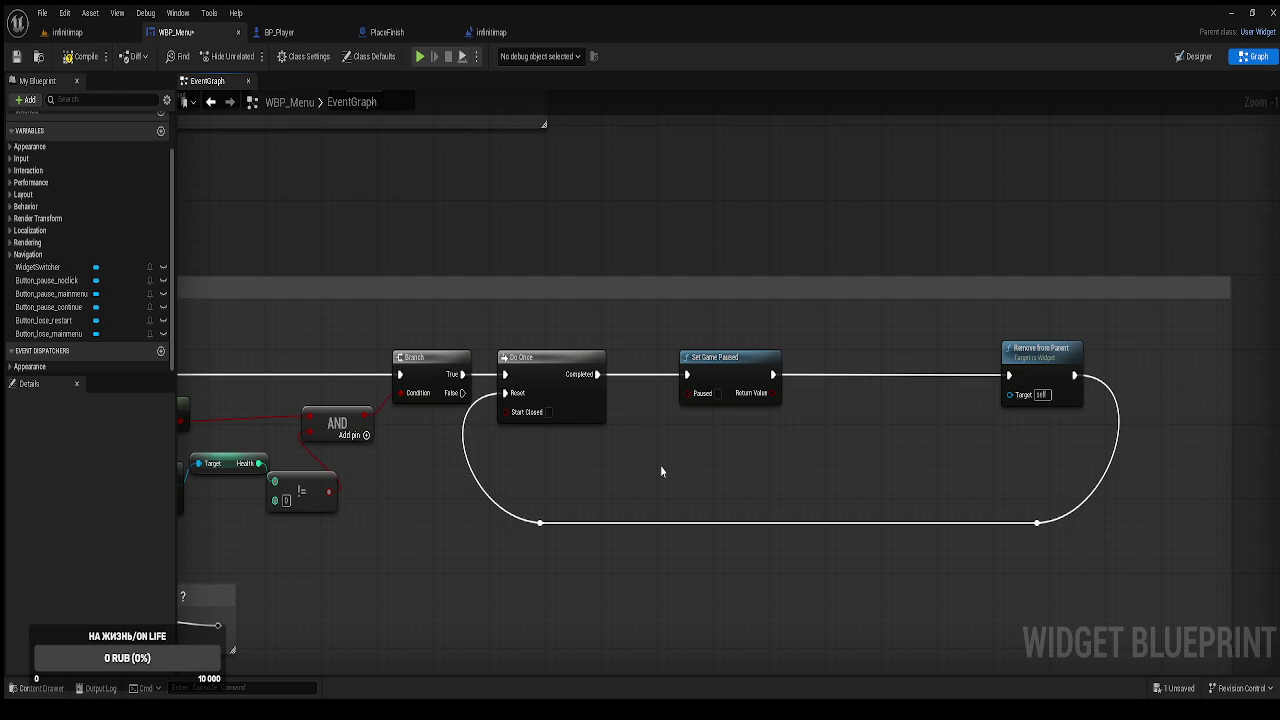
Add Set Input Mode Game And UI fed by Get Player Controller, between Set Game Paused and Remove from Parent.
key("ctrl+v")
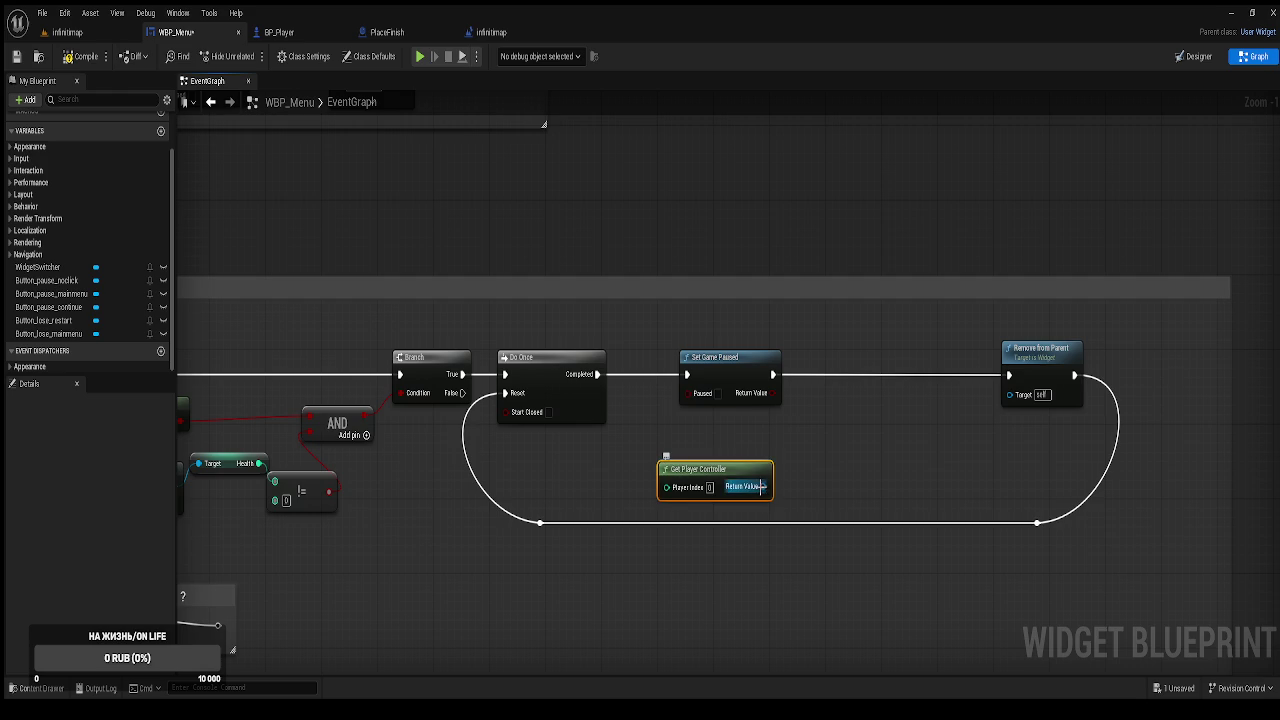
left_click_drag(763, 486, 805, 407)
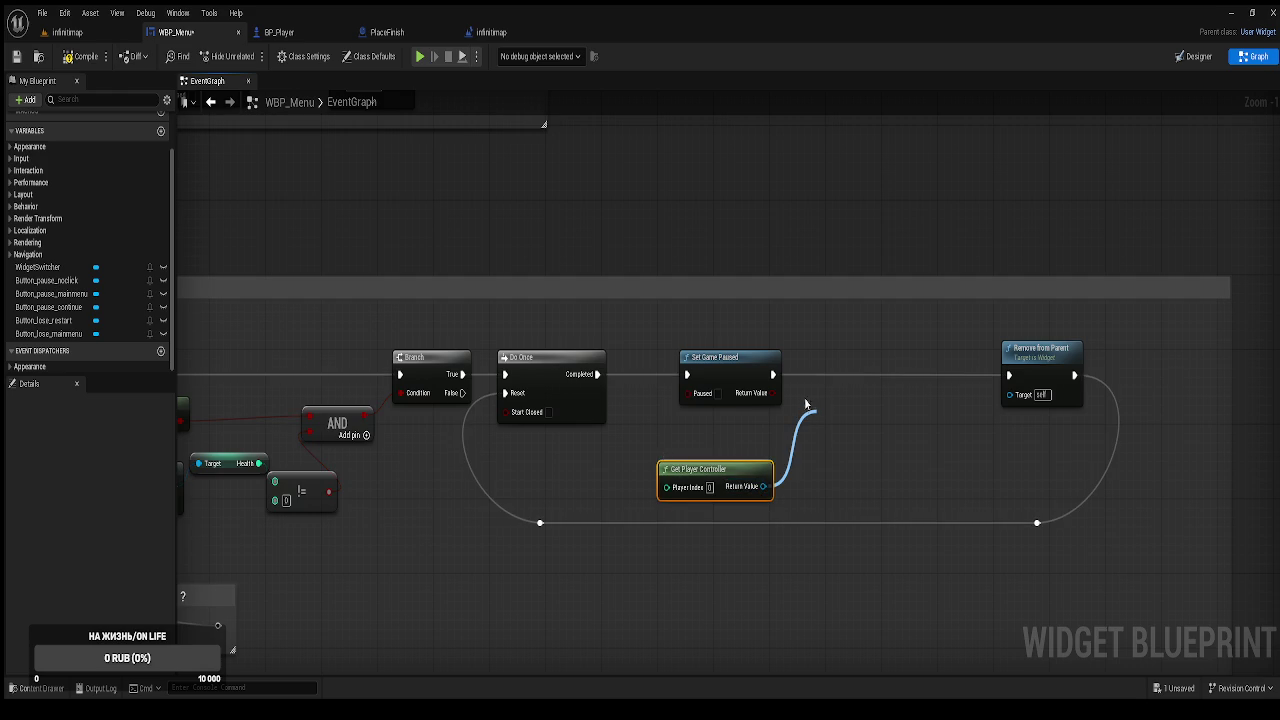
left_click(925, 612)
left_click_drag(945, 402, 951, 330)
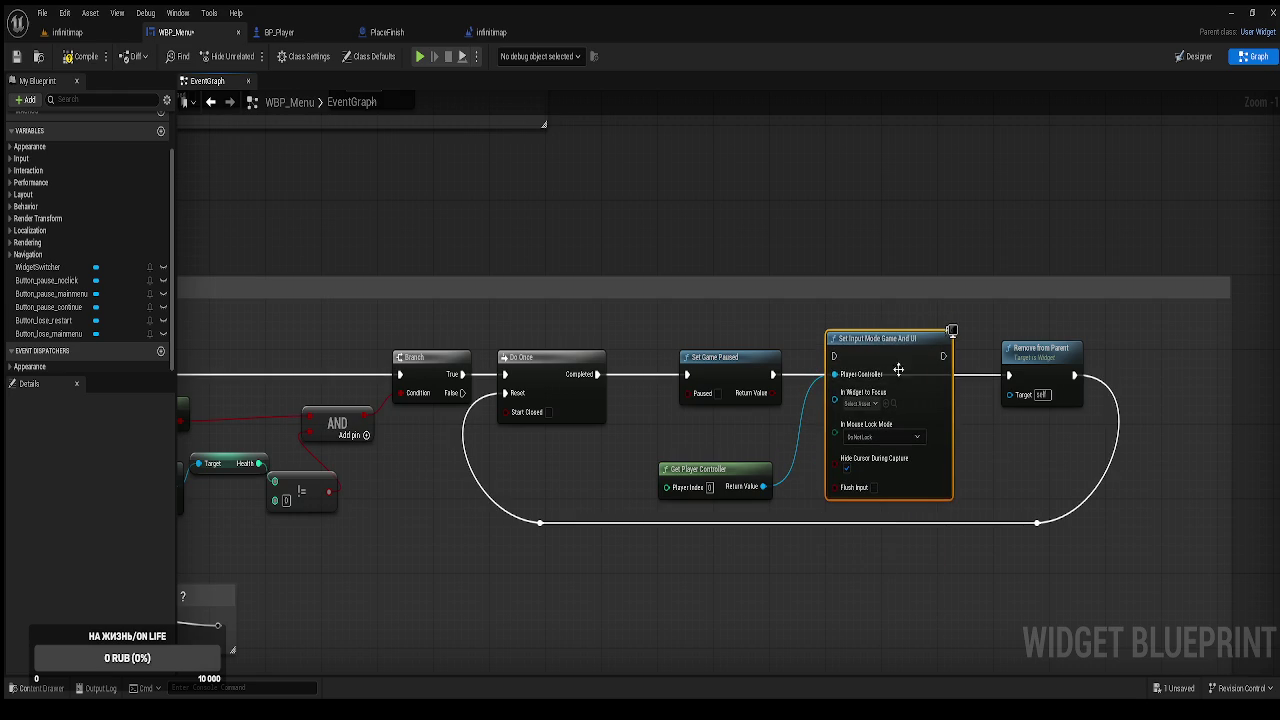
left_click_drag(773, 374, 834, 356)
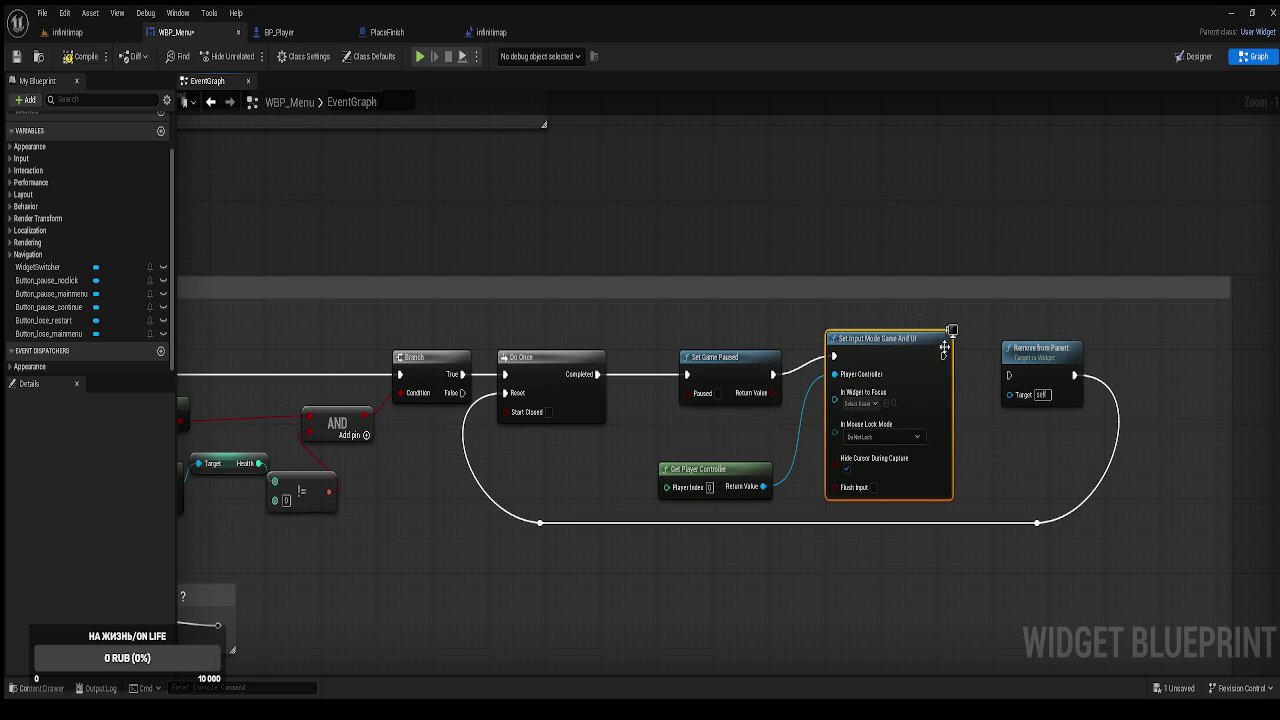
left_click_drag(943, 356, 1009, 375)
mouse_move(896, 451)
left_mouse_down()
mouse_move(1098, 364)
mouse_move(1144, 358)
left_mouse_up()
left_click_drag(736, 420, 690, 425)
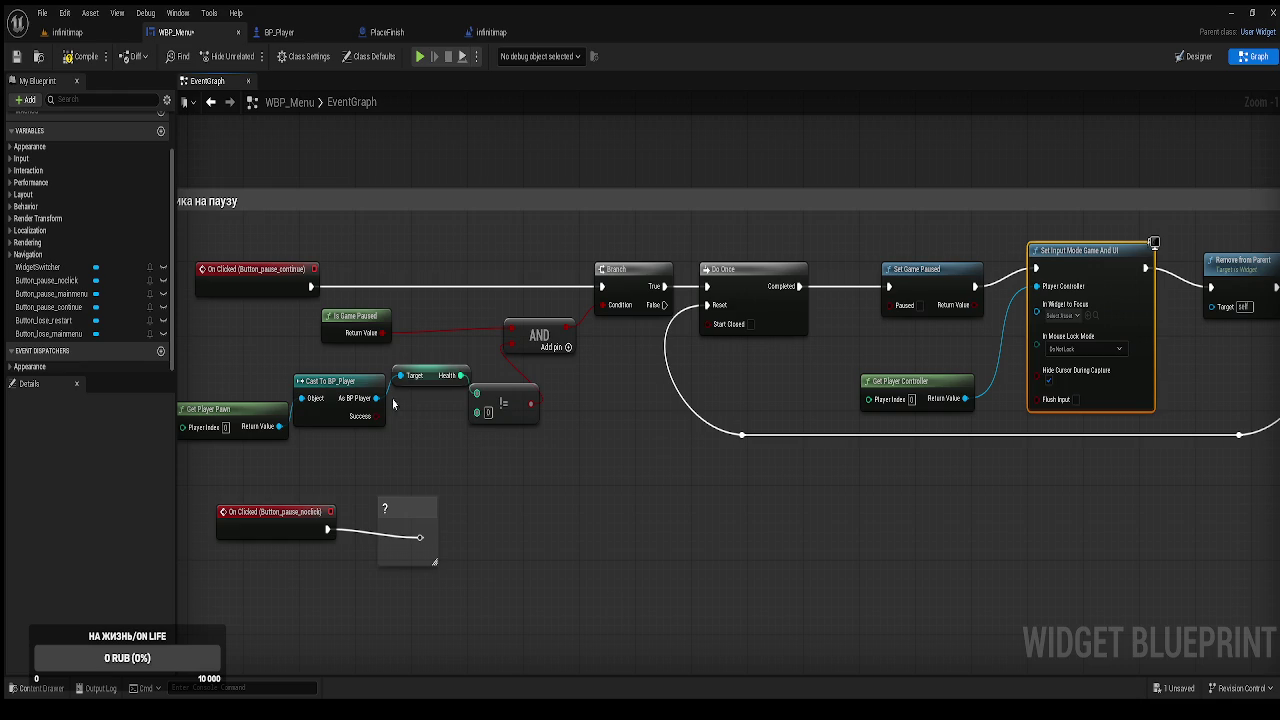
Connect the cast's Ref Widgets Hud to Set Input Mode's In Widget to Focus.
left_click_drag(376, 398, 610, 470)
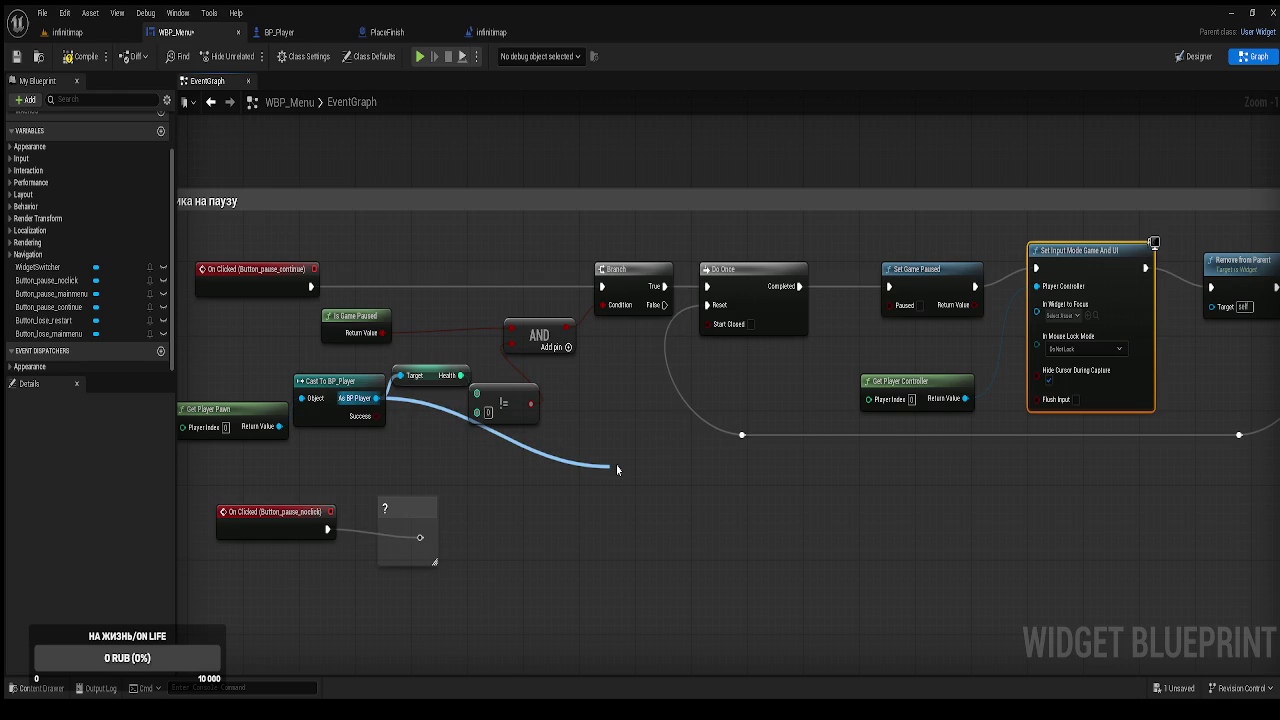
left_click(703, 282)
mouse_move(703, 468)
left_mouse_down()
mouse_move(1045, 312)
mouse_move(1037, 304)
left_mouse_up()
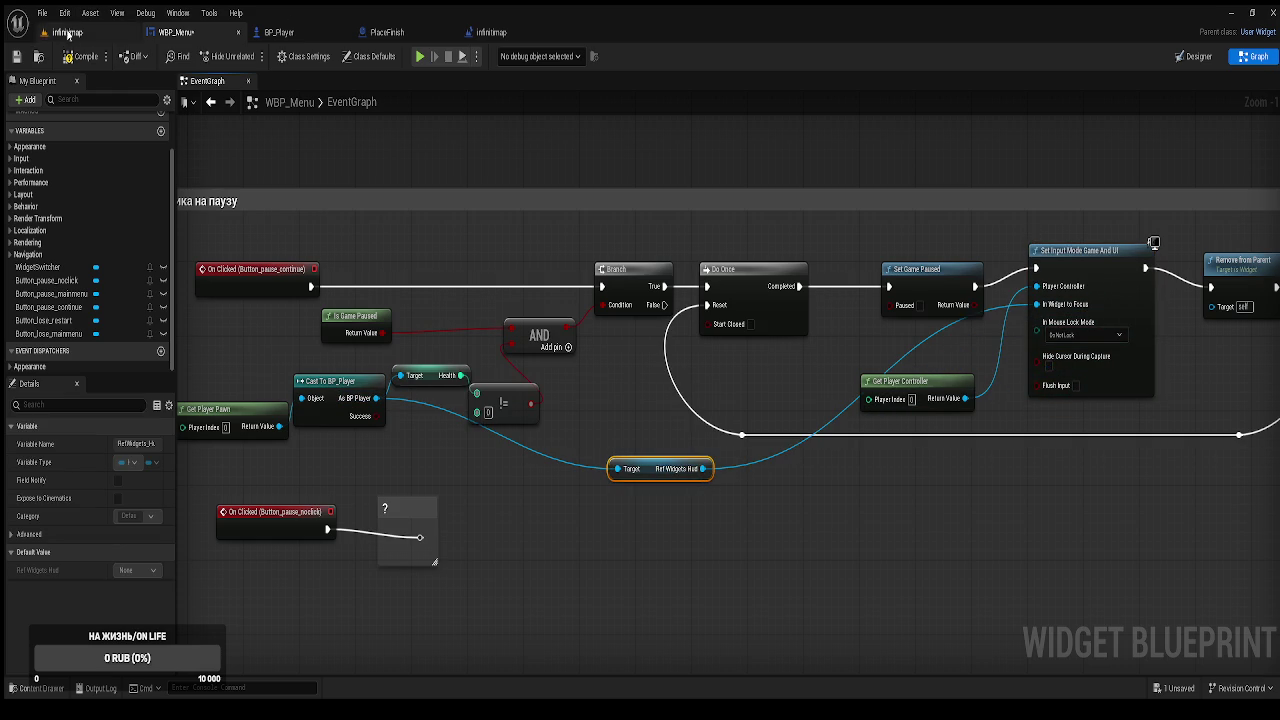
Compile and save the menu blueprint, then review the finished chain.
left_click(82, 56)
left_click(291, 144)
key("ctrl+s")
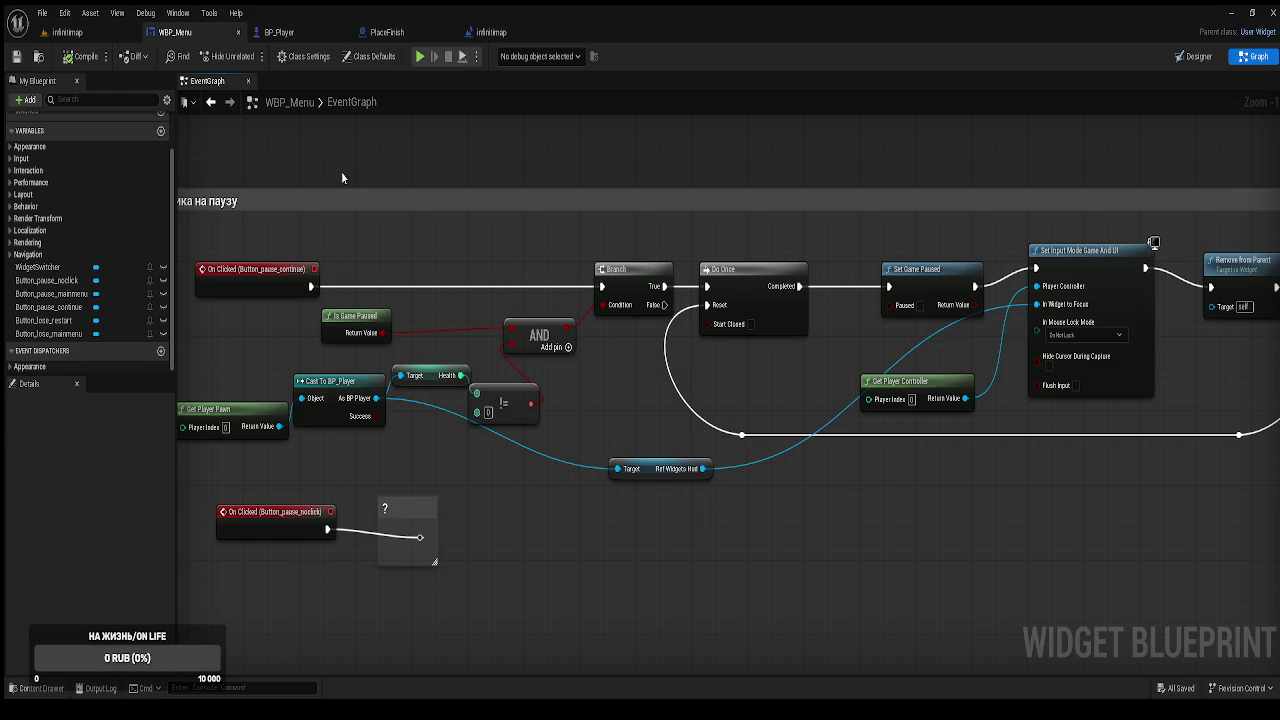
left_click_drag(341, 177, 508, 140)
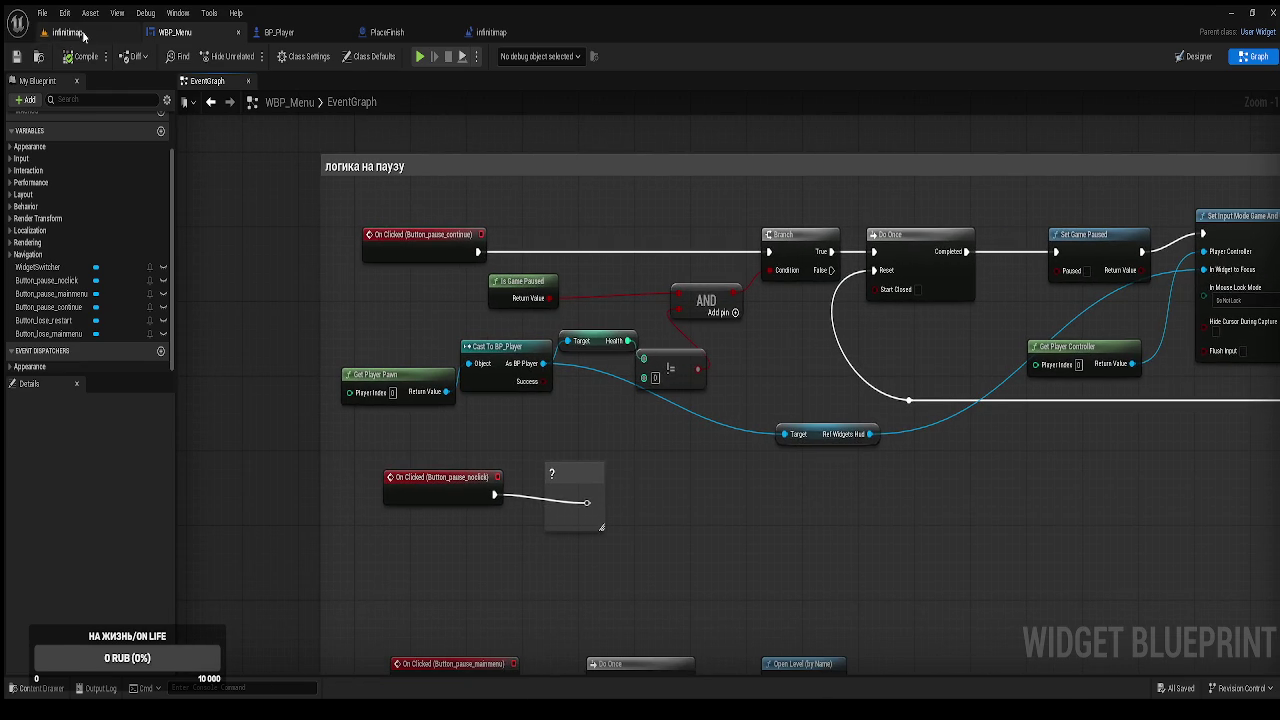
Play the infinitimap level, pausing with Escape and resuming with Продолжить four times.
left_click(84, 36)
left_click(252, 57)
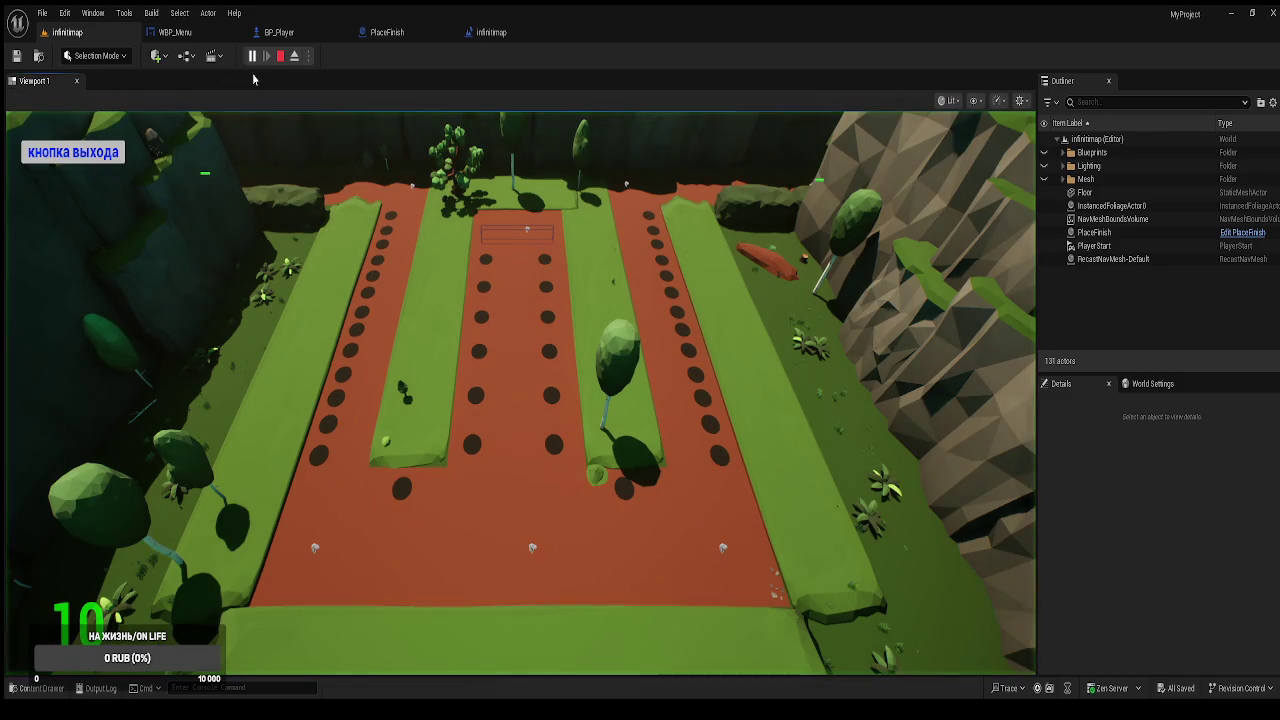
key("Escape")
left_click(524, 378)
key("Escape")
left_click(521, 374)
key("Escape")
left_click(521, 374)
key("Escape")
left_click(520, 373)
Keep pausing with the P key and resuming with Продолжить, six more times.
key("p")
left_click(520, 373)
key("p")
left_click(520, 374)
key("p")
left_click(520, 374)
key("p")
left_click(520, 373)
key("p")
left_click(520, 373)
key("p")
left_click(538, 376)
Pause and resume once more, reopen the pause menu, and end the play-test.
key("p")
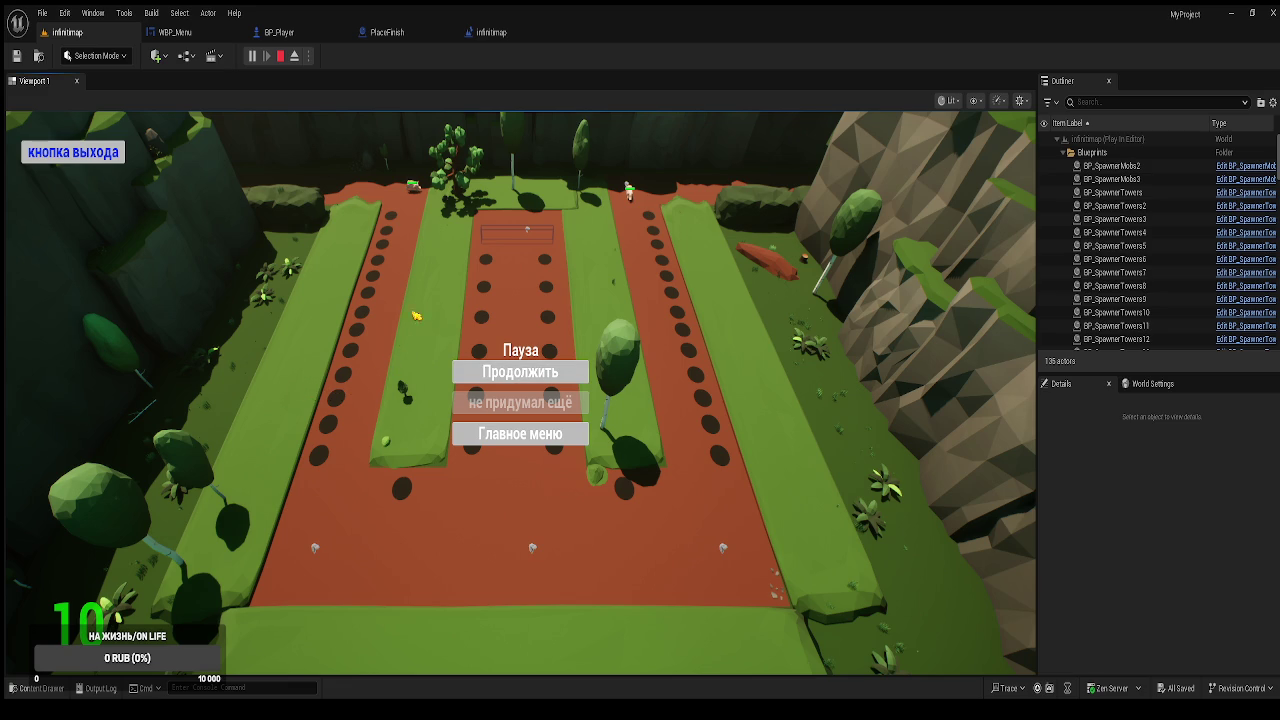
left_click(518, 381)
key("Escape")
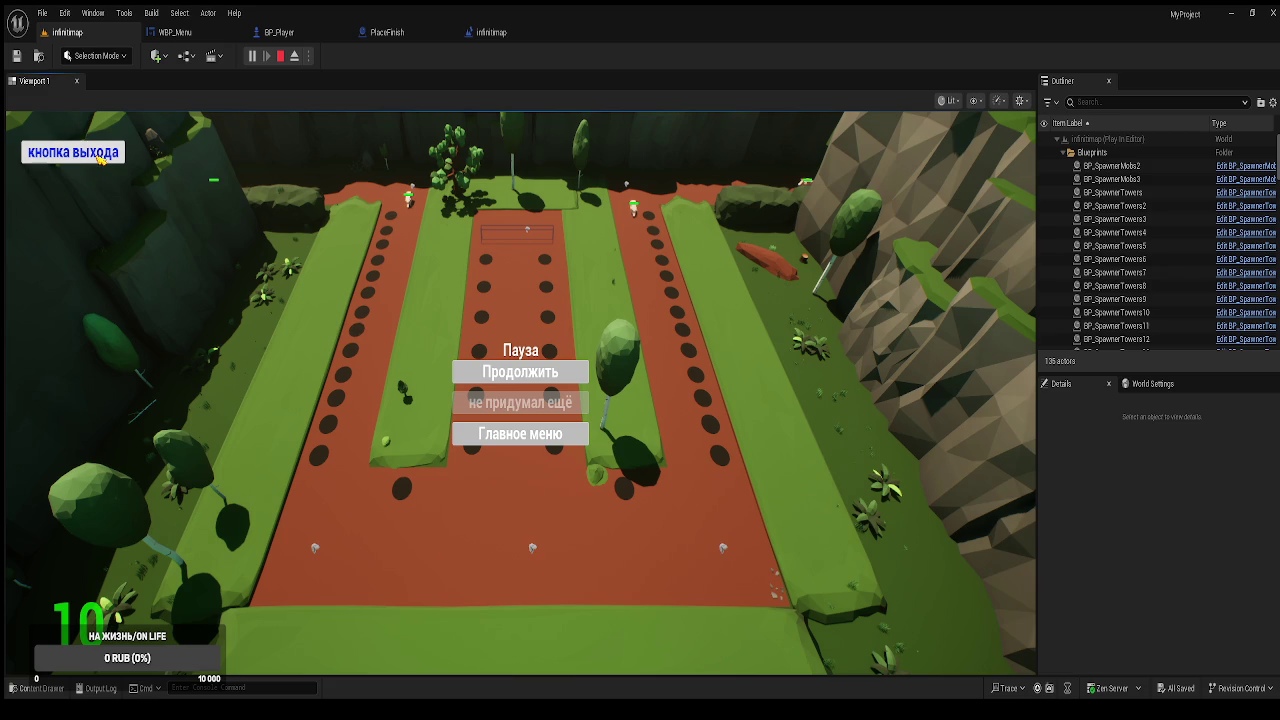
left_click(100, 158)
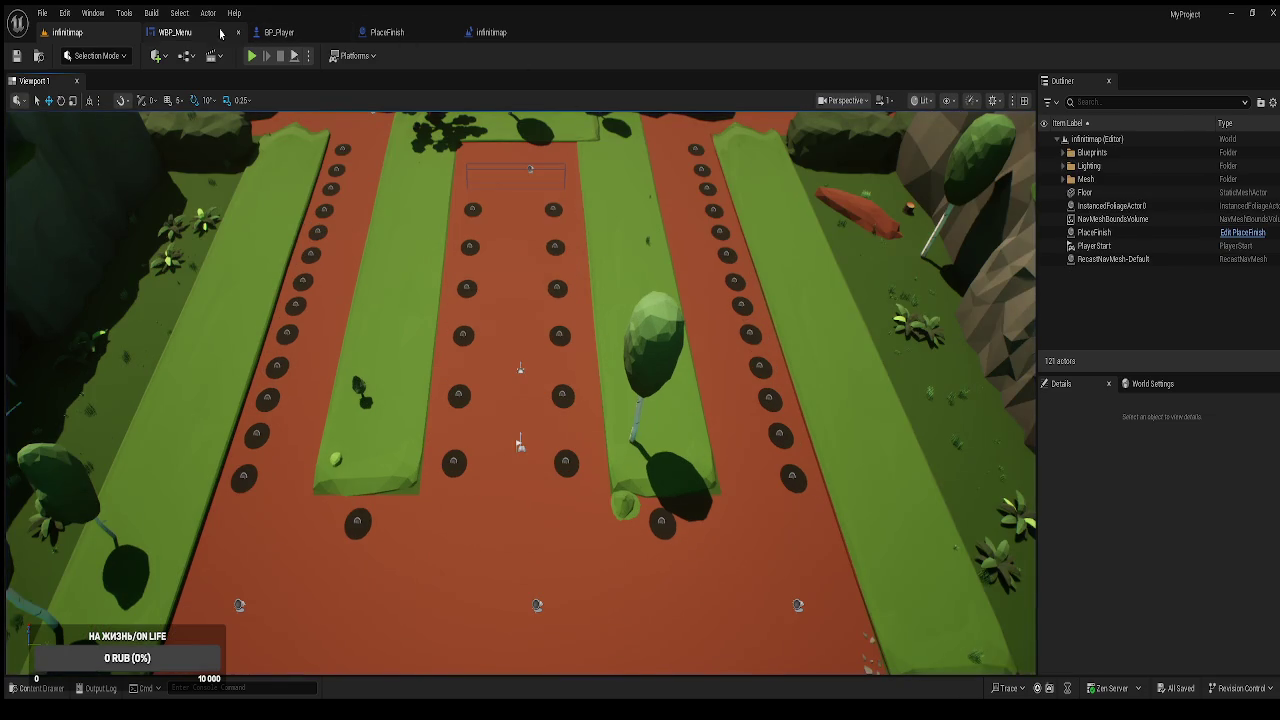
Review the menu widget graph, then locate BP_Player's menu-creation nodes.
left_click(209, 36)
scroll(823, 471, "down", 2)
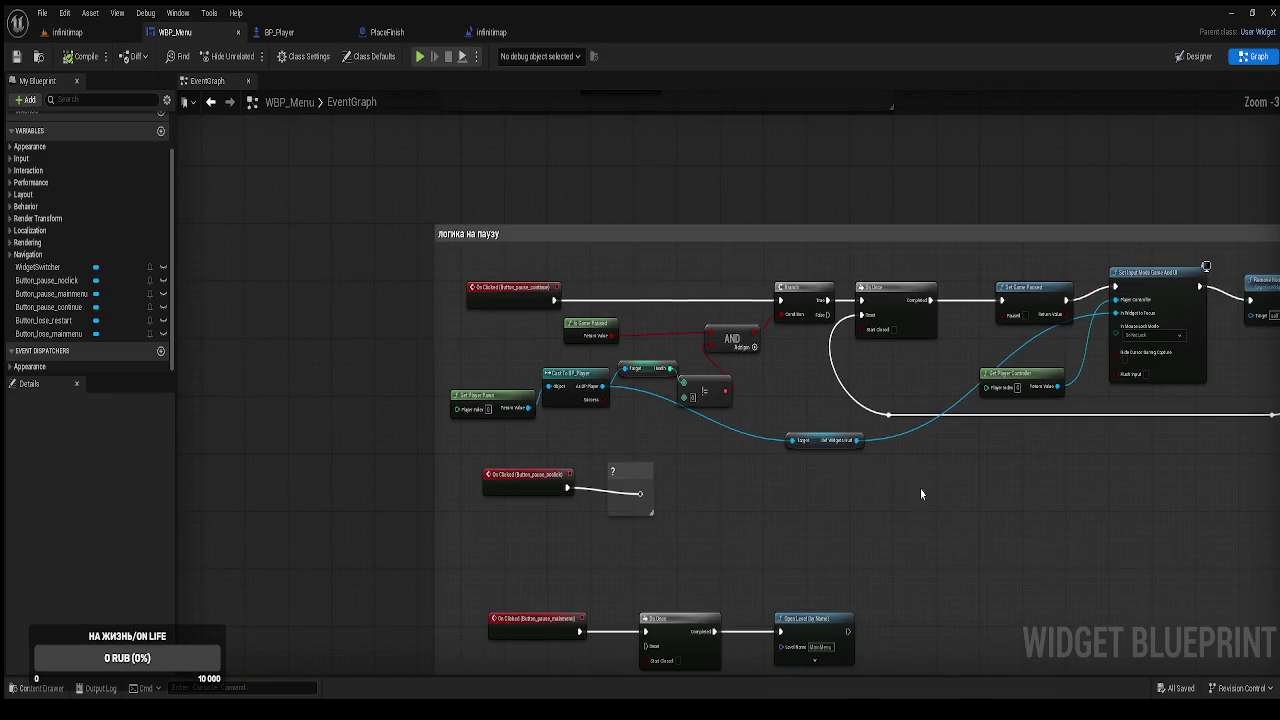
mouse_move(716, 428)
left_mouse_down()
mouse_move(749, 466)
mouse_move(711, 506)
mouse_move(790, 498)
left_mouse_up()
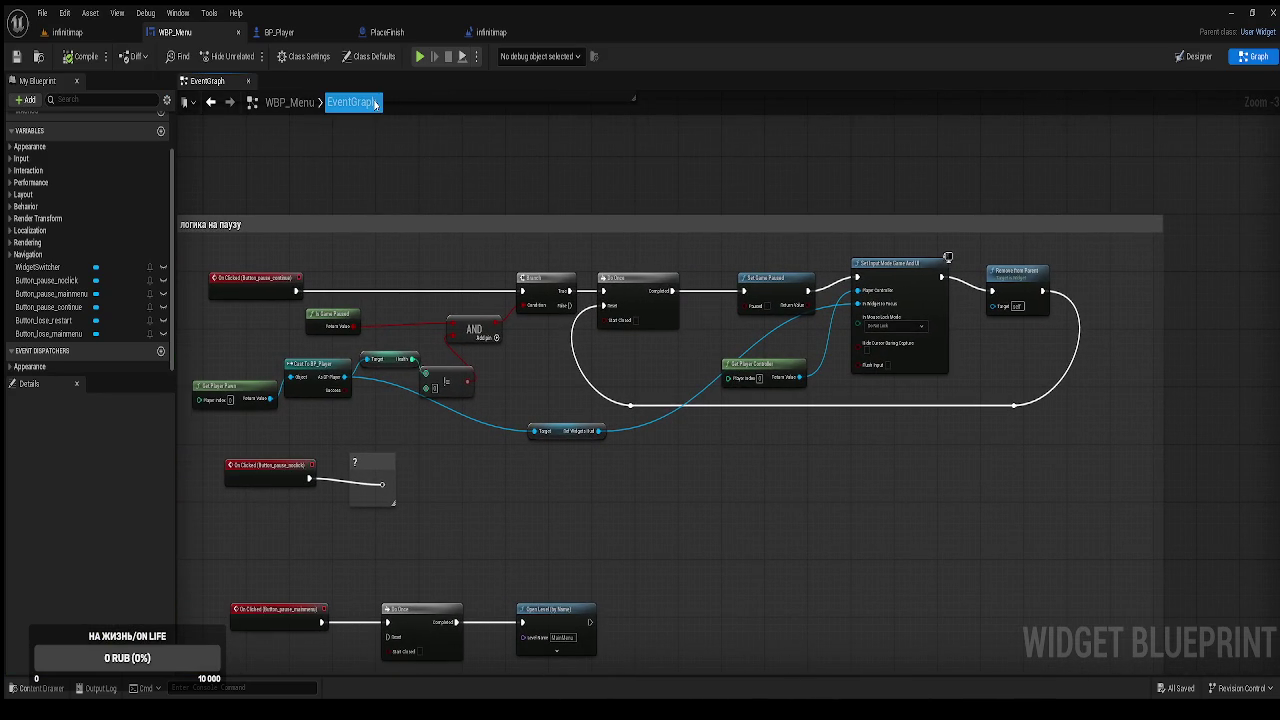
left_click(311, 32)
scroll(641, 259, "down", 1)
scroll(690, 250, "down", 1)
mouse_move(744, 214)
left_mouse_down()
mouse_move(687, 240)
mouse_move(613, 247)
mouse_move(637, 251)
mouse_move(637, 220)
left_mouse_up()
mouse_move(810, 474)
left_mouse_down()
mouse_move(518, 323)
mouse_move(280, 296)
mouse_move(274, 312)
left_mouse_up()
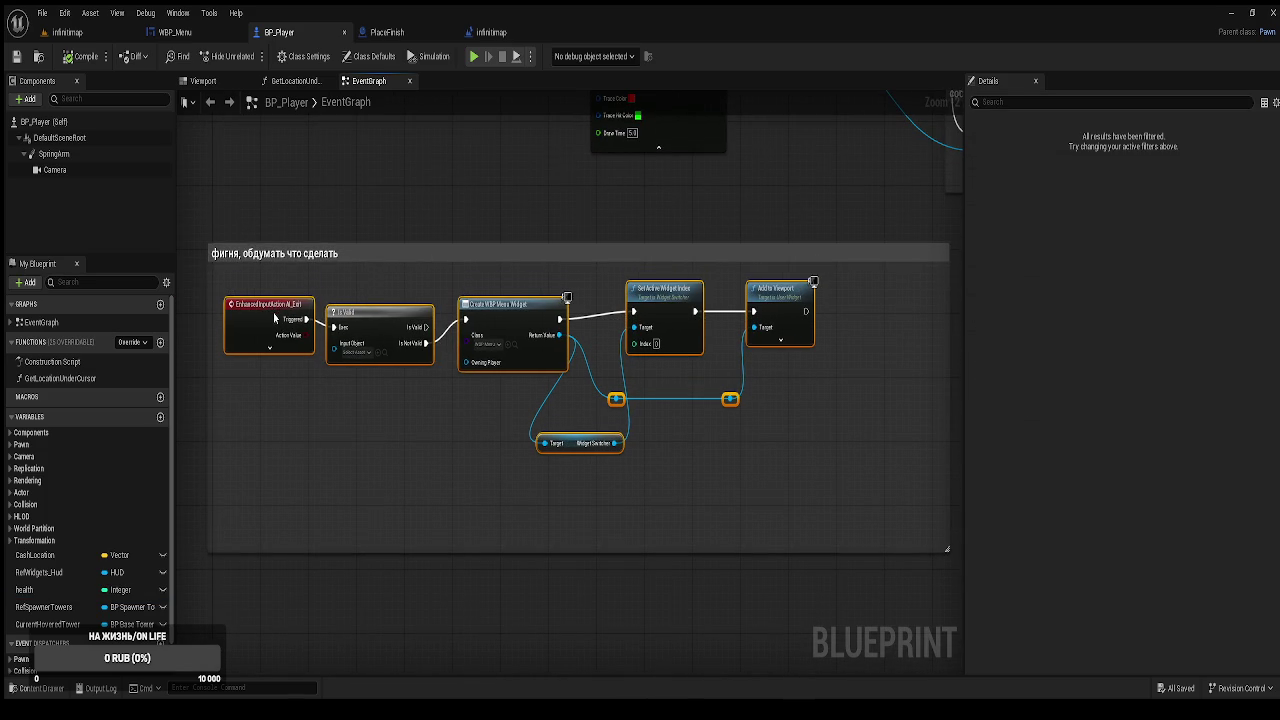
left_click(764, 215)
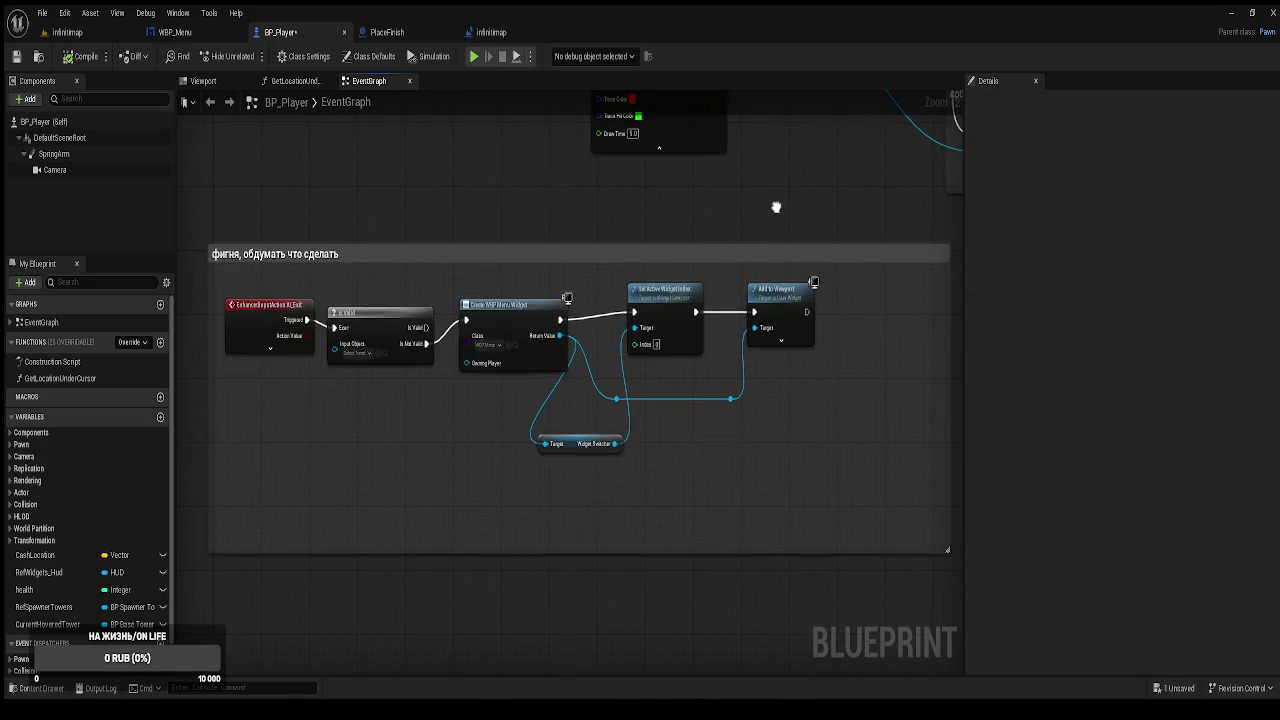
scroll(712, 309, "down", 2)
scroll(719, 325, "up", 1)
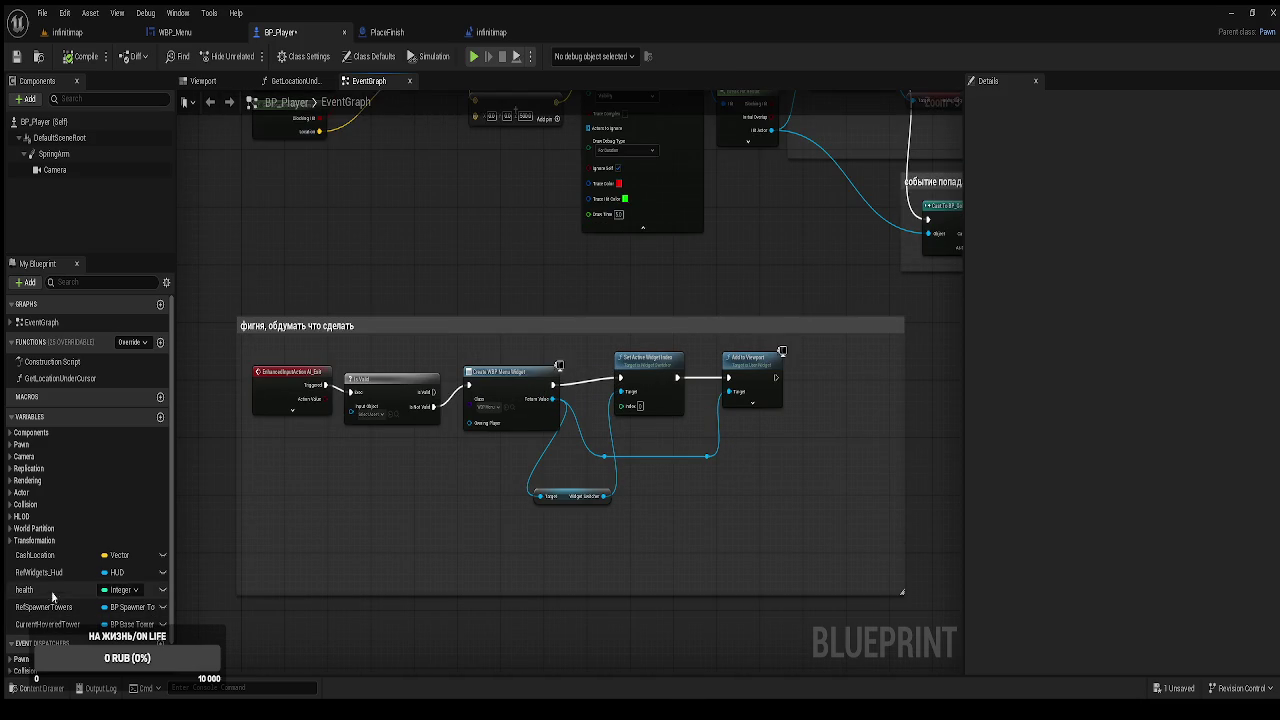
Add a RefWidgets_Hud getter, widen the comment to enclose it, and compile BP_Player.
left_click(55, 574)
mouse_move(669, 516)
left_mouse_down()
mouse_move(687, 534)
mouse_move(558, 522)
mouse_move(642, 471)
left_mouse_up()
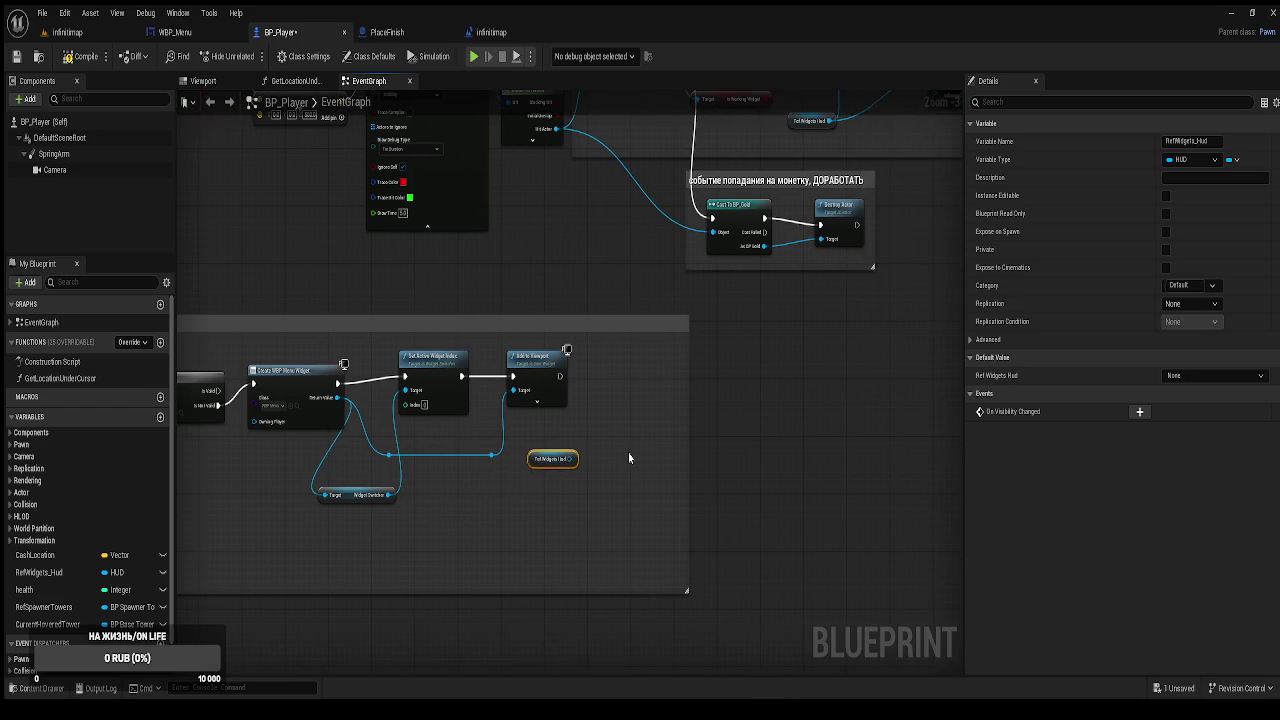
scroll(629, 458, "up", 2)
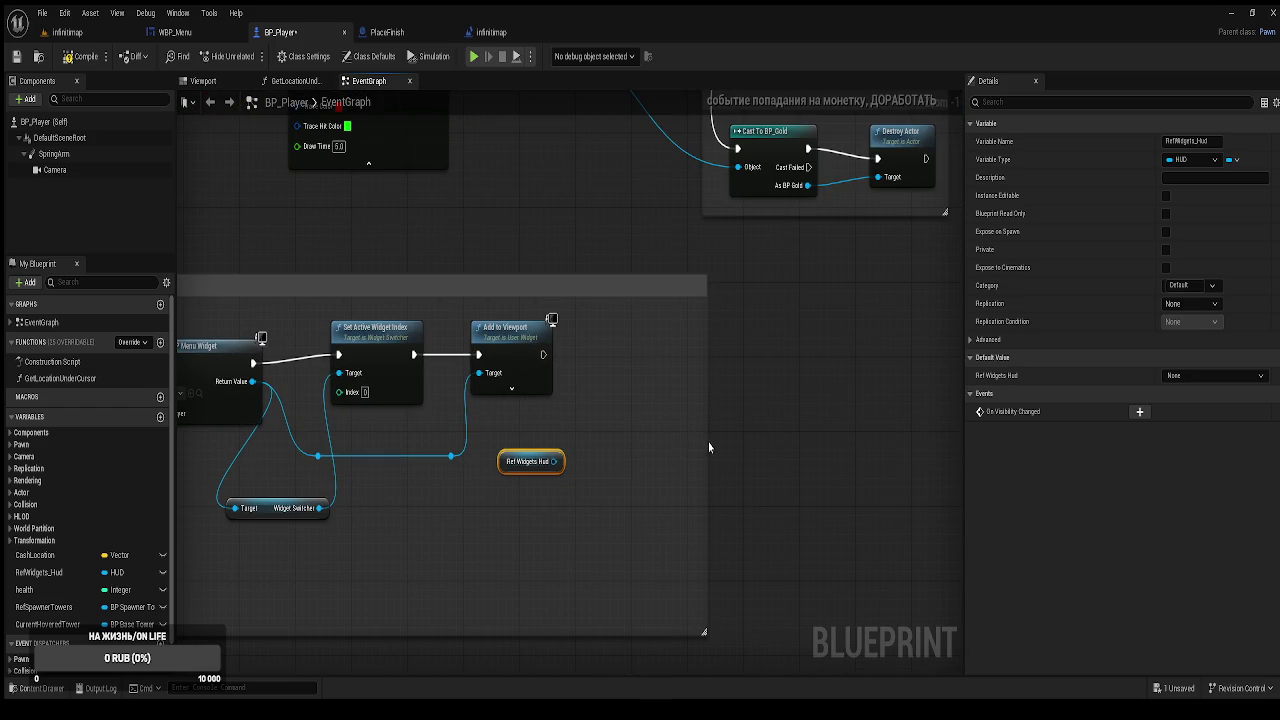
left_click_drag(711, 443, 950, 443)
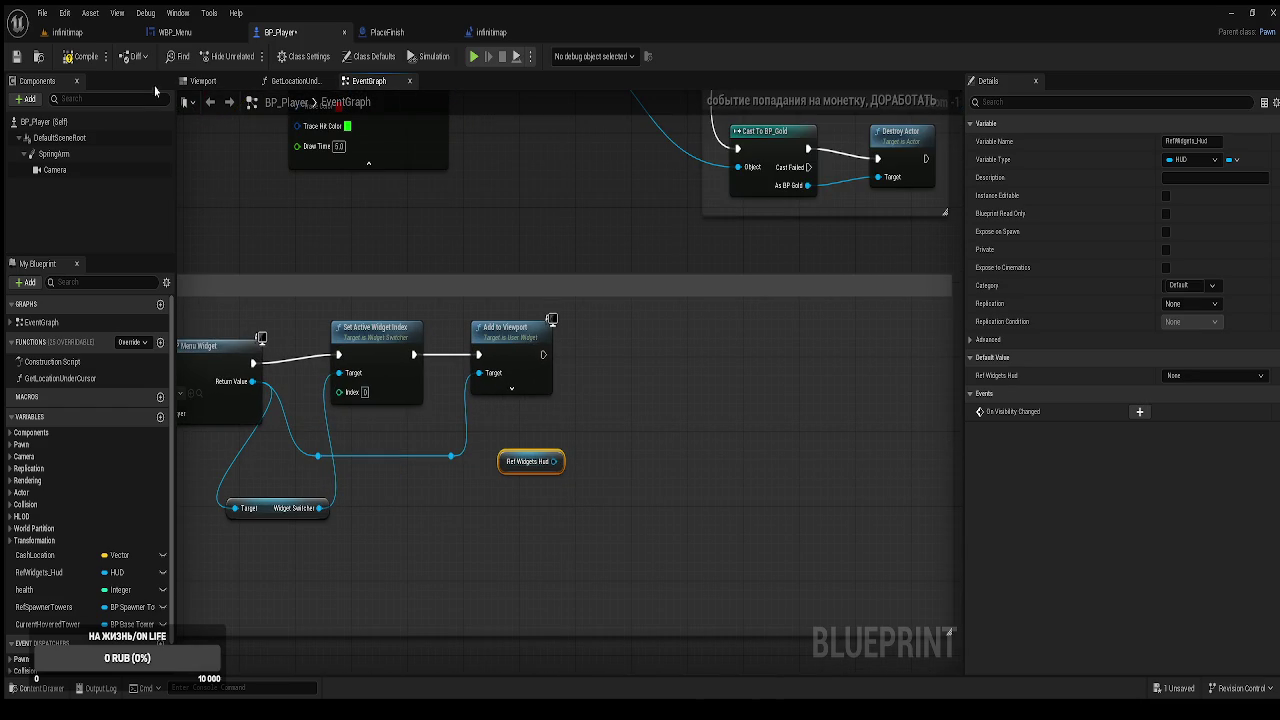
left_click(80, 56)
left_click(78, 34)
Play the level, open the pause menu with P, resume with Продолжить, and exit.
left_click(253, 56)
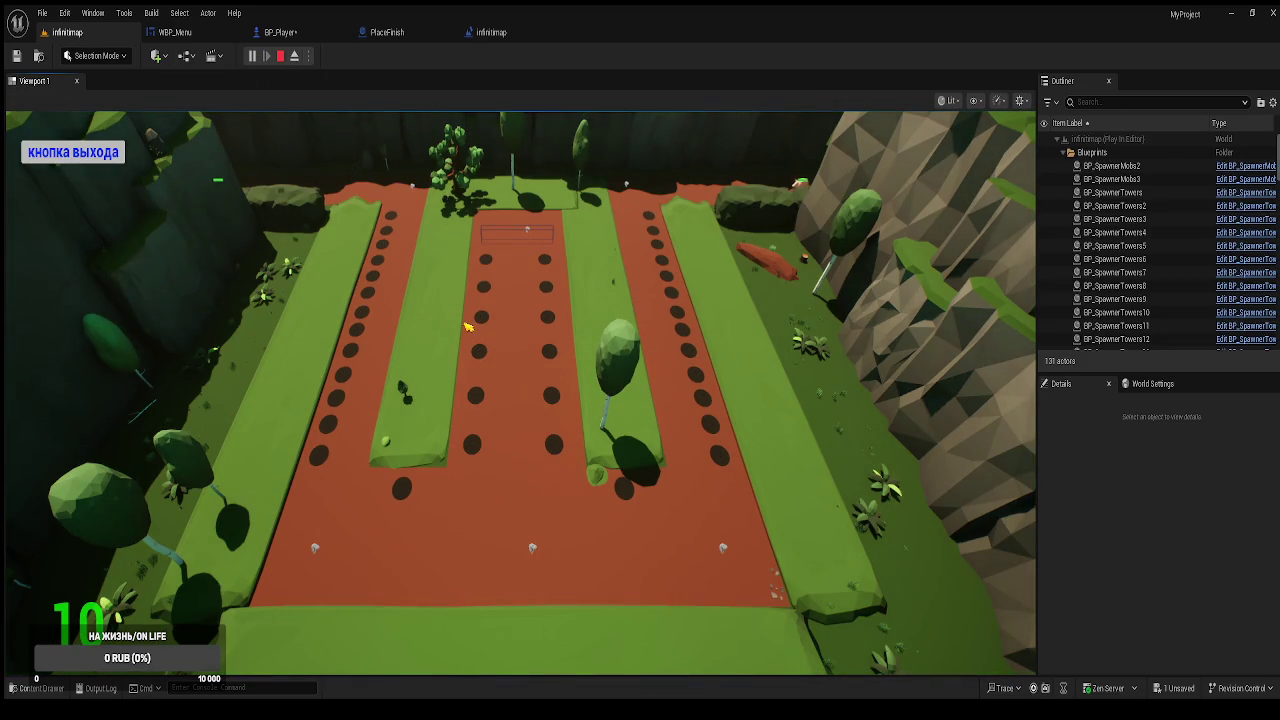
key("p")
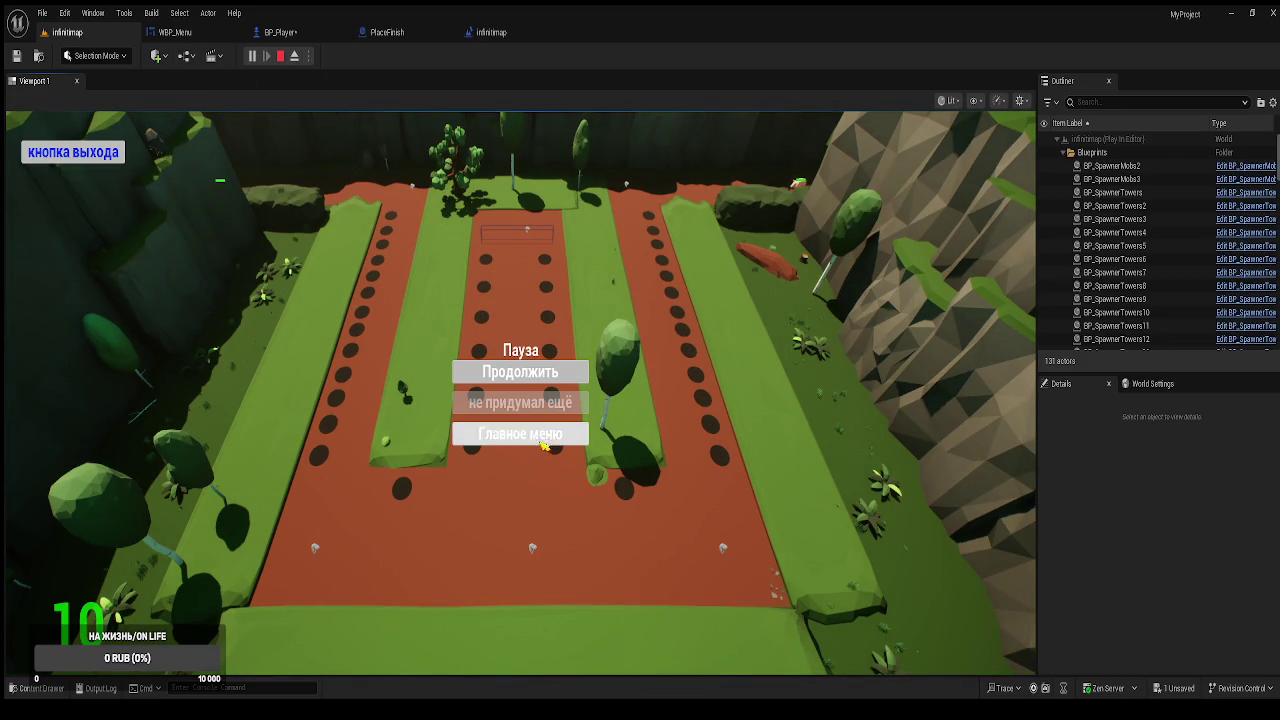
left_click(540, 372)
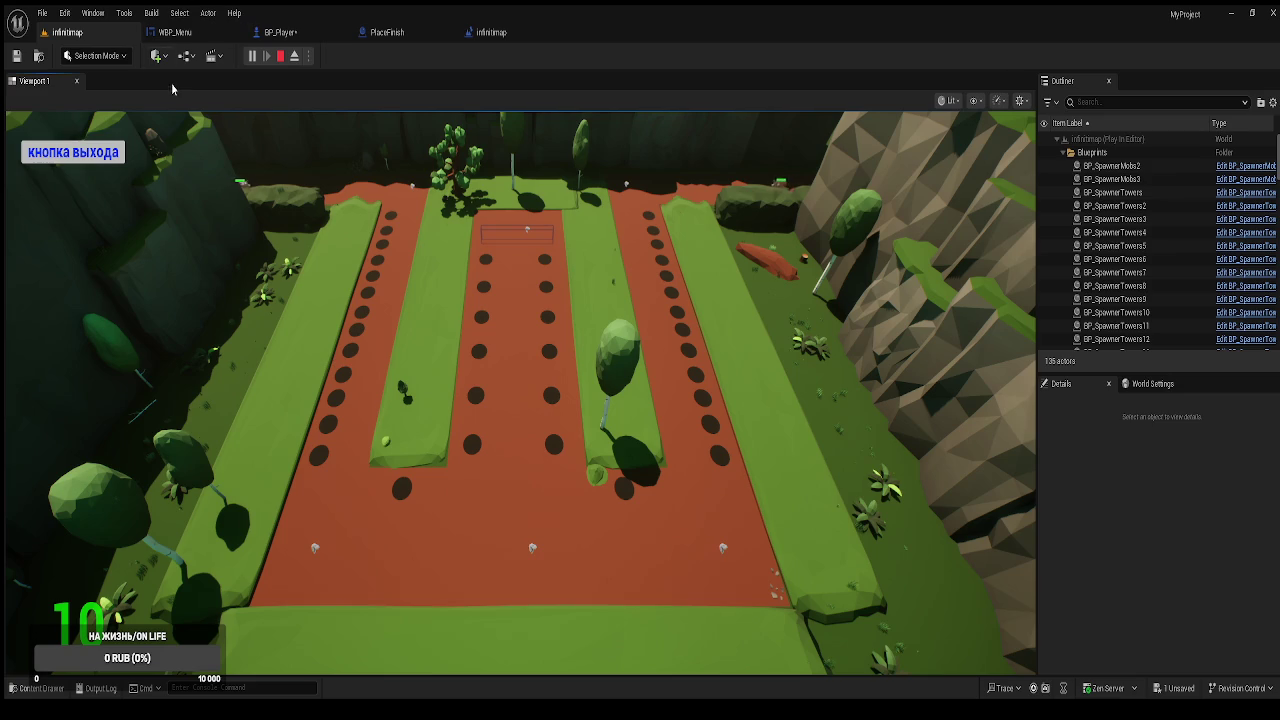
left_click(73, 152)
Go back to BP_Player's Event Graph and show the tower-widget creation nodes.
left_click(175, 32)
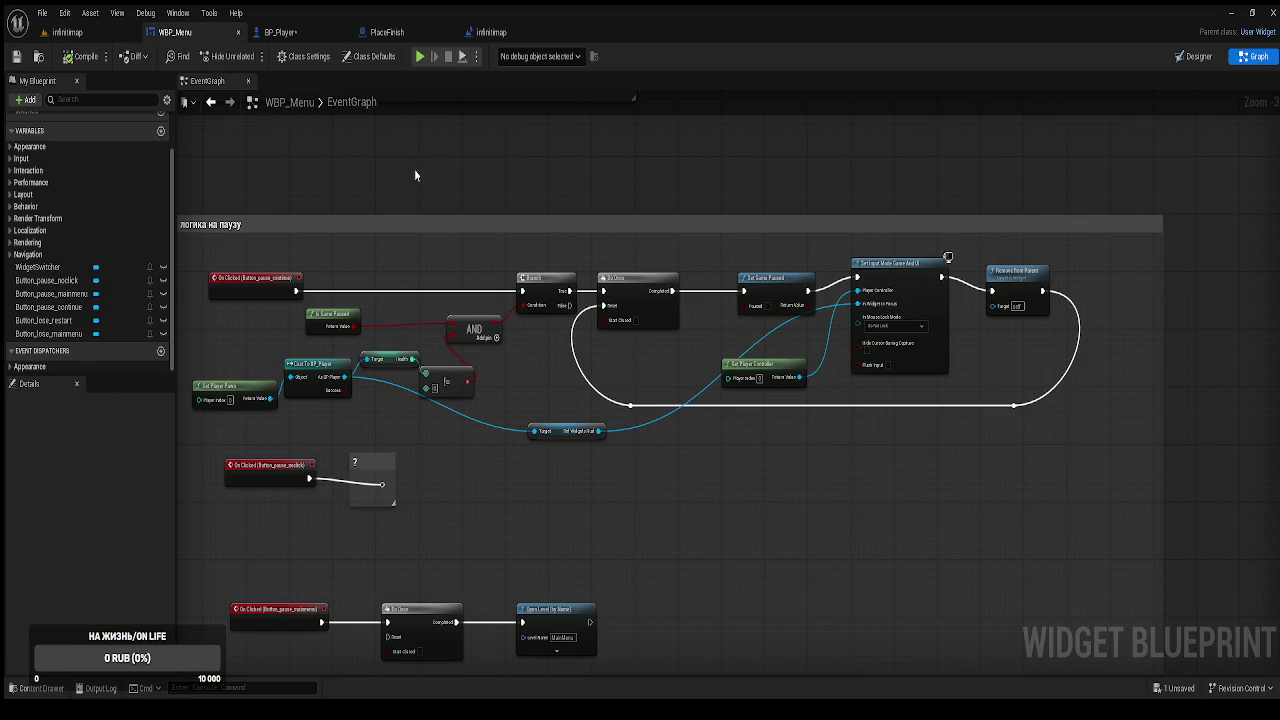
left_click(280, 32)
mouse_move(693, 320)
left_mouse_down()
mouse_move(483, 463)
mouse_move(506, 396)
mouse_move(450, 402)
left_mouse_up()
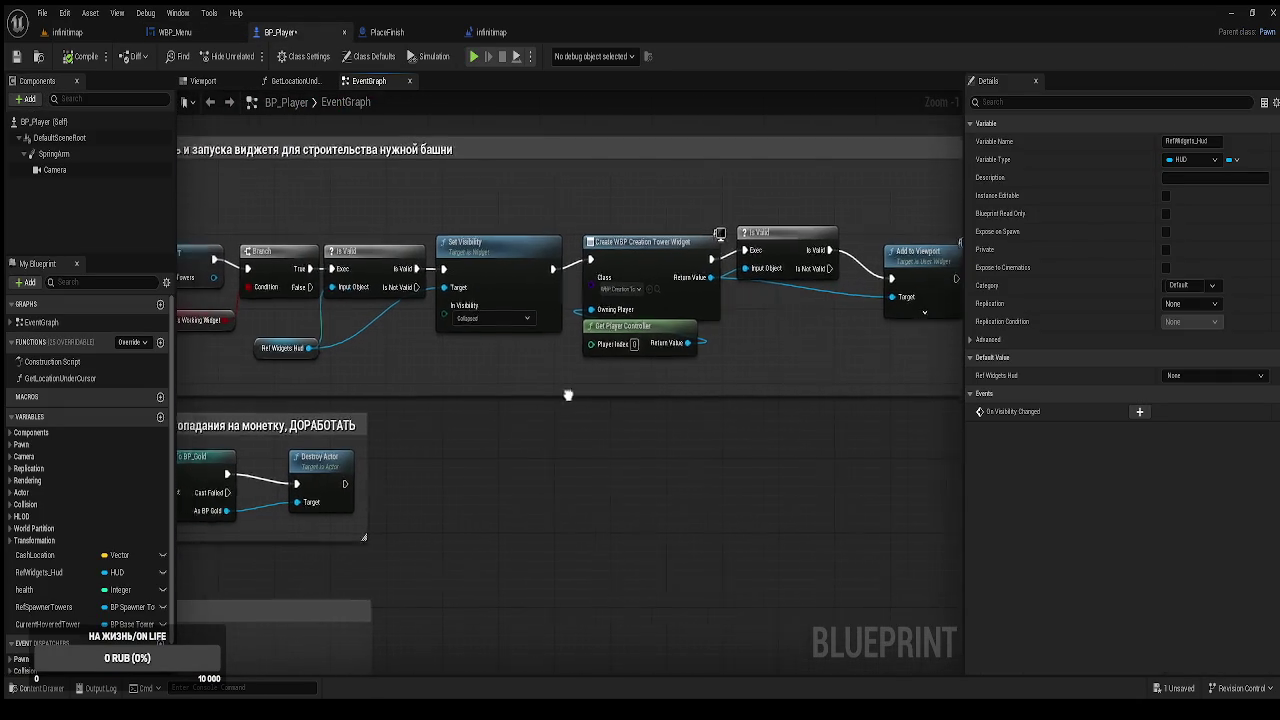
Paste a Set Visibility (Collapsed) after Add to Viewport targeting Ref Widgets Hud, and compile.
left_click_drag(551, 397, 686, 368)
left_click(610, 252)
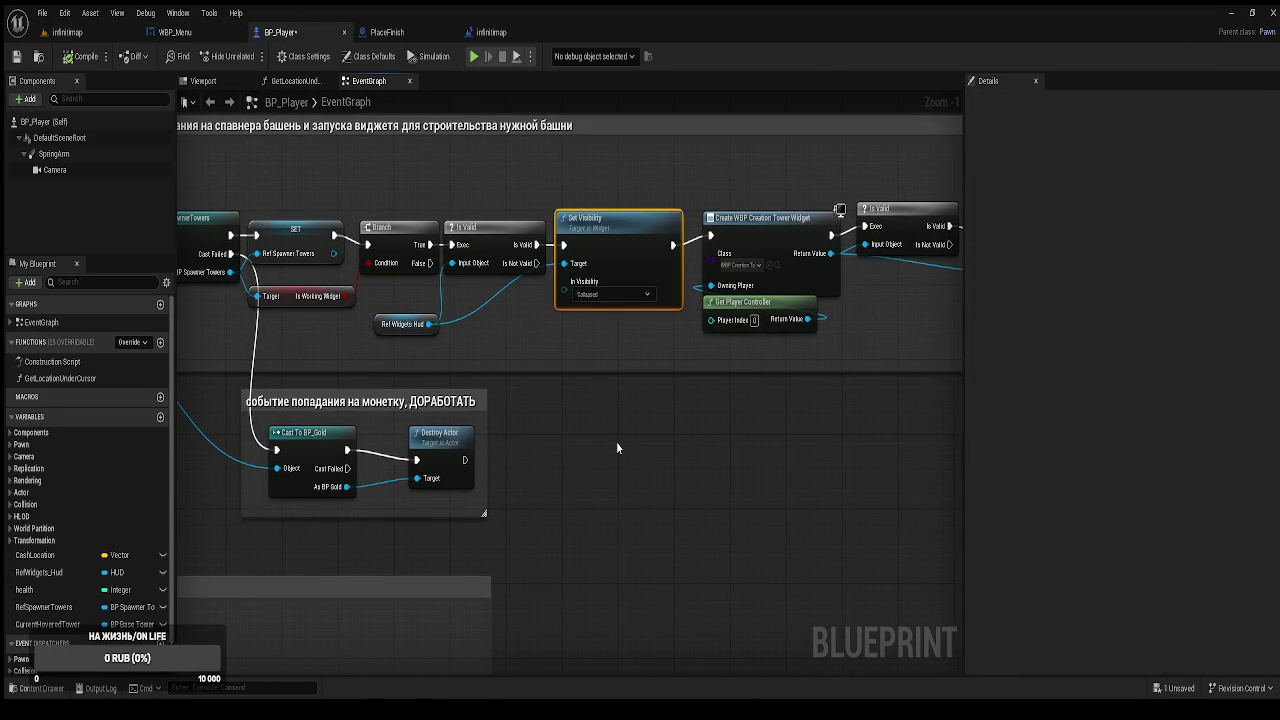
mouse_move(585, 508)
left_mouse_down()
mouse_move(871, 286)
mouse_move(590, 435)
mouse_move(587, 358)
left_mouse_up()
key("ctrl+v")
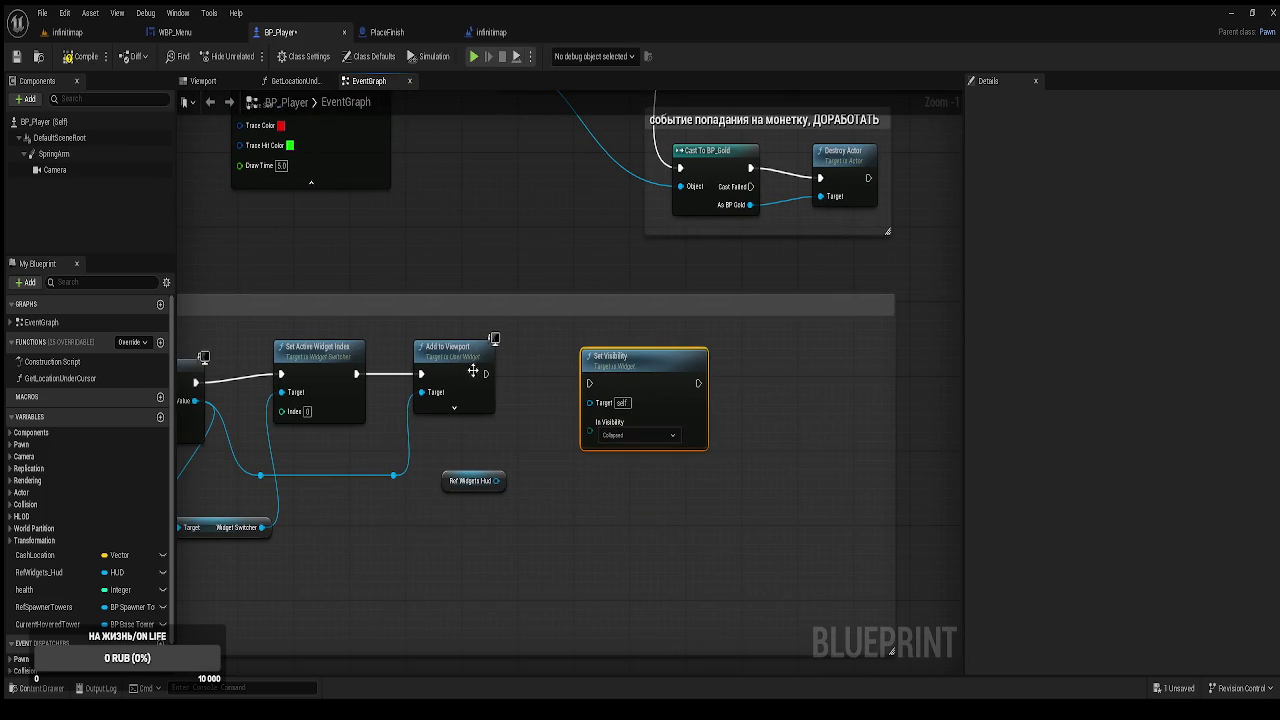
left_click_drag(485, 374, 589, 383)
key("q")
left_click_drag(496, 481, 590, 396)
left_click(84, 58)
left_click(509, 219)
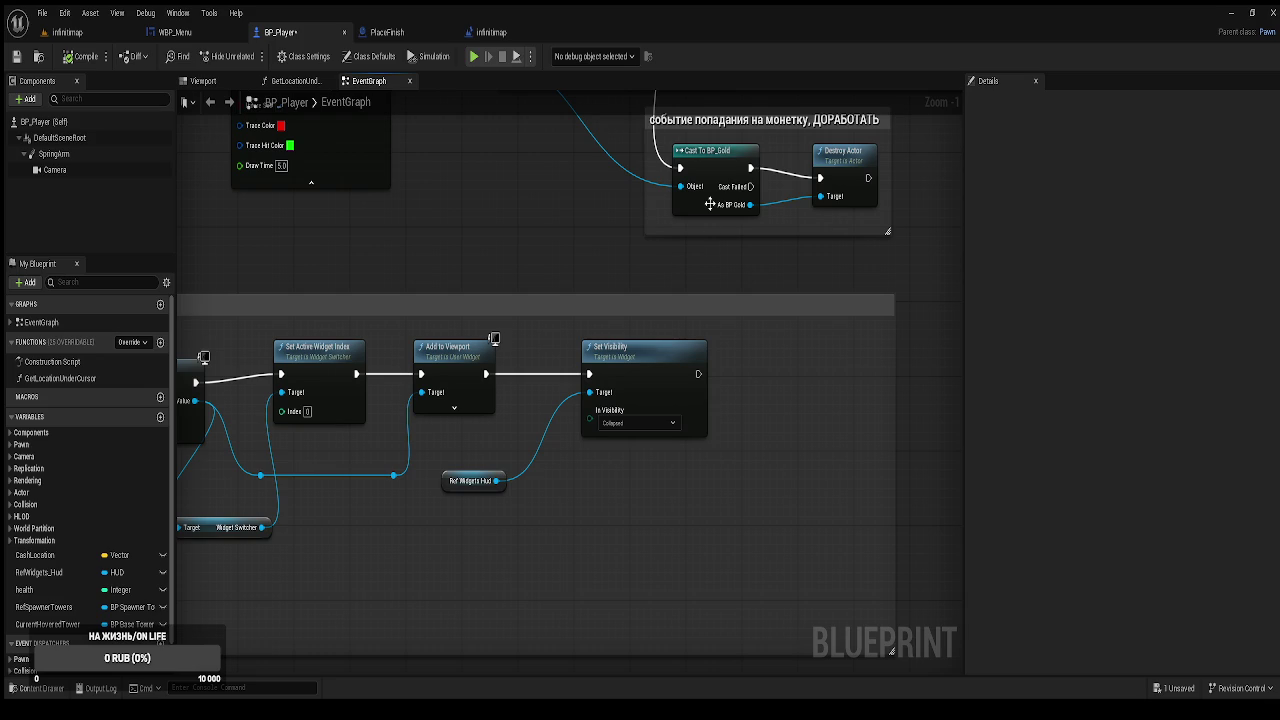
mouse_move(583, 305)
left_mouse_down()
mouse_move(688, 211)
mouse_move(633, 328)
mouse_move(501, 323)
left_mouse_up()
left_click(657, 270)
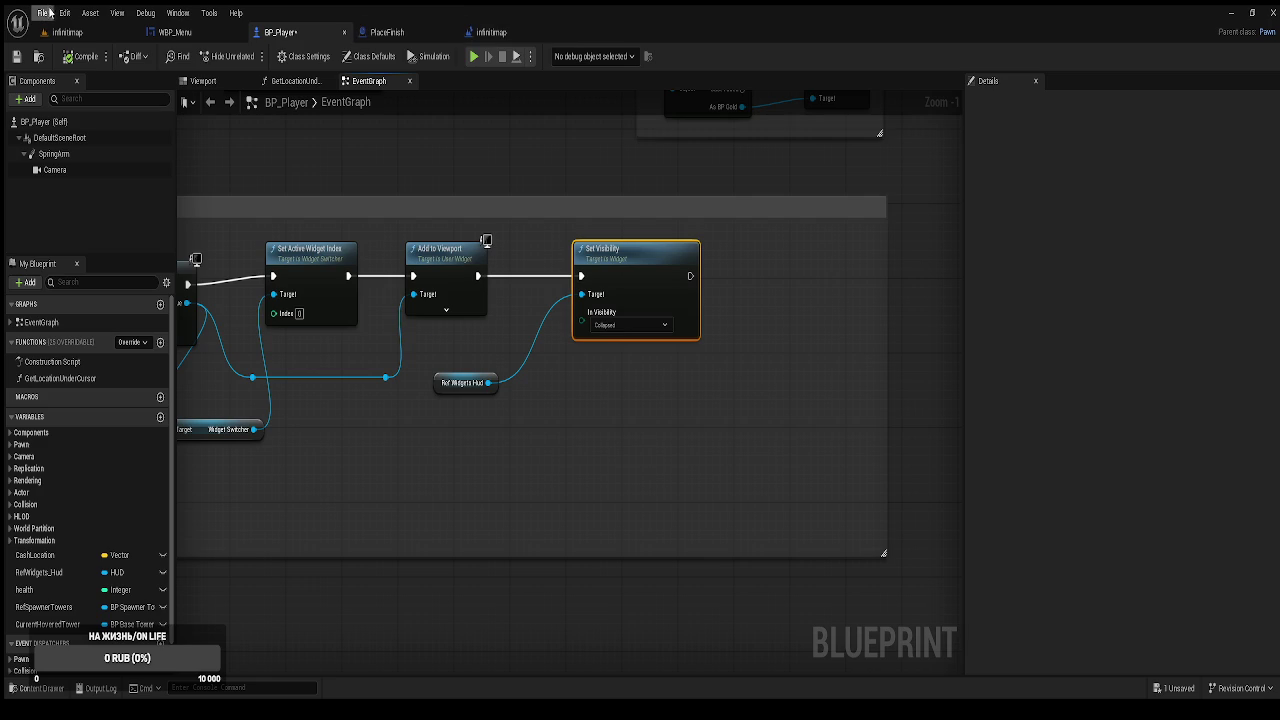
Open WBP_CreationTower from the BluePrints > WBP folder in the Content Drawer.
left_click(100, 34)
left_click(40, 688)
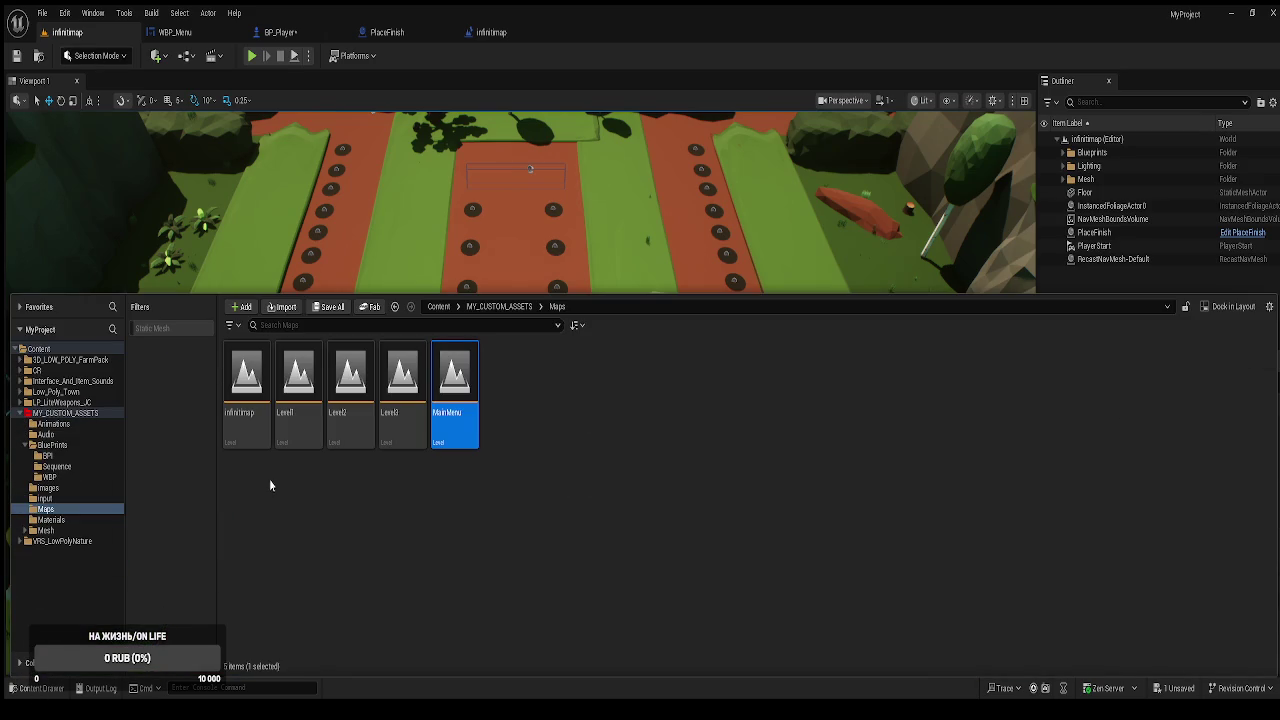
left_click(55, 446)
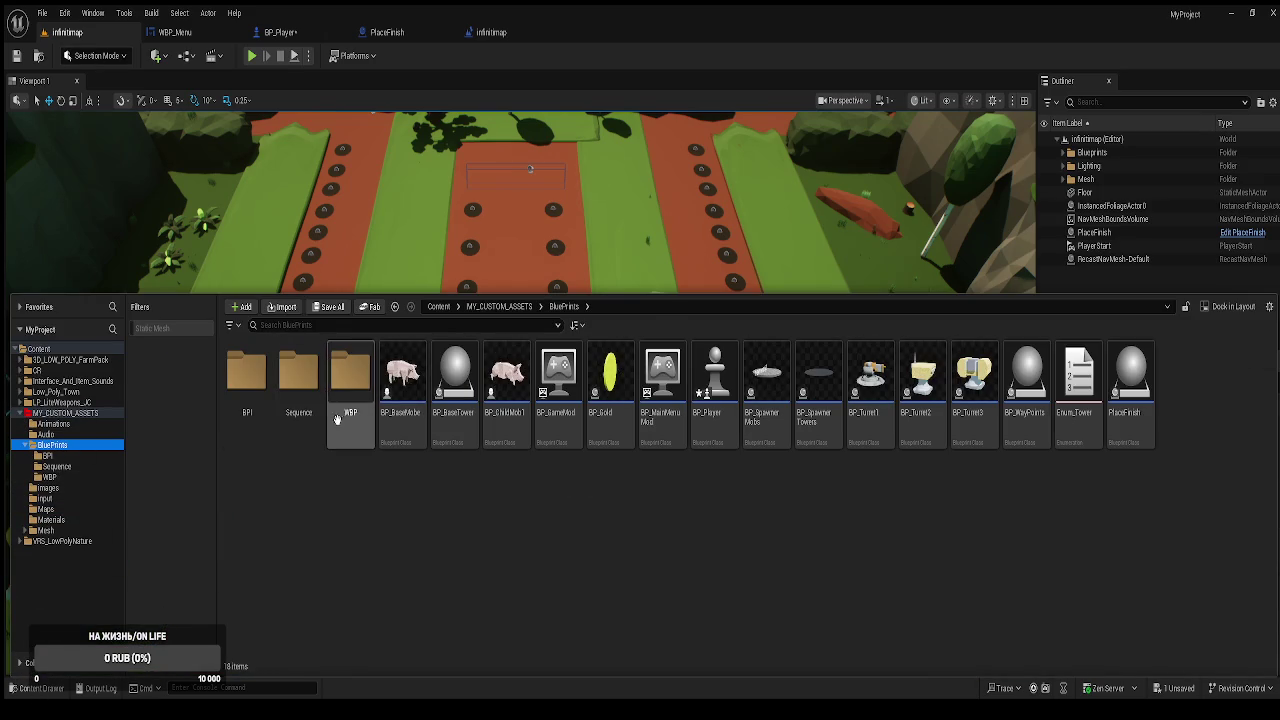
double_click(357, 420)
left_click(298, 430)
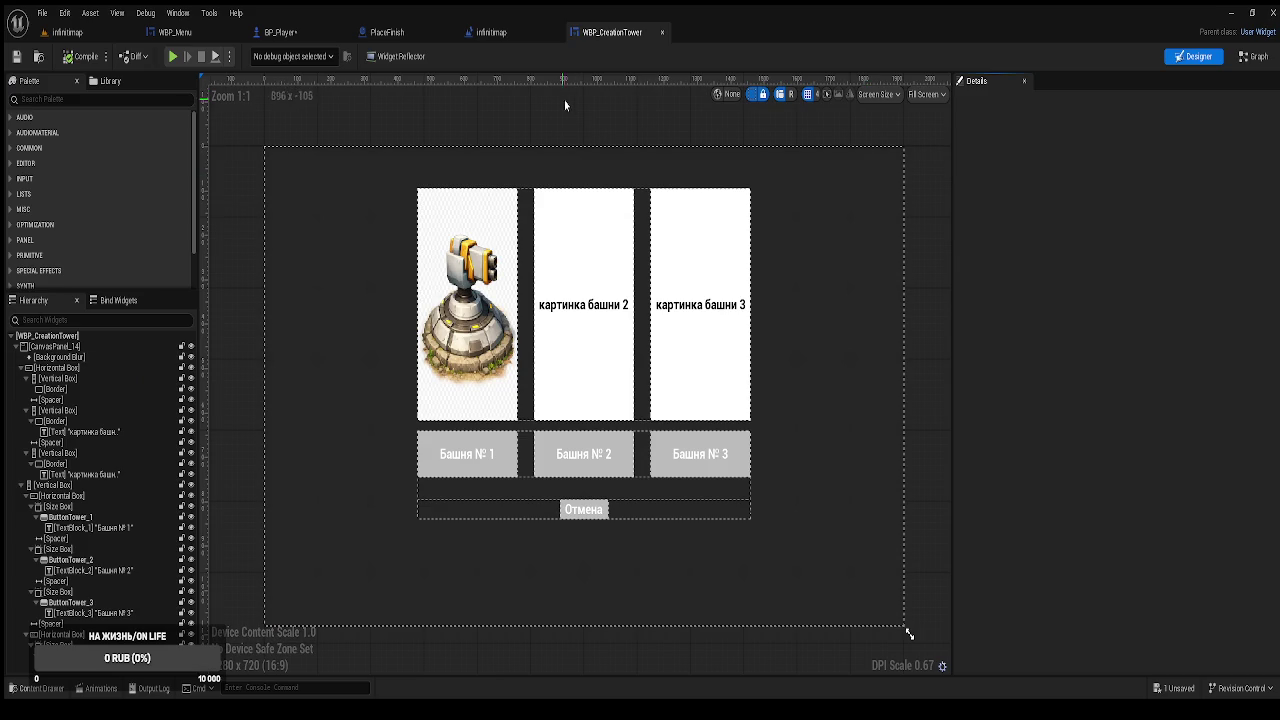
Open the ReturnWidgetHUD function graph and copy its Set Visibility node.
left_click(1253, 56)
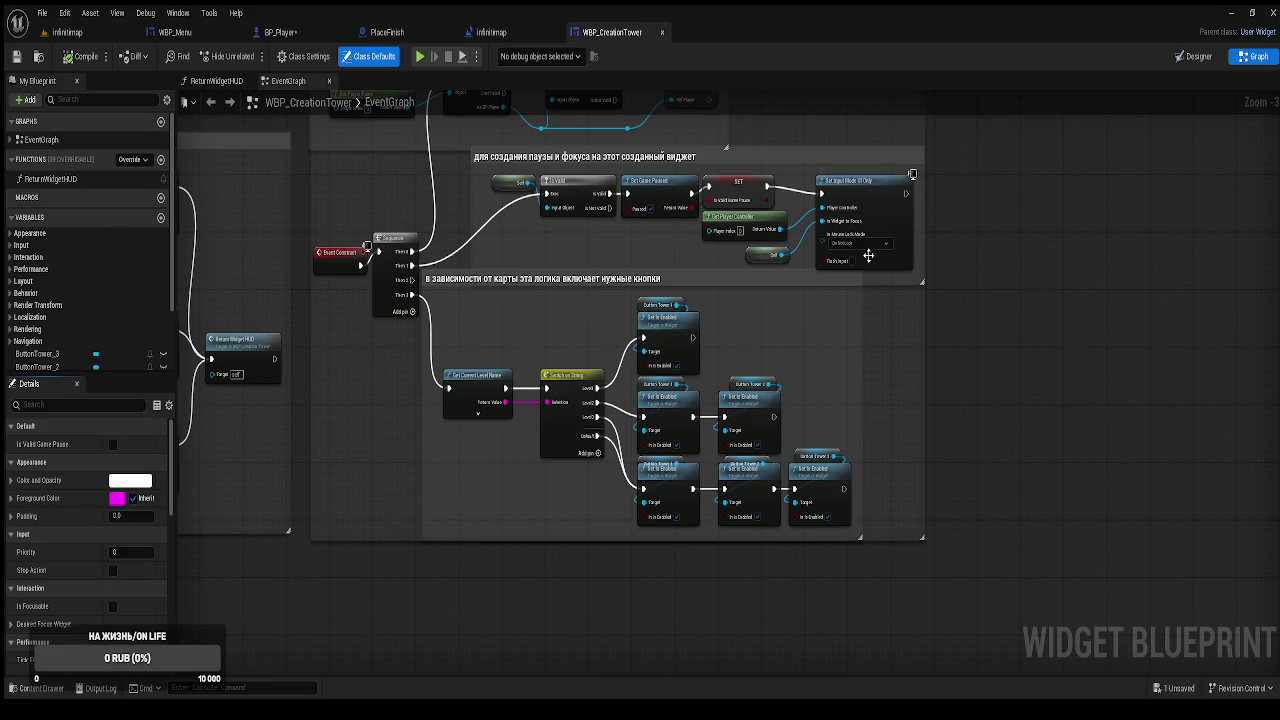
scroll(931, 277, "down", 3)
scroll(805, 218, "up", 3)
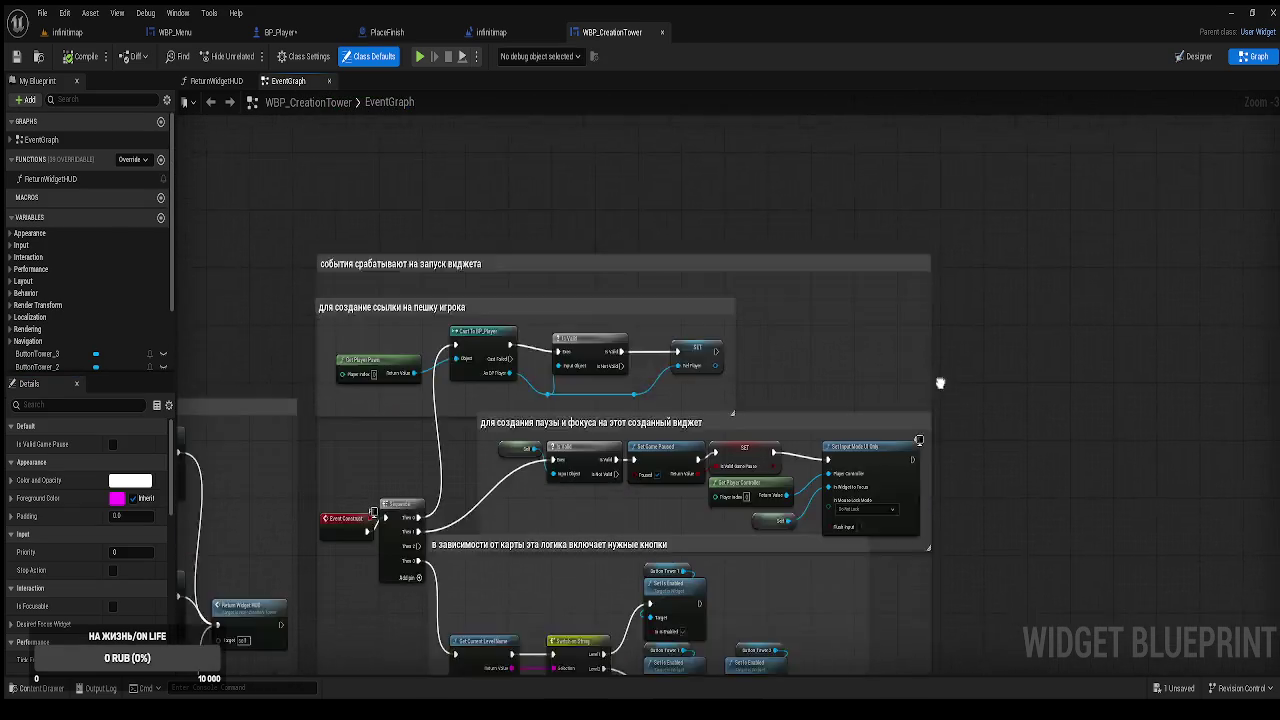
scroll(493, 304, "down", 4)
scroll(372, 307, "up", 4)
scroll(1019, 335, "up", 2)
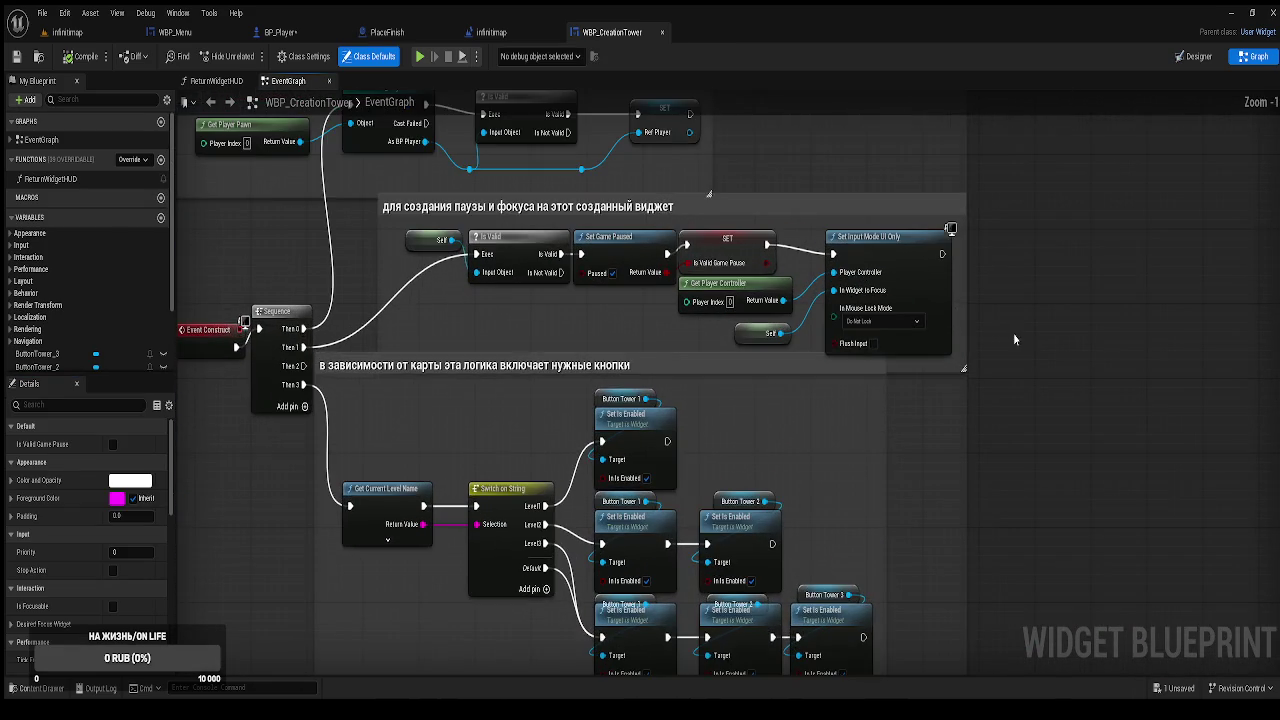
mouse_move(1016, 359)
left_mouse_down()
mouse_move(1008, 388)
mouse_move(1013, 358)
left_mouse_up()
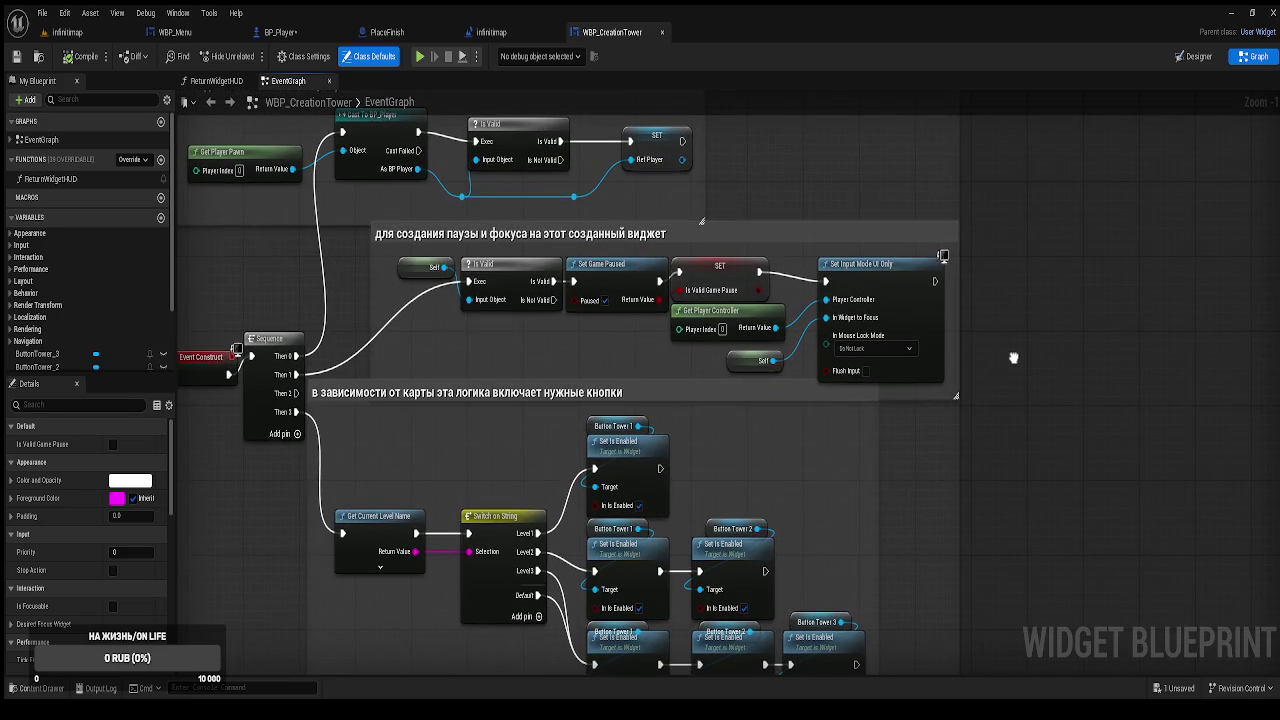
left_click(231, 103)
scroll(880, 260, "up", 2)
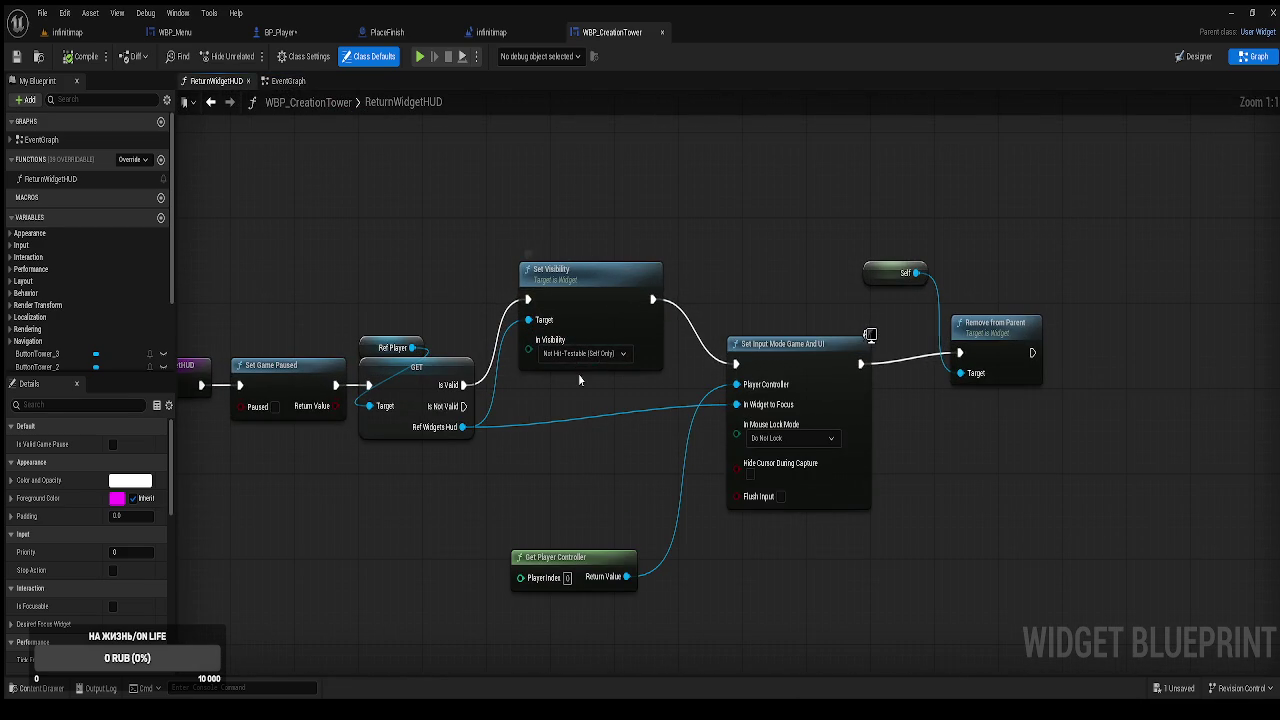
left_click(605, 307)
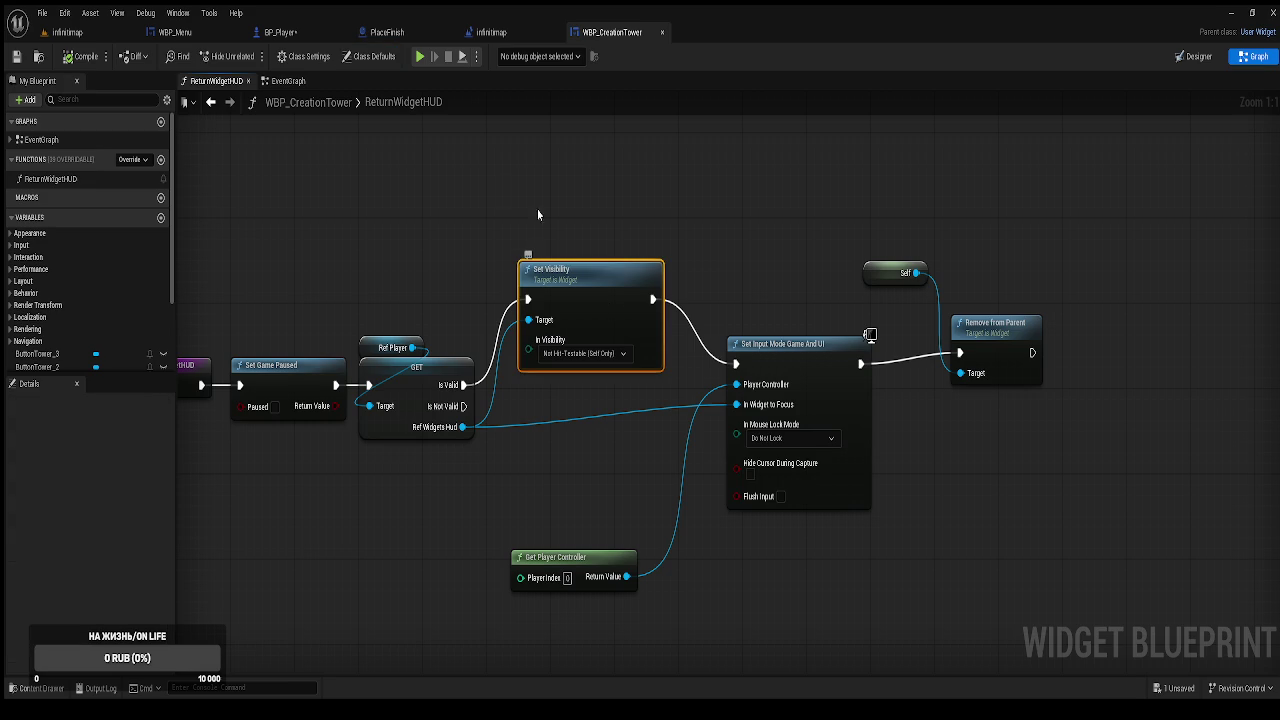
In WBP_Menu, paste Set Visibility between Set Game Paused and Set Input Mode Game And UI.
left_click(198, 37)
mouse_move(918, 482)
left_mouse_down()
mouse_move(864, 468)
mouse_move(684, 508)
left_mouse_up()
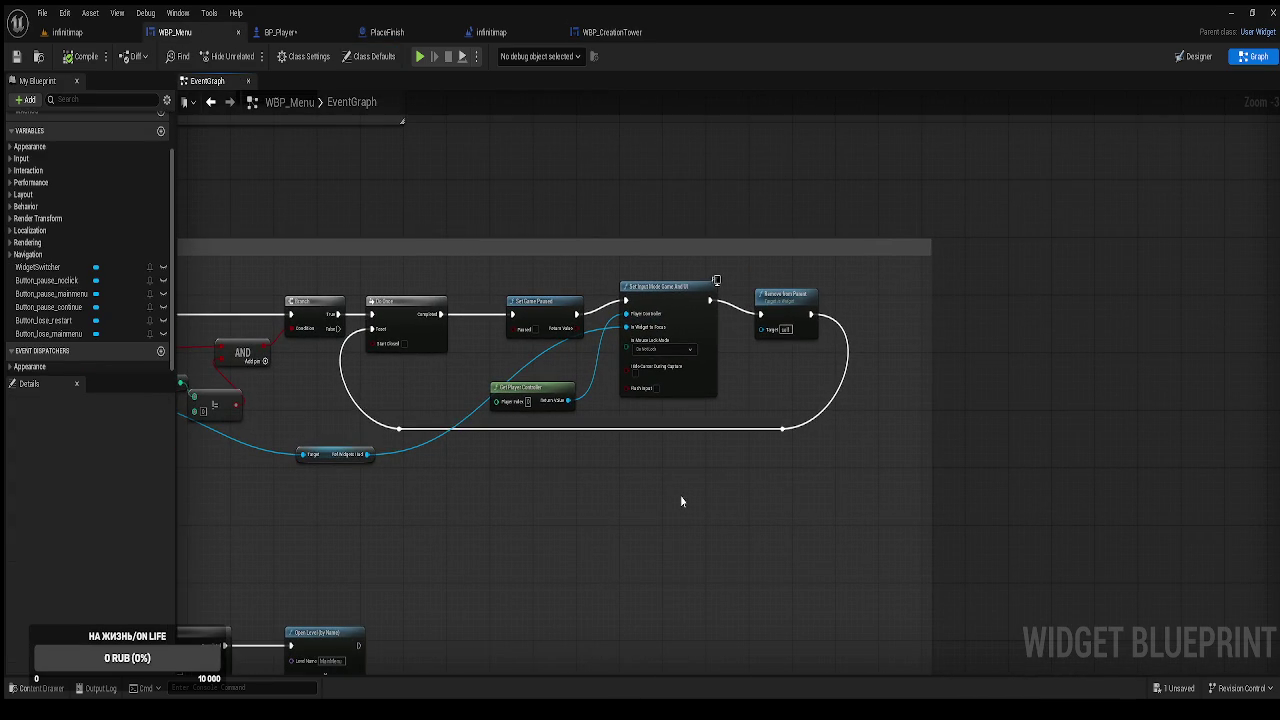
key("ctrl+v")
left_click_drag(715, 451, 581, 445)
scroll(665, 400, "up", 3)
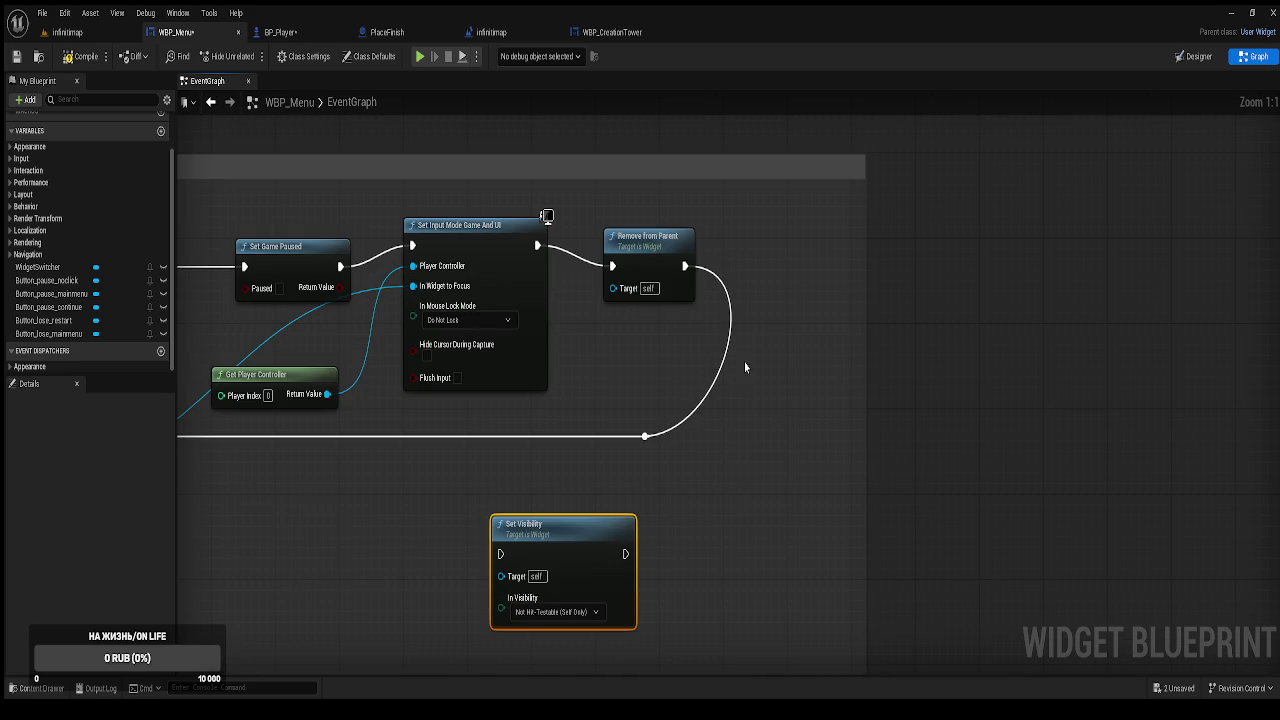
left_click_drag(753, 460, 604, 326)
mouse_move(437, 226)
left_mouse_down()
mouse_move(556, 237)
mouse_move(540, 266)
mouse_move(487, 272)
left_mouse_up()
mouse_move(769, 576)
left_mouse_down()
mouse_move(597, 263)
mouse_move(528, 278)
left_mouse_up()
left_click_drag(789, 271, 790, 268)
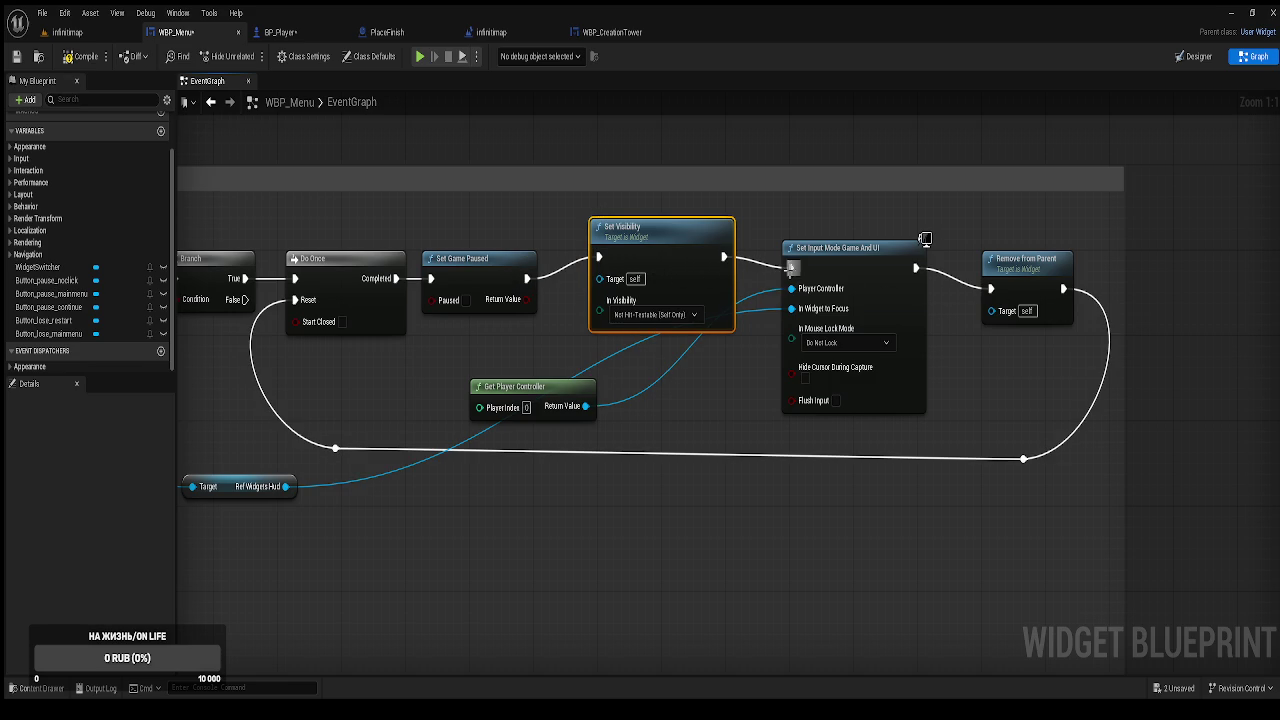
Connect Ref Widgets Hud to Set Visibility's Target through a reroute point.
mouse_move(546, 391)
left_mouse_down()
mouse_move(643, 412)
mouse_move(780, 394)
left_mouse_up()
mouse_move(437, 459)
left_mouse_down()
mouse_move(700, 262)
mouse_move(751, 250)
left_mouse_up()
left_click_drag(718, 349, 650, 390)
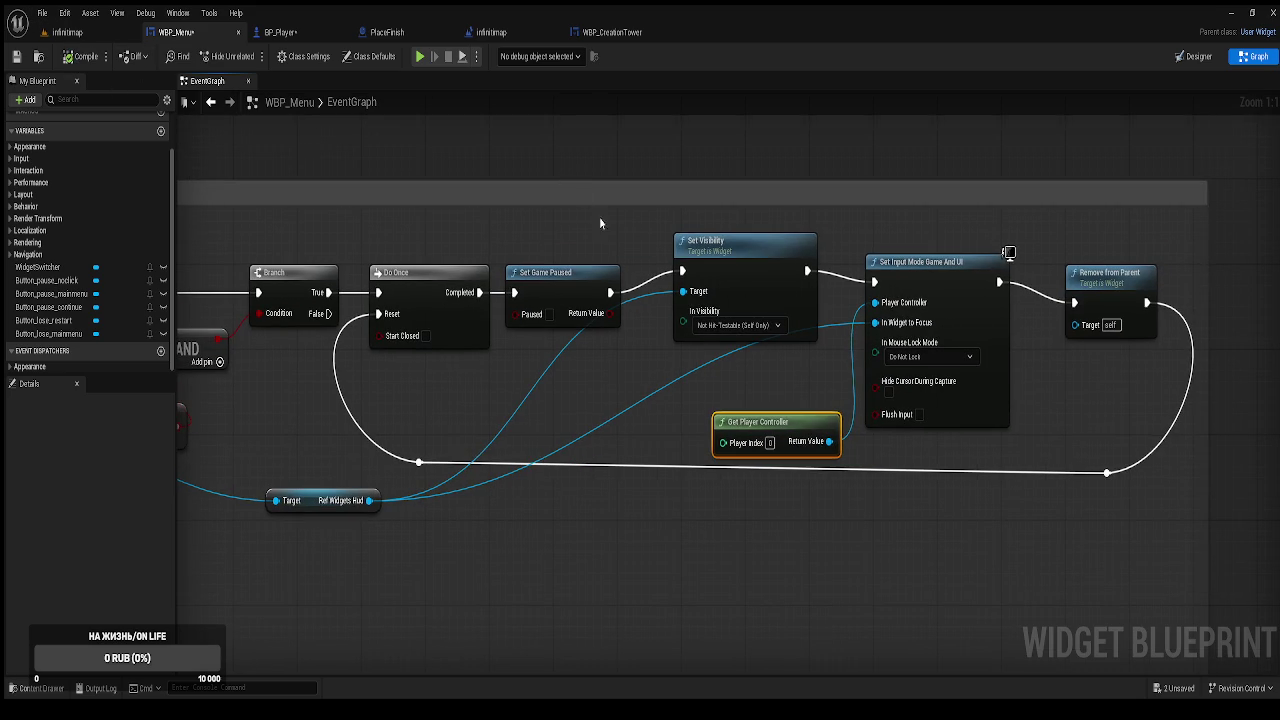
double_click(633, 401)
left_click_drag(636, 399, 682, 291)
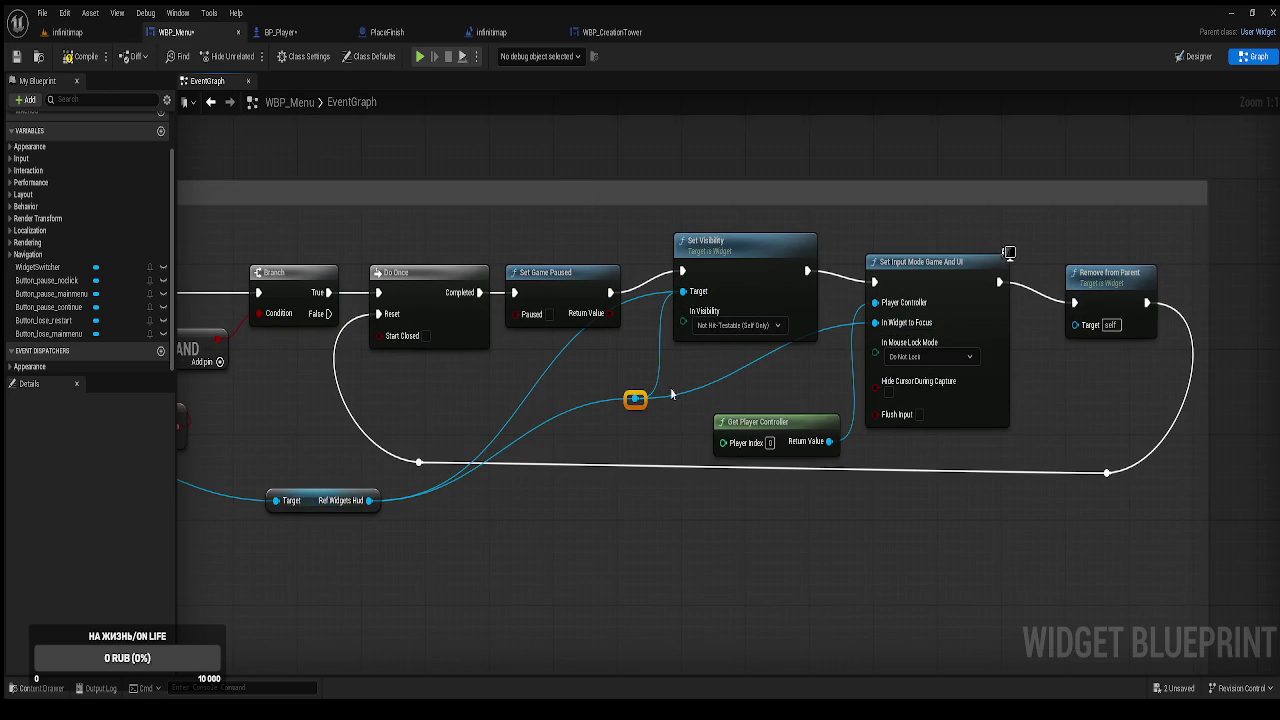
Add a second reroute on the focus wire, align both, and reconnect the Target wire.
double_click(780, 352)
left_click_drag(780, 352, 819, 390)
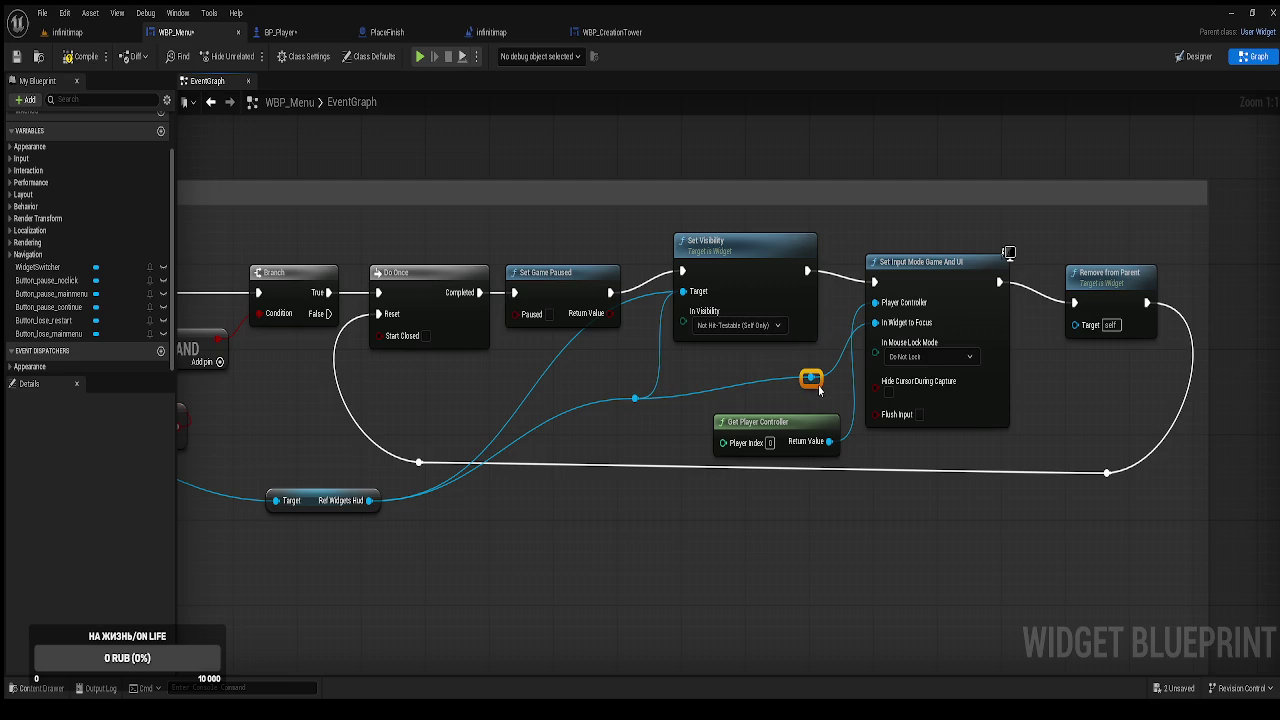
left_click_drag(614, 353, 836, 407)
key("q")
left_click(670, 419)
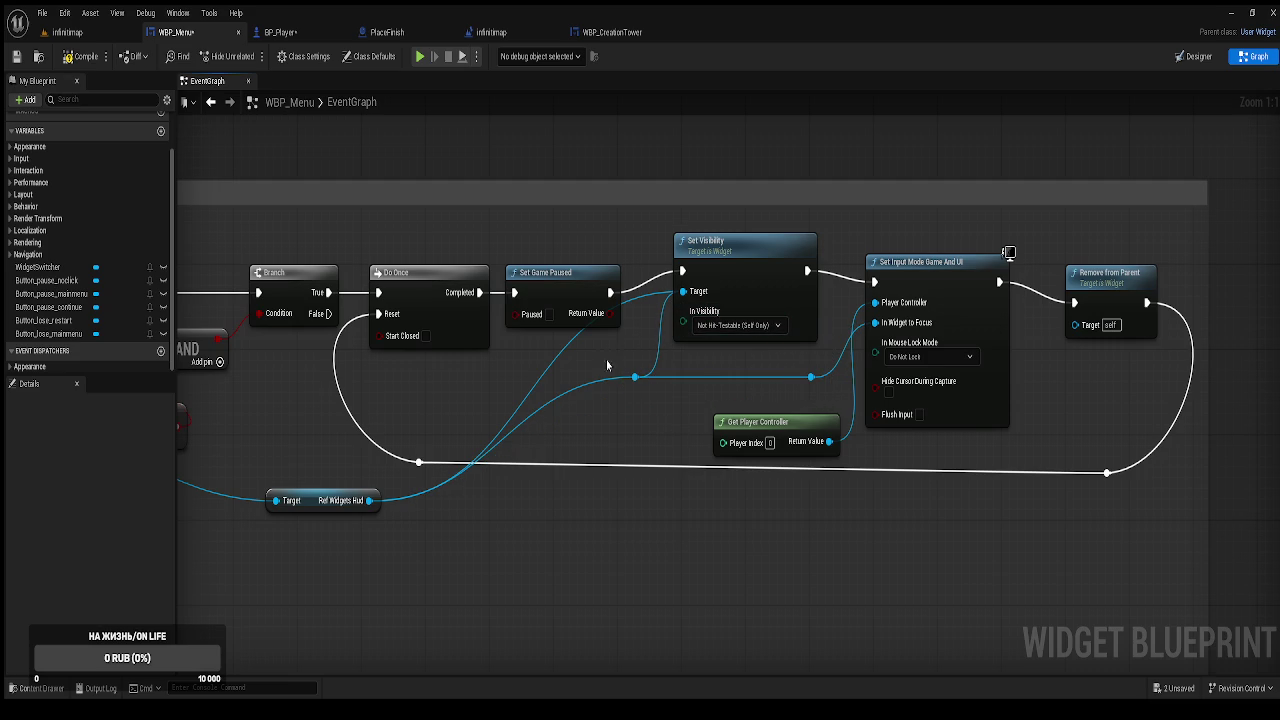
left_click(683, 291, "alt")
left_click_drag(632, 375, 684, 291)
Line up Set Input Mode Game And UI, then save and compile WBP_Menu.
left_click(933, 274)
left_click_drag(933, 274, 941, 253)
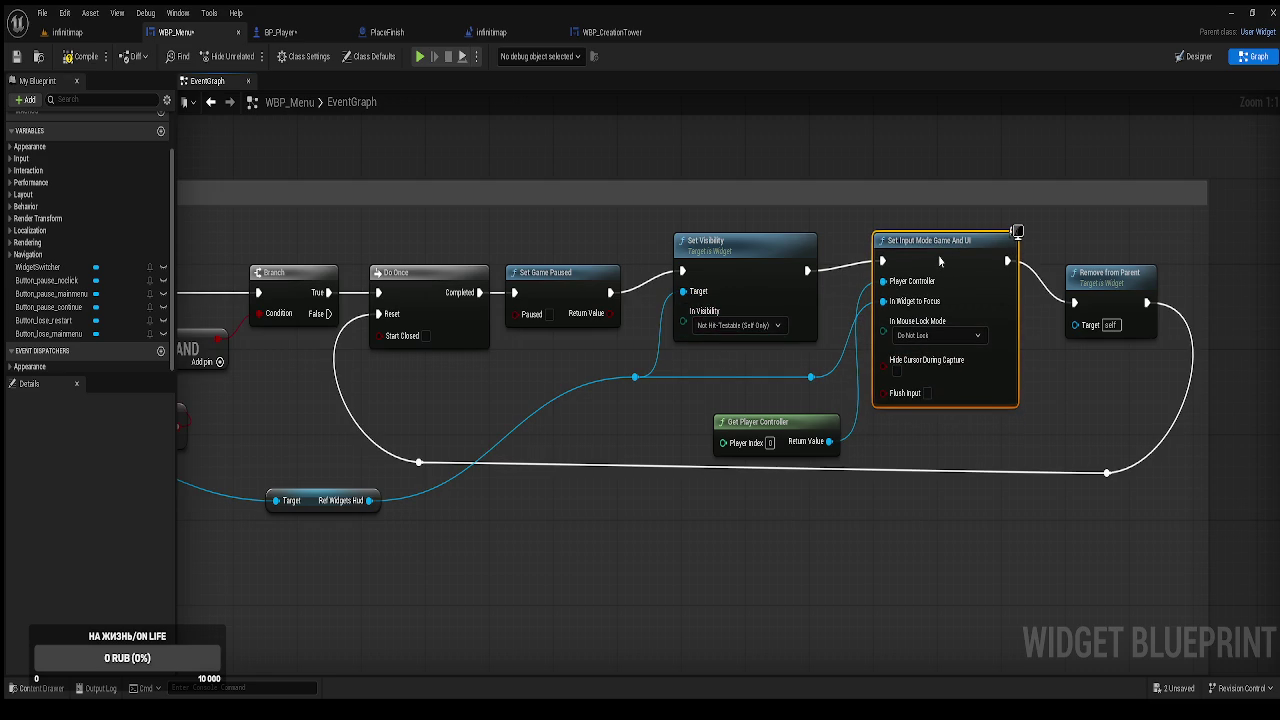
scroll(399, 240, "down", 3)
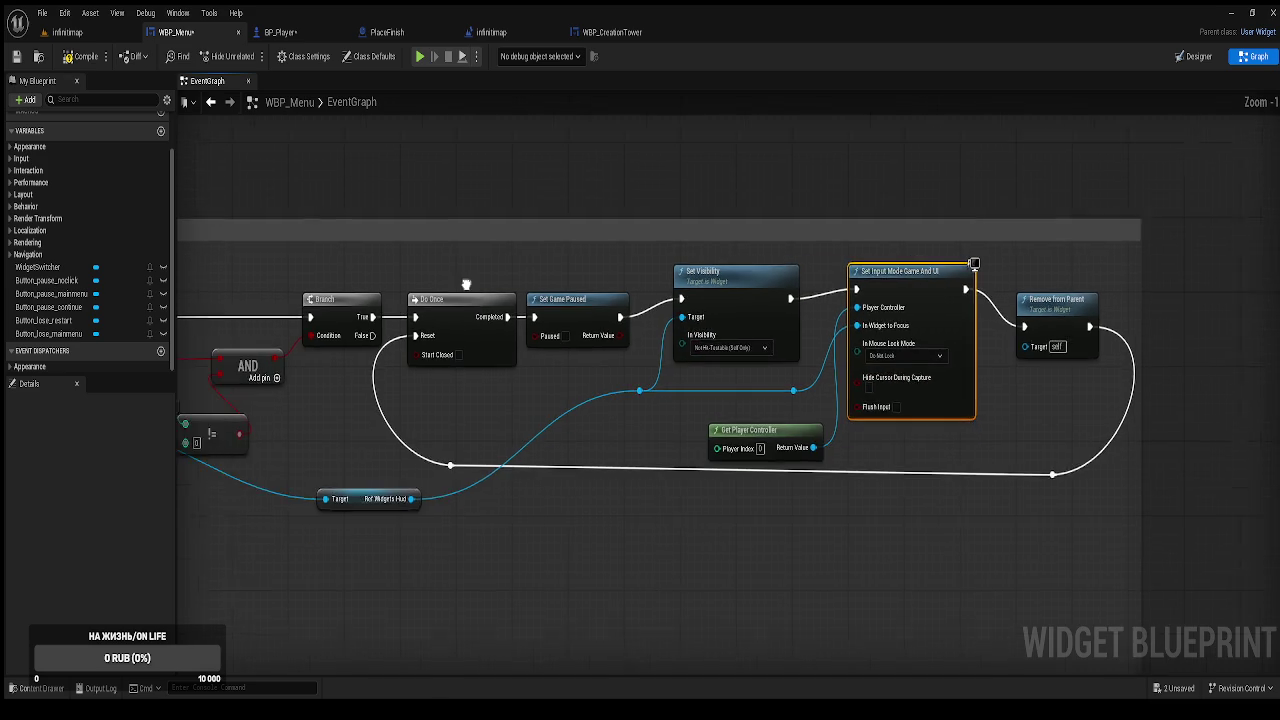
mouse_move(380, 299)
left_mouse_down()
mouse_move(660, 360)
mouse_move(1093, 375)
left_mouse_up()
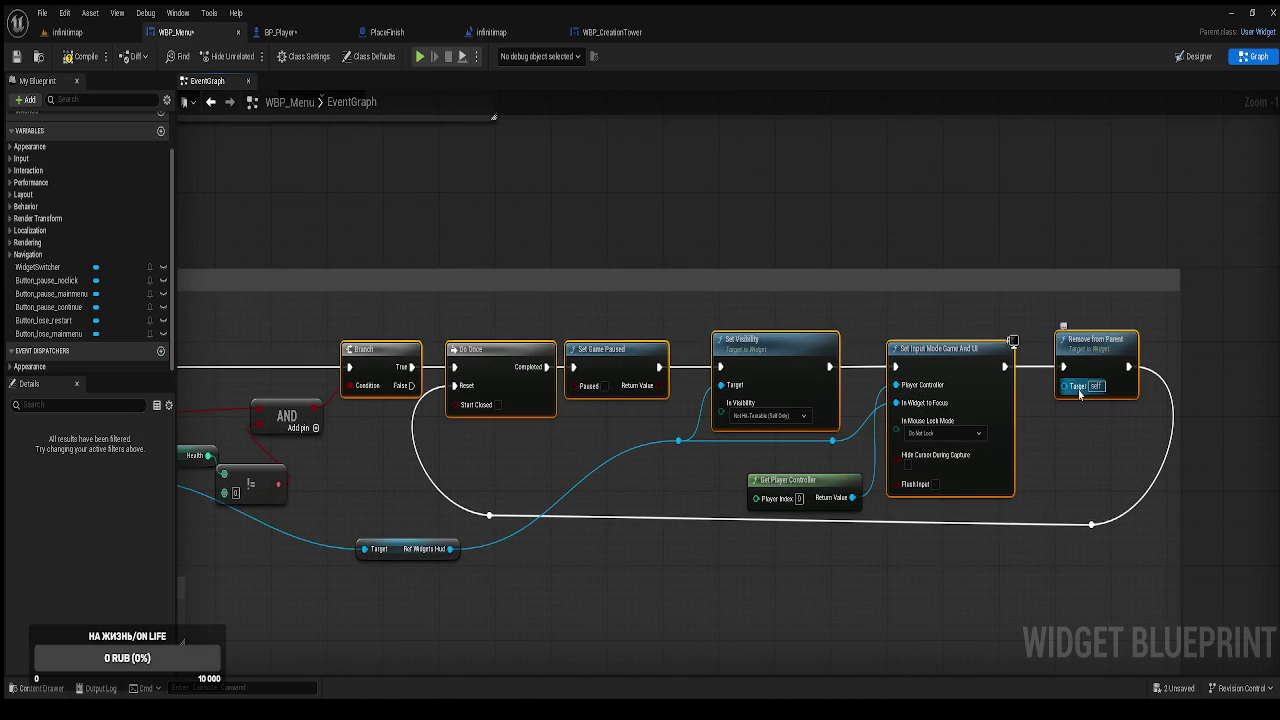
left_click(944, 193)
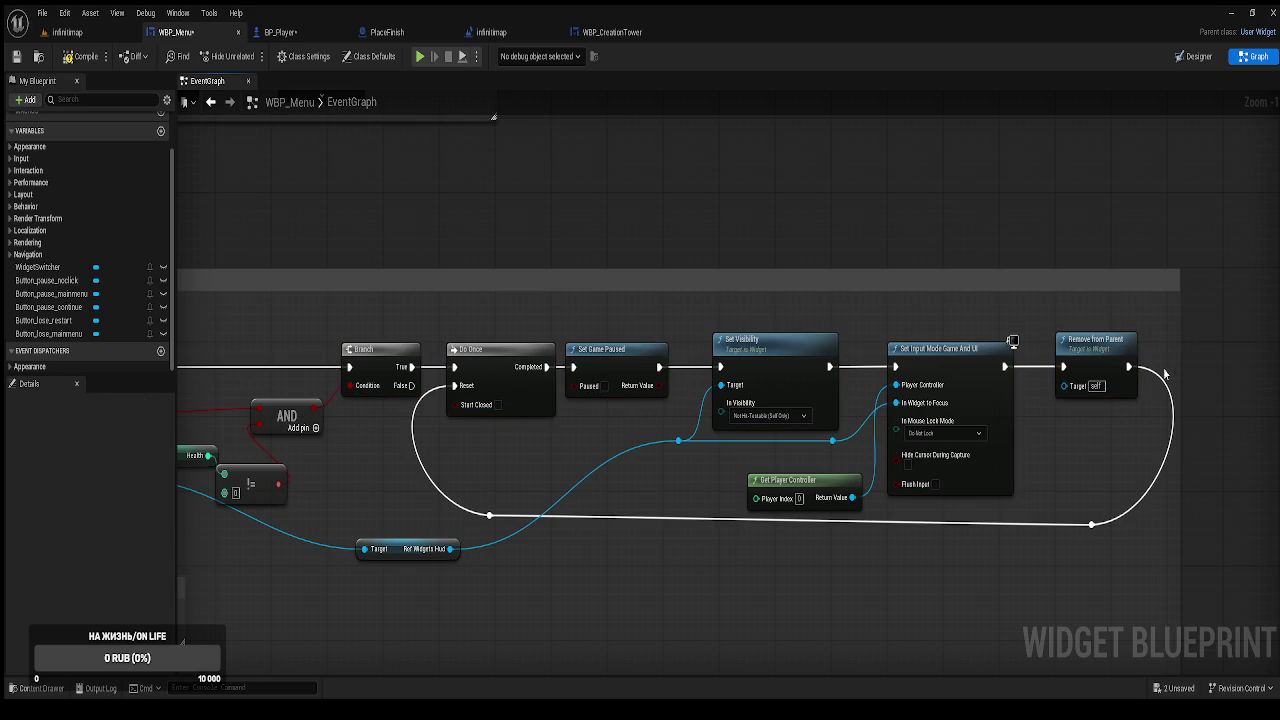
key("ctrl+s")
left_click(80, 58)
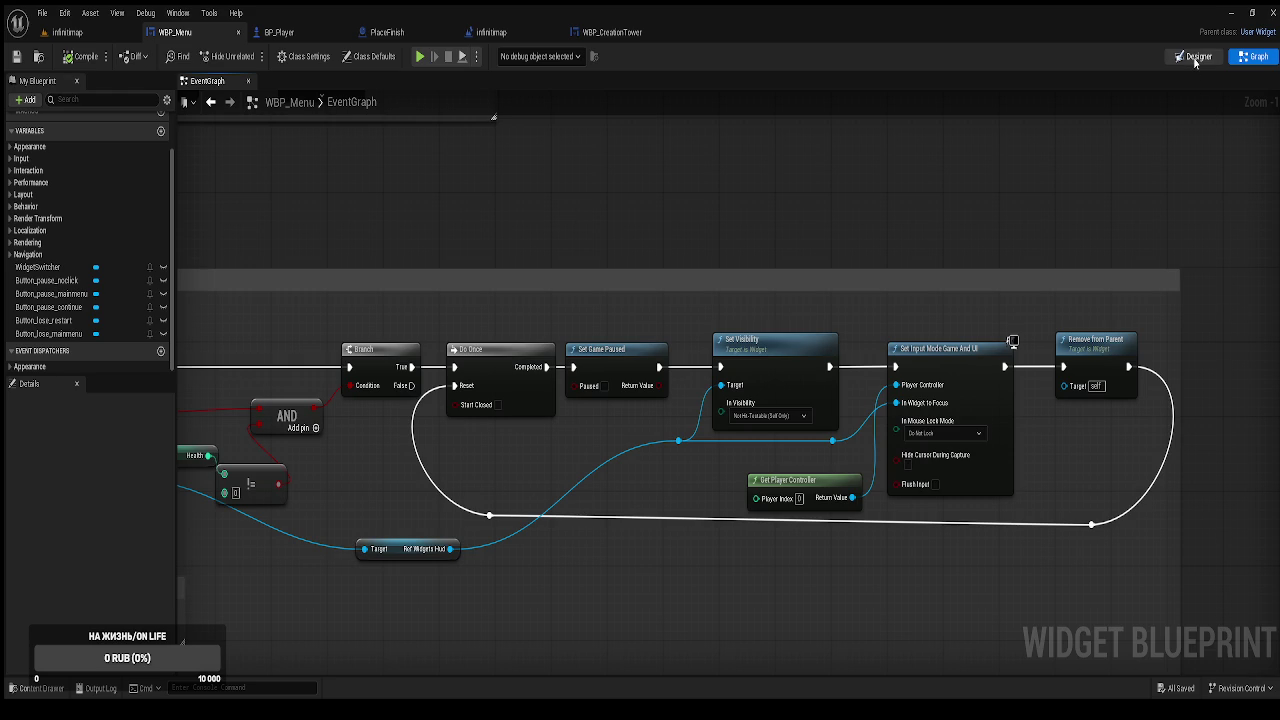
Scroll the WBP_Menu Designer view showing the Пауза panel and its three buttons.
scroll(749, 306, "up", 2)
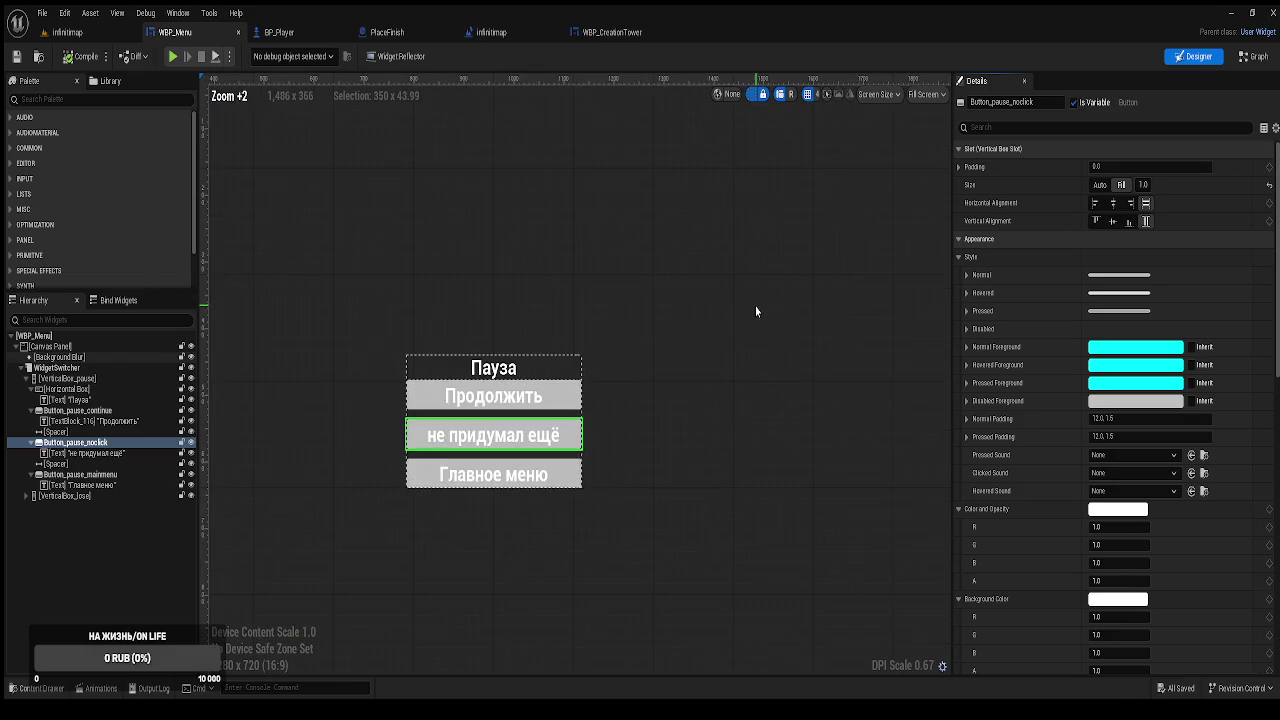
Alternate previews of VerticalBox_pause (Пауза) and VerticalBox_lose (Проиграл), then return to infinitmap.
left_click_drag(826, 286, 828, 278)
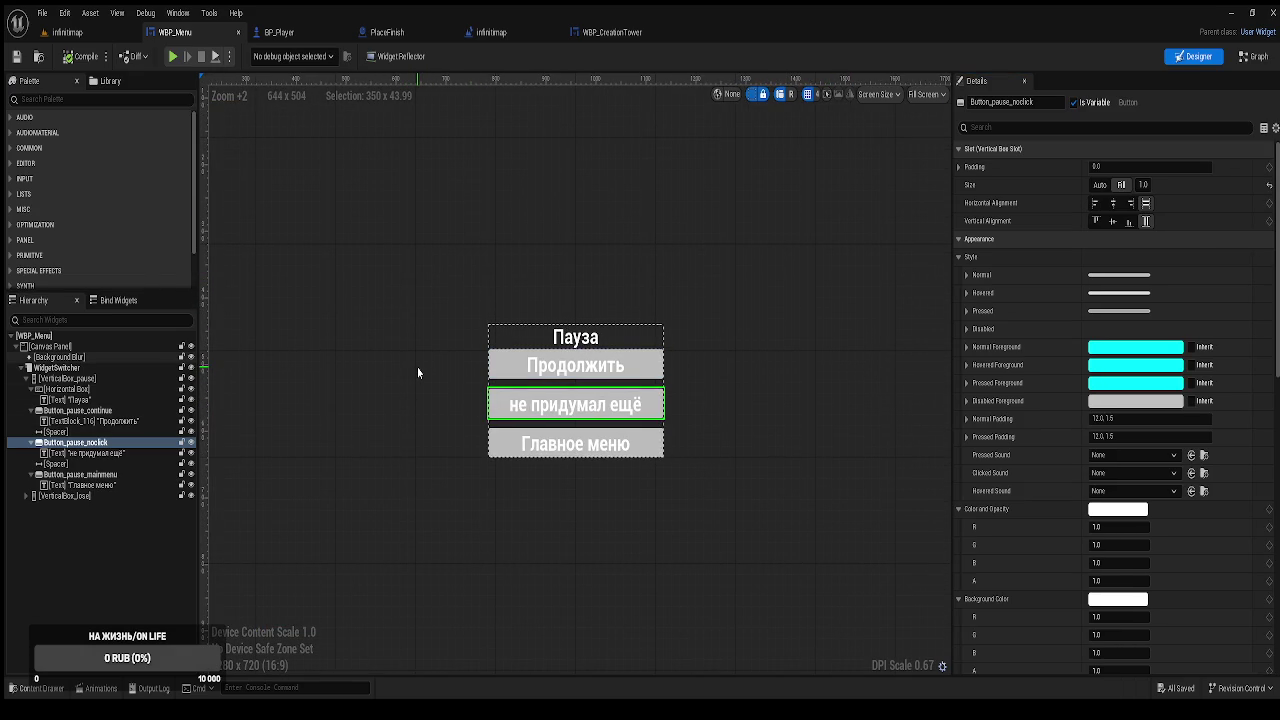
left_click(26, 380)
left_click(66, 380)
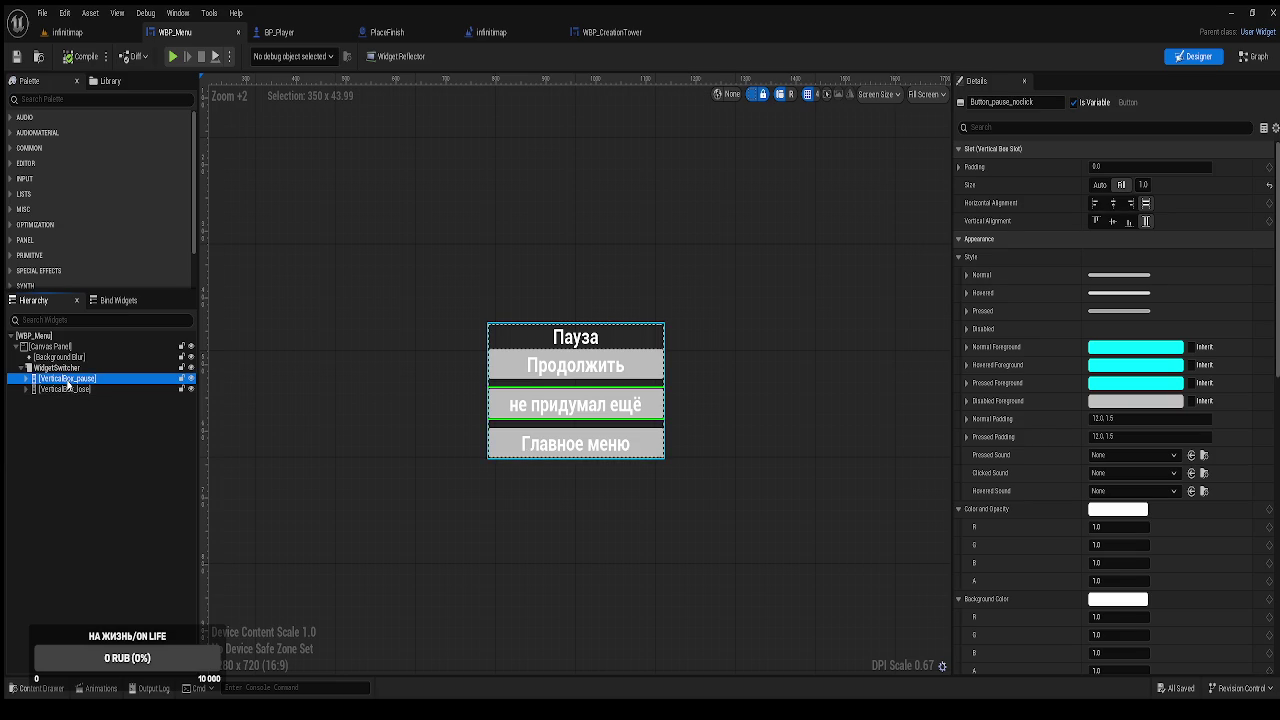
left_click(62, 389)
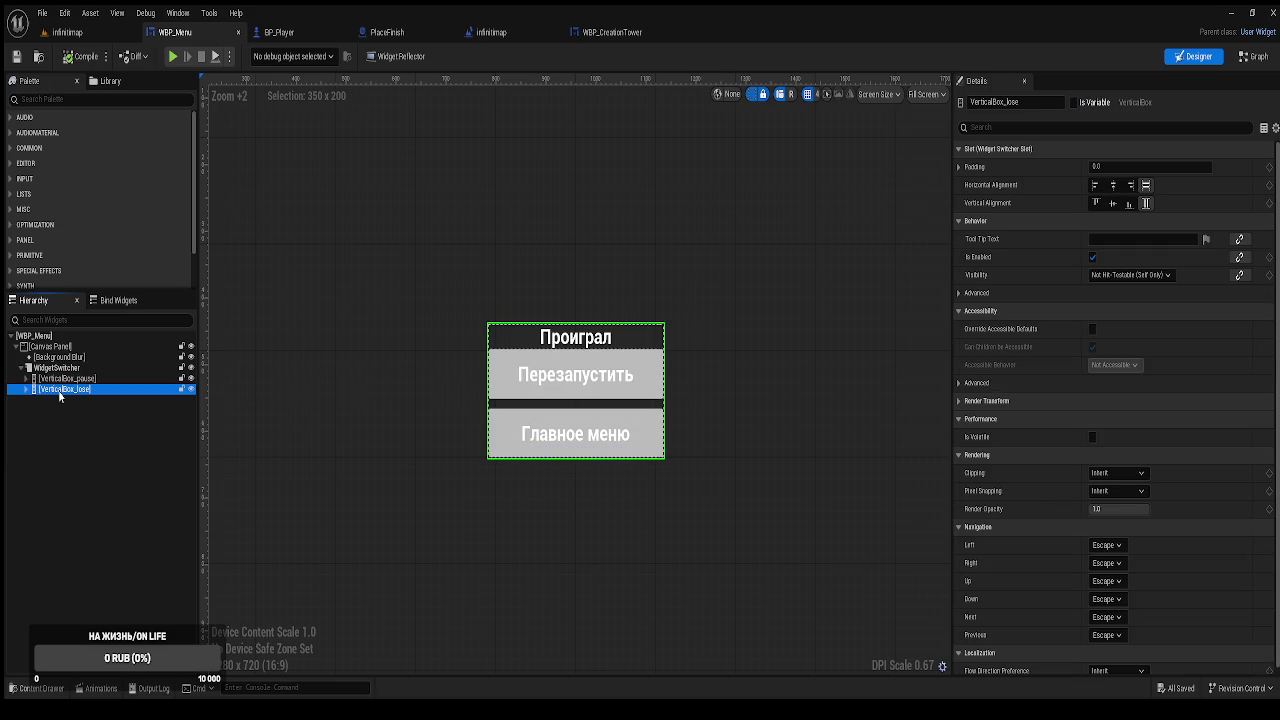
left_click(62, 380)
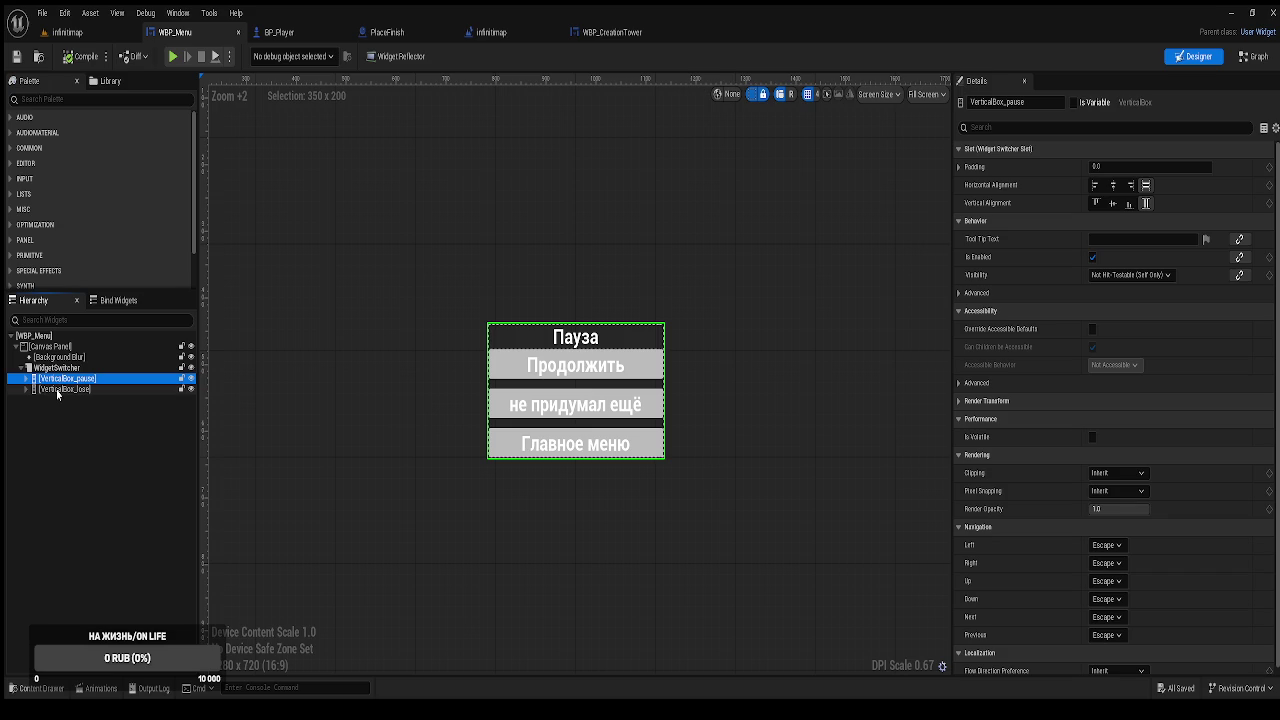
left_click(57, 390)
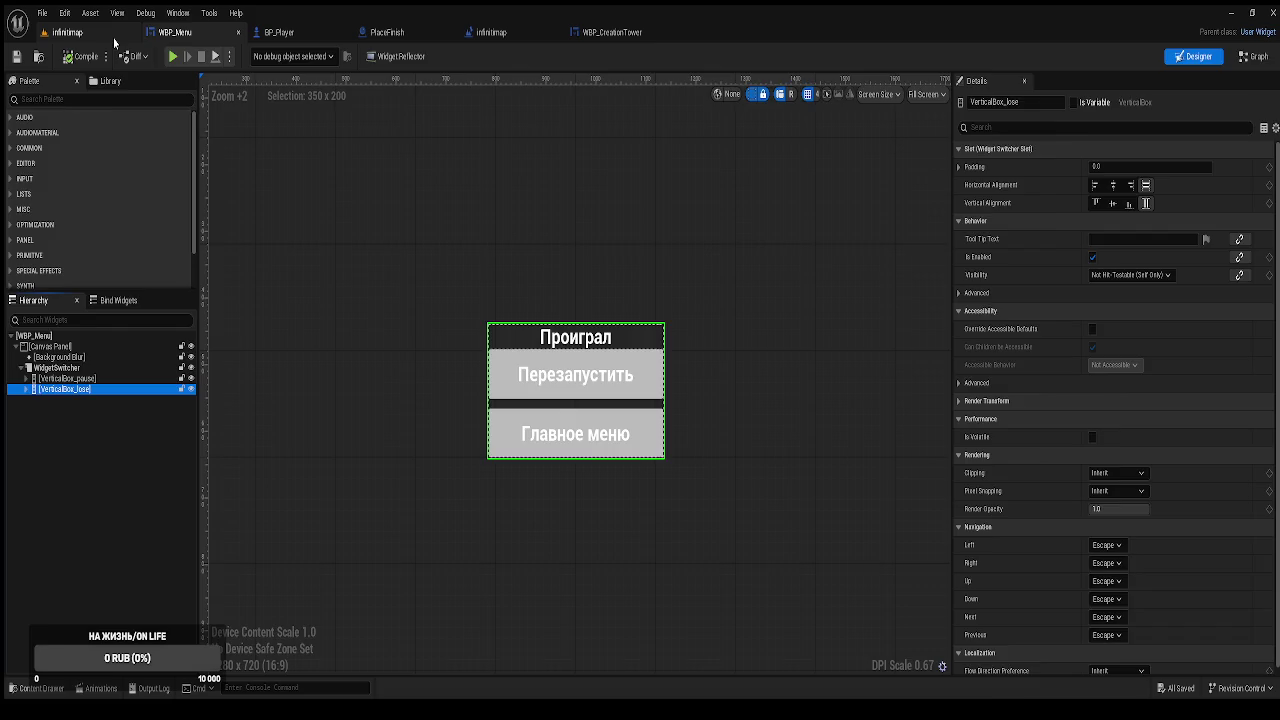
left_click(113, 37)
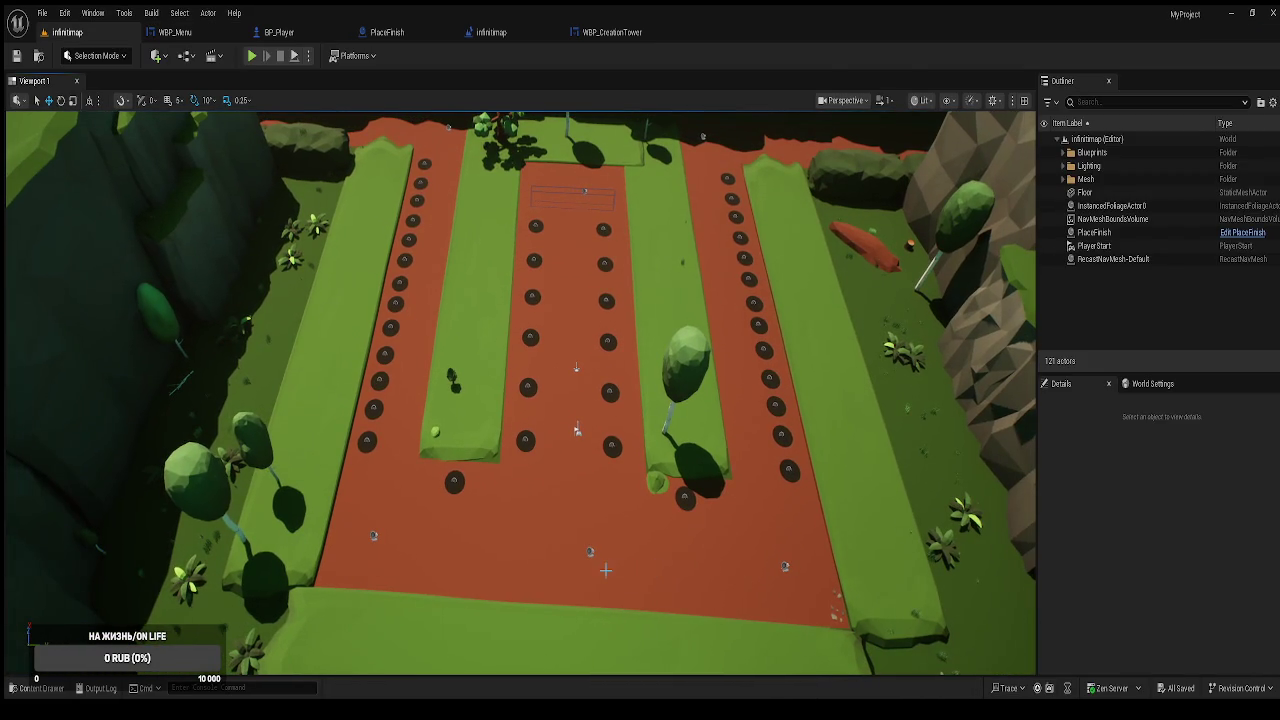
Alt-drag copies of existing waypoints to create BP_WayPoints7 and BP_WayPoints8 along the track.
left_click(594, 554)
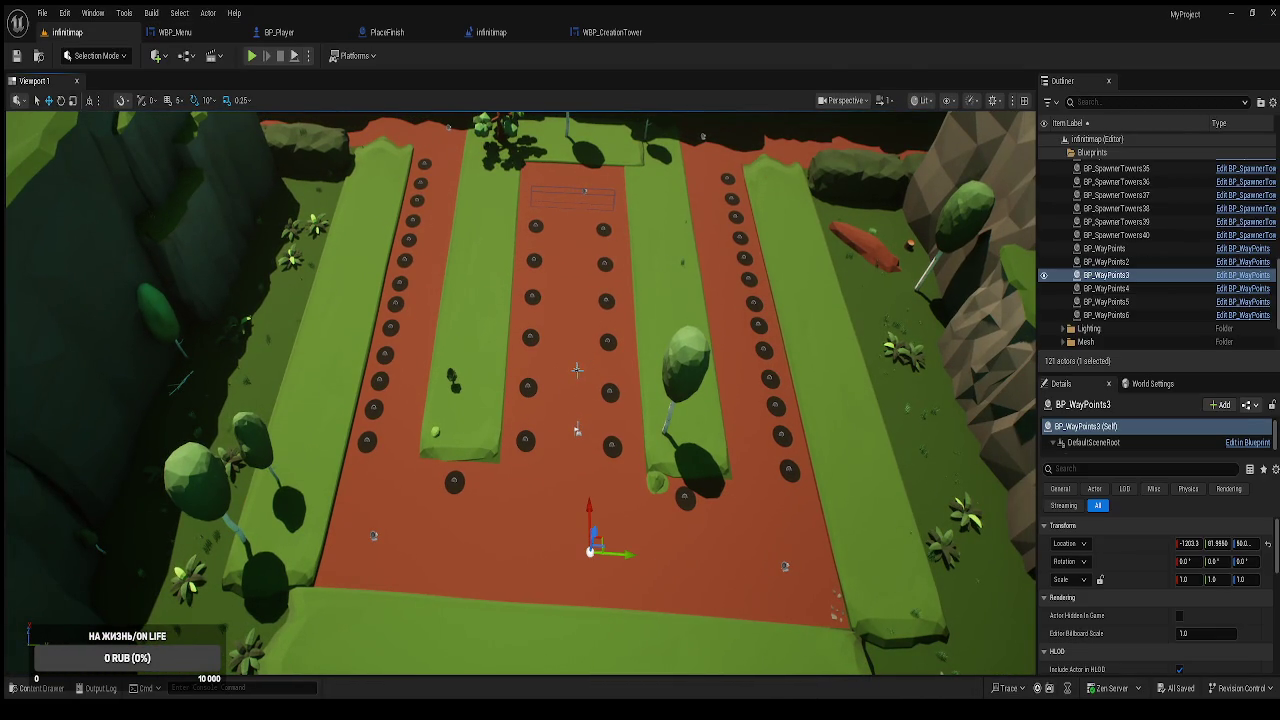
left_click(577, 370)
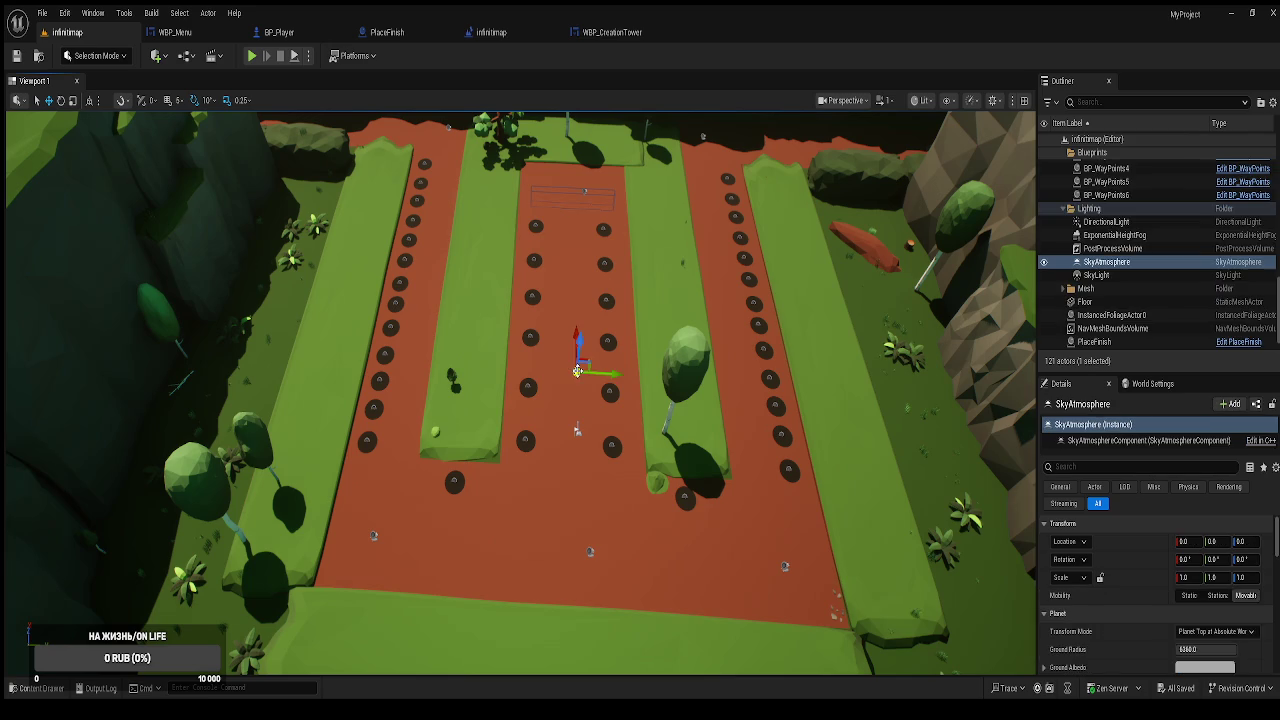
left_click(584, 188)
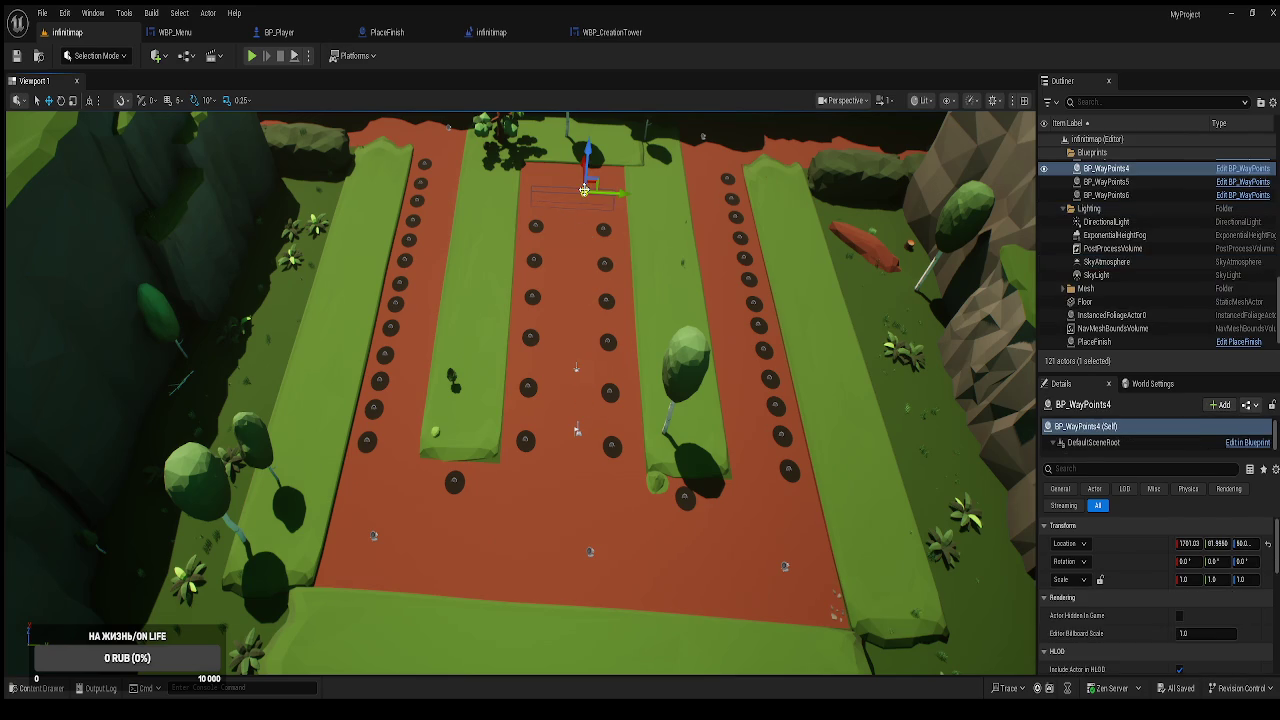
left_click(374, 535)
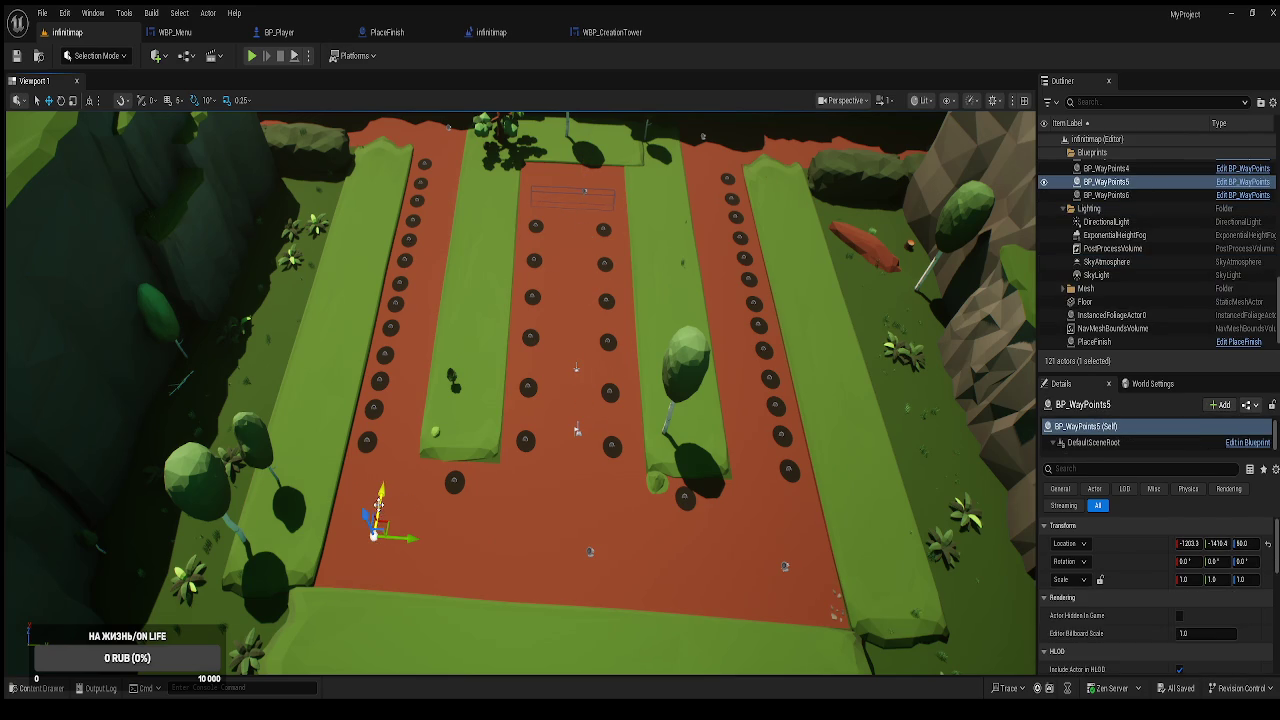
mouse_move(378, 506)
left_mouse_down()
mouse_move(462, 550)
mouse_move(586, 566)
left_mouse_up()
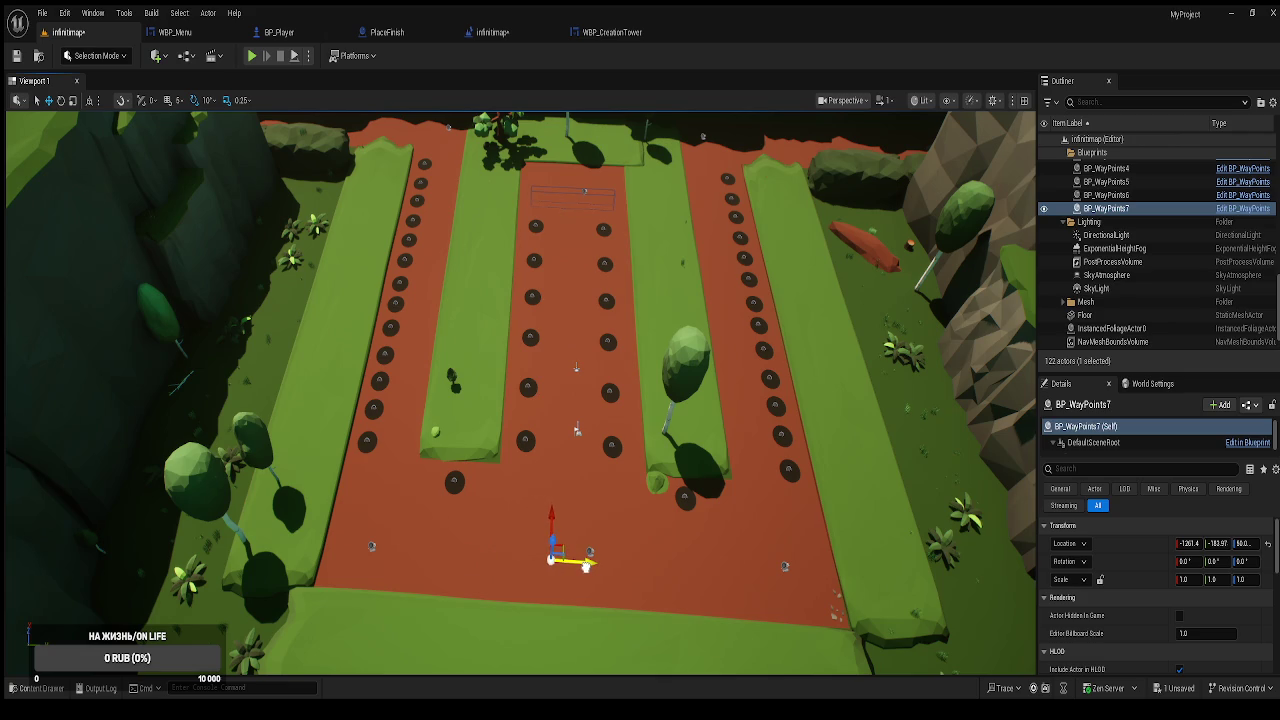
mouse_move(551, 521)
left_mouse_down()
mouse_move(562, 165)
mouse_move(588, 181)
left_mouse_up()
Select the BP_SpawnerMobs3 spawner and frame it in the viewport.
mouse_move(600, 400)
left_mouse_down("alt")
mouse_move(680, 420)
mouse_move(740, 480)
mouse_move(824, 642)
left_mouse_up("alt")
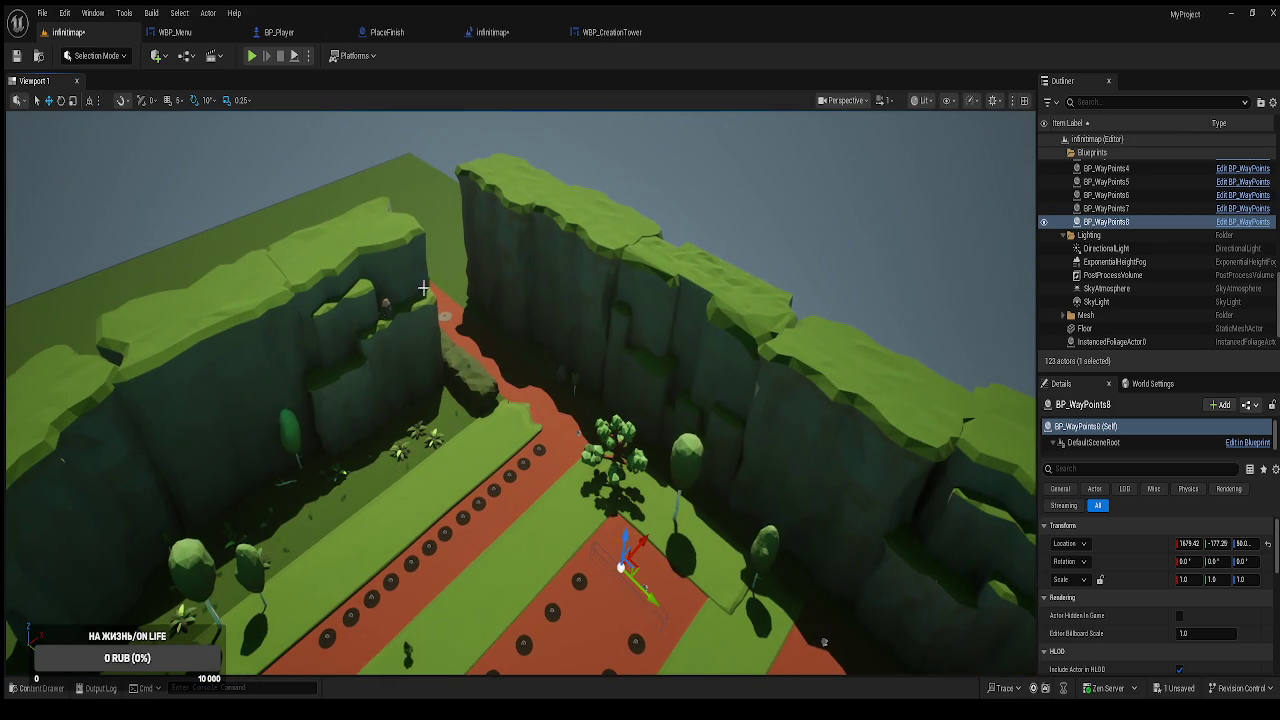
left_click(446, 319)
key("f")
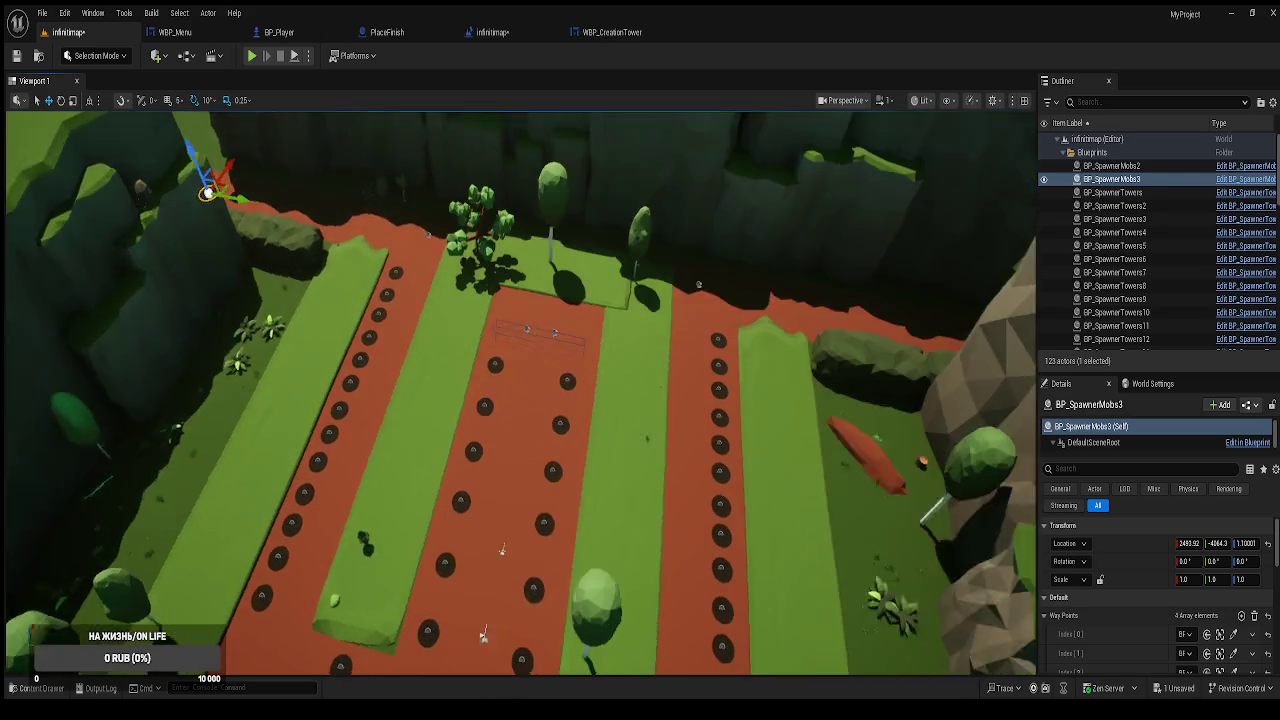
Reset the spawner's Way Points entries at indices 0, 1 and 2.
scroll(1110, 640, "down", 2)
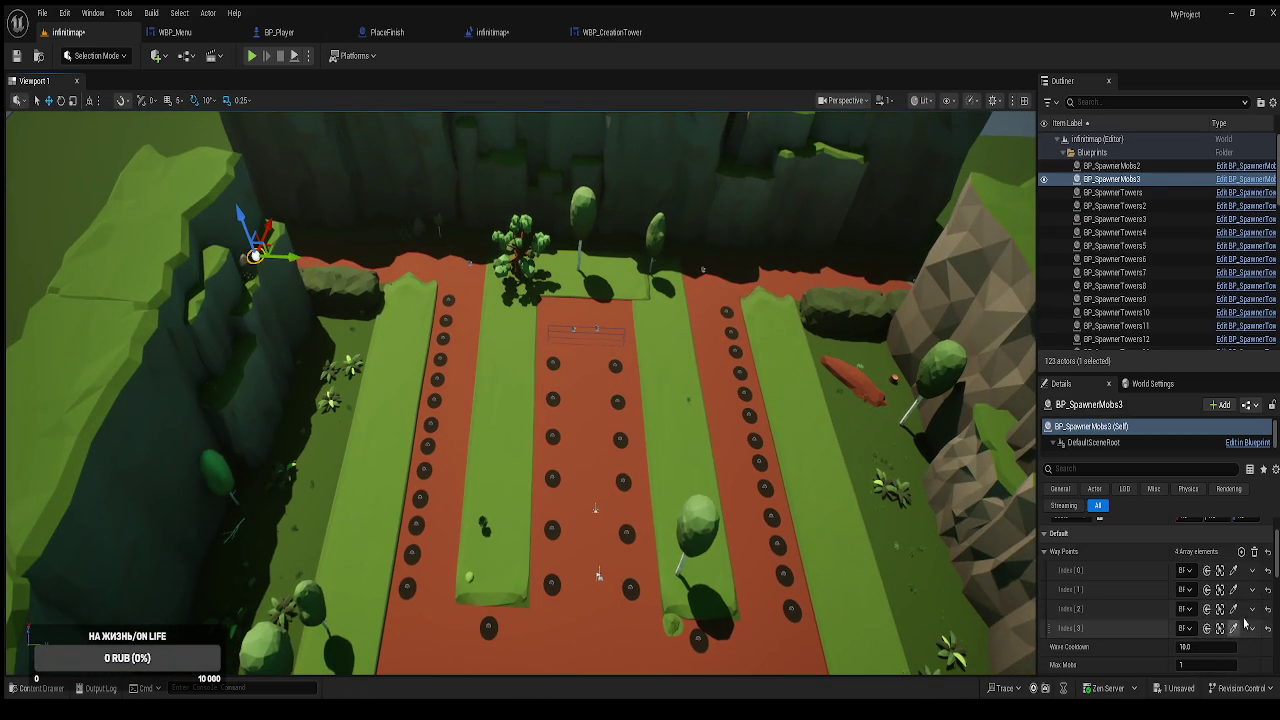
left_click(1268, 570)
left_click(1268, 589)
left_click(1268, 608)
left_click_drag(474, 265, 440, 482)
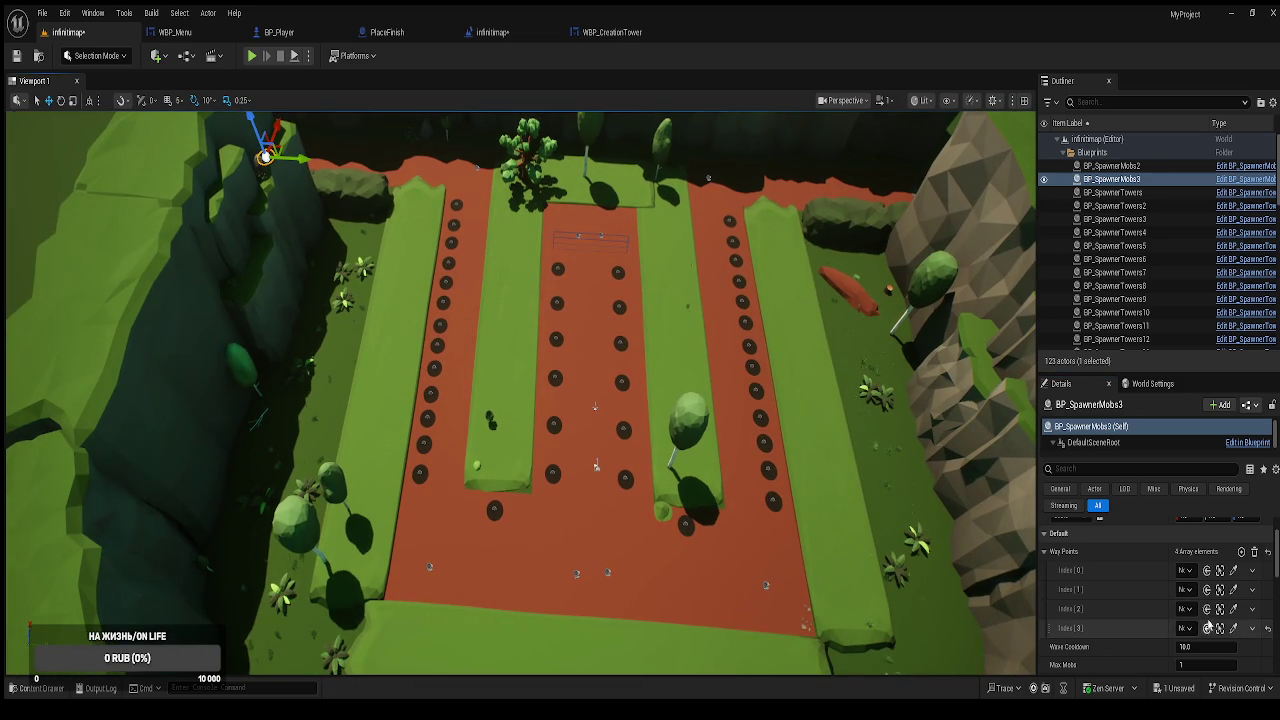
Pick track waypoint actors for Way Points indices 0–3, using the waypoint near the top for index 3.
left_click(1233, 570)
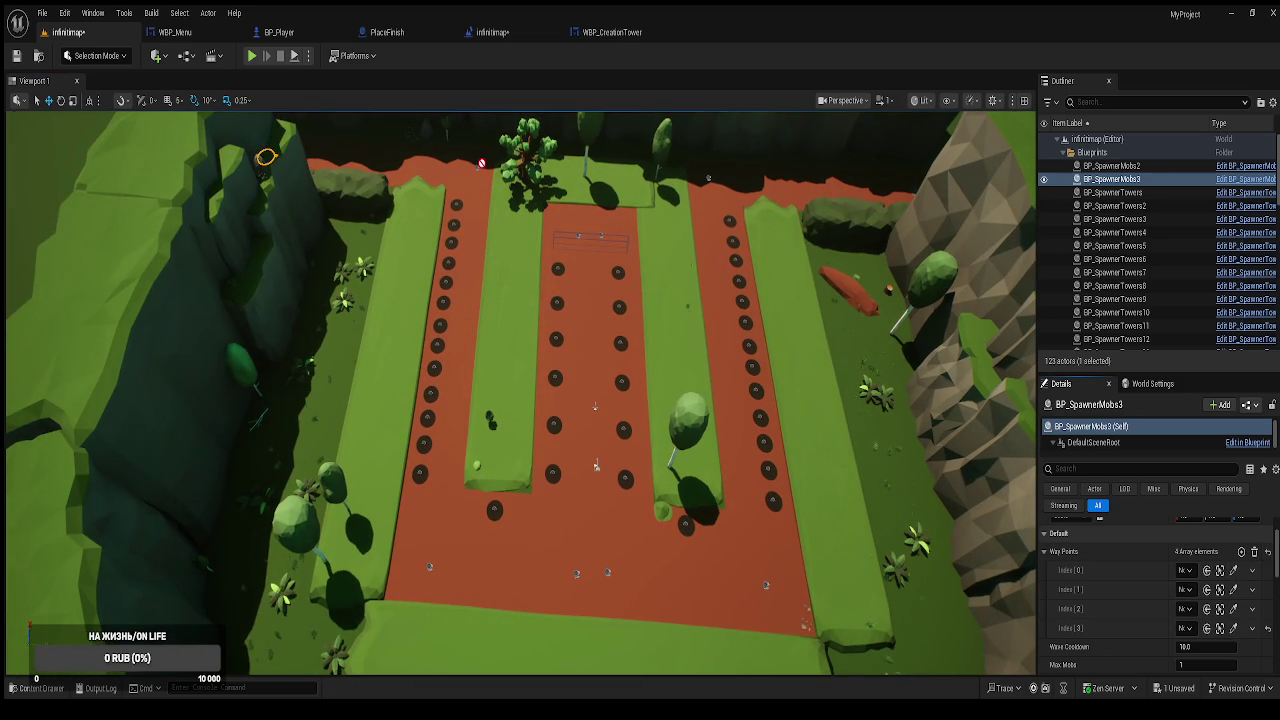
left_click(265, 156)
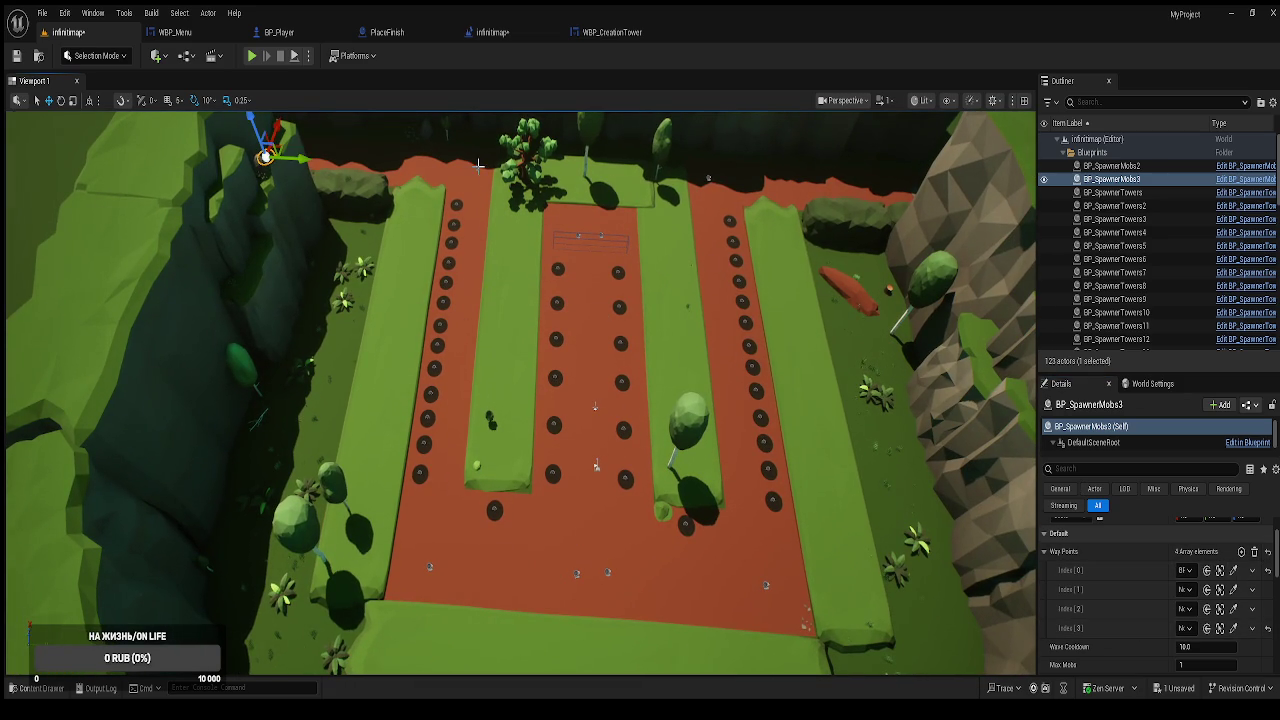
left_click(1235, 591)
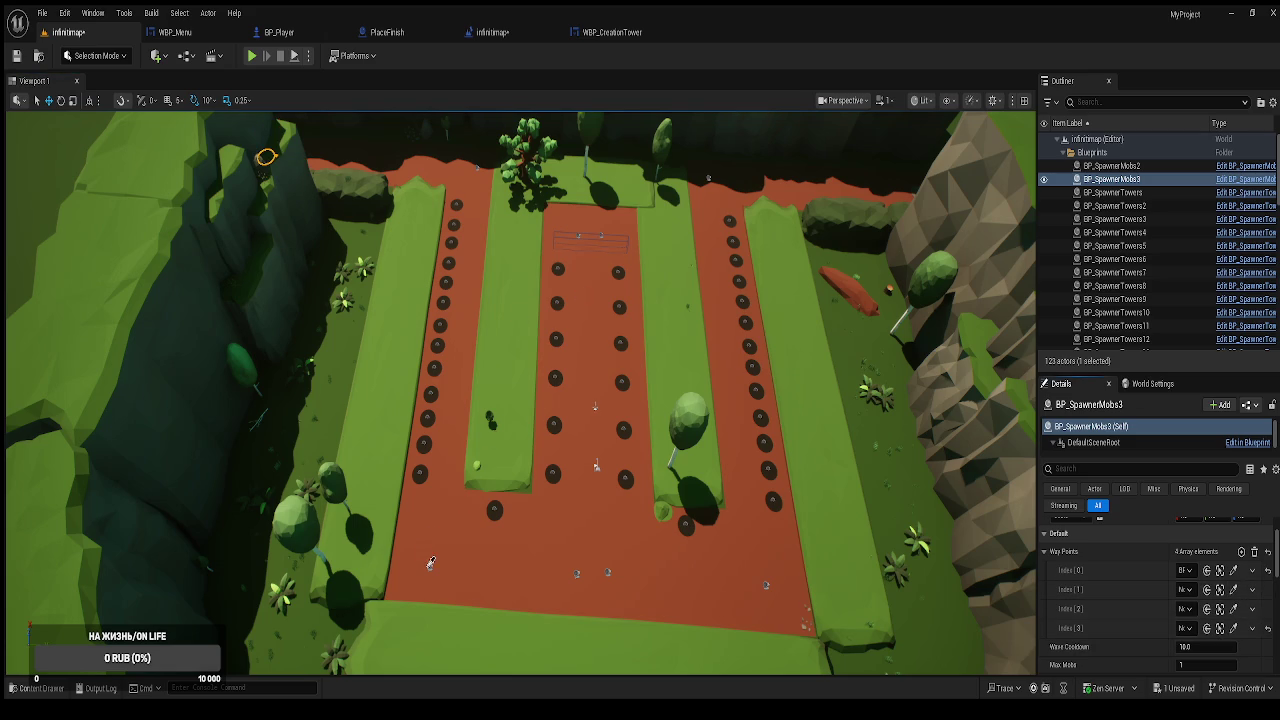
left_click(265, 156)
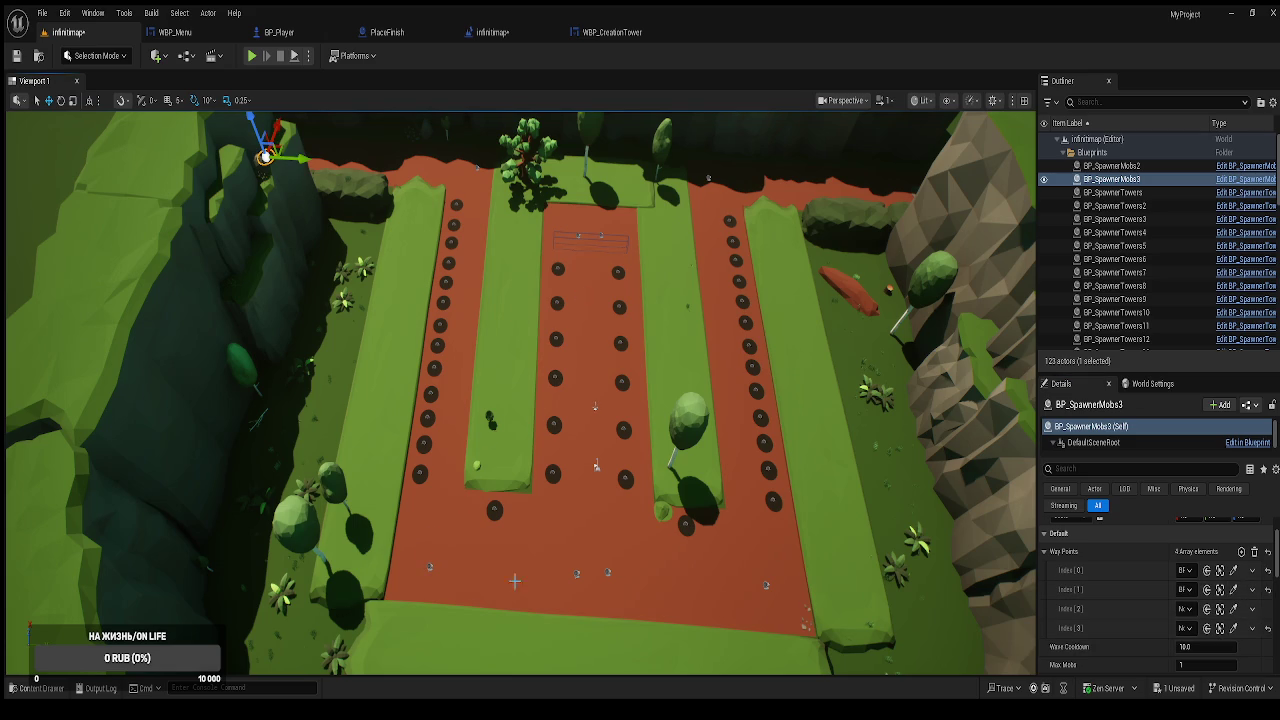
left_click(1235, 609)
left_click(265, 156)
left_click(1235, 628)
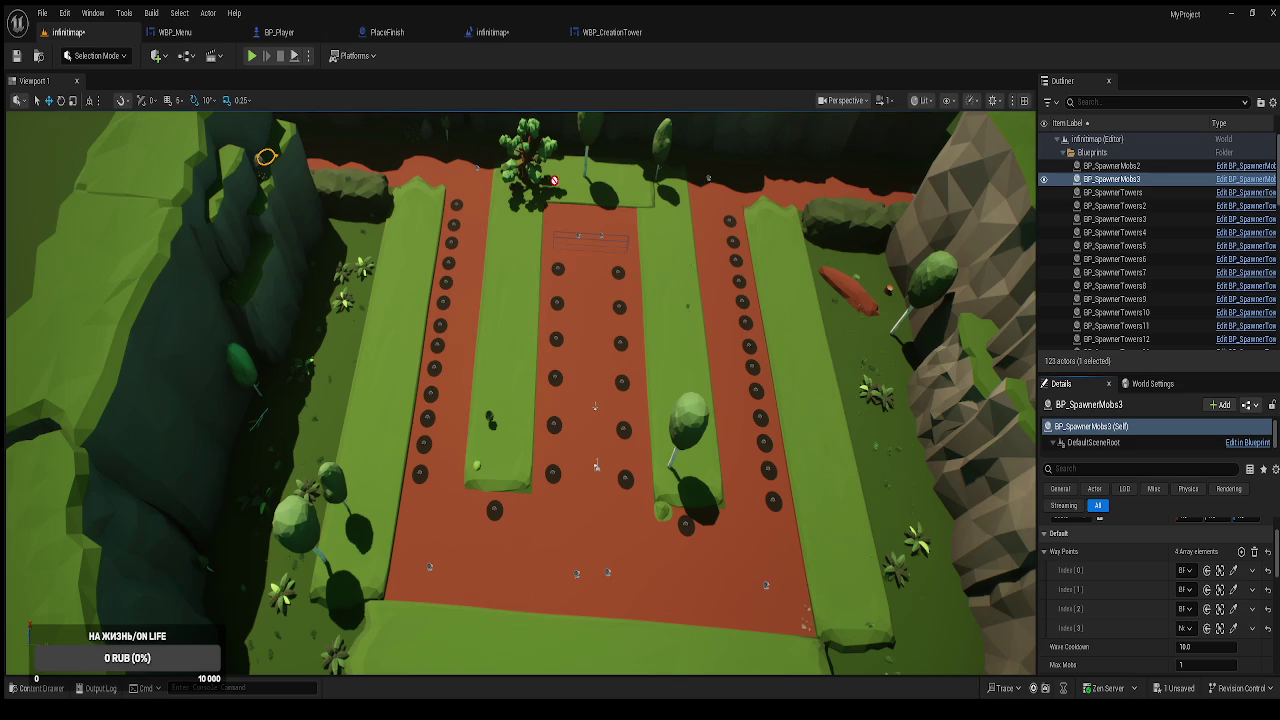
left_click(578, 234)
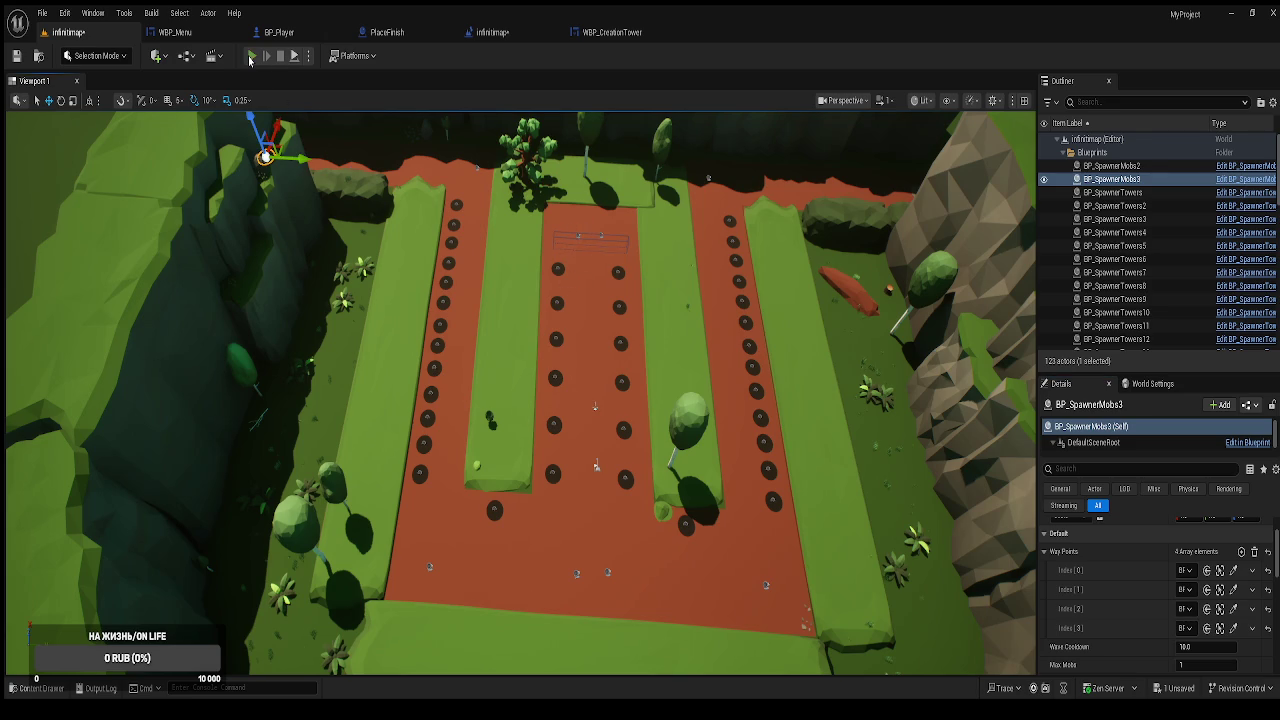
Play-test infinitmap, open the pause menu with Escape, then resume with Продолжить.
left_click(251, 56)
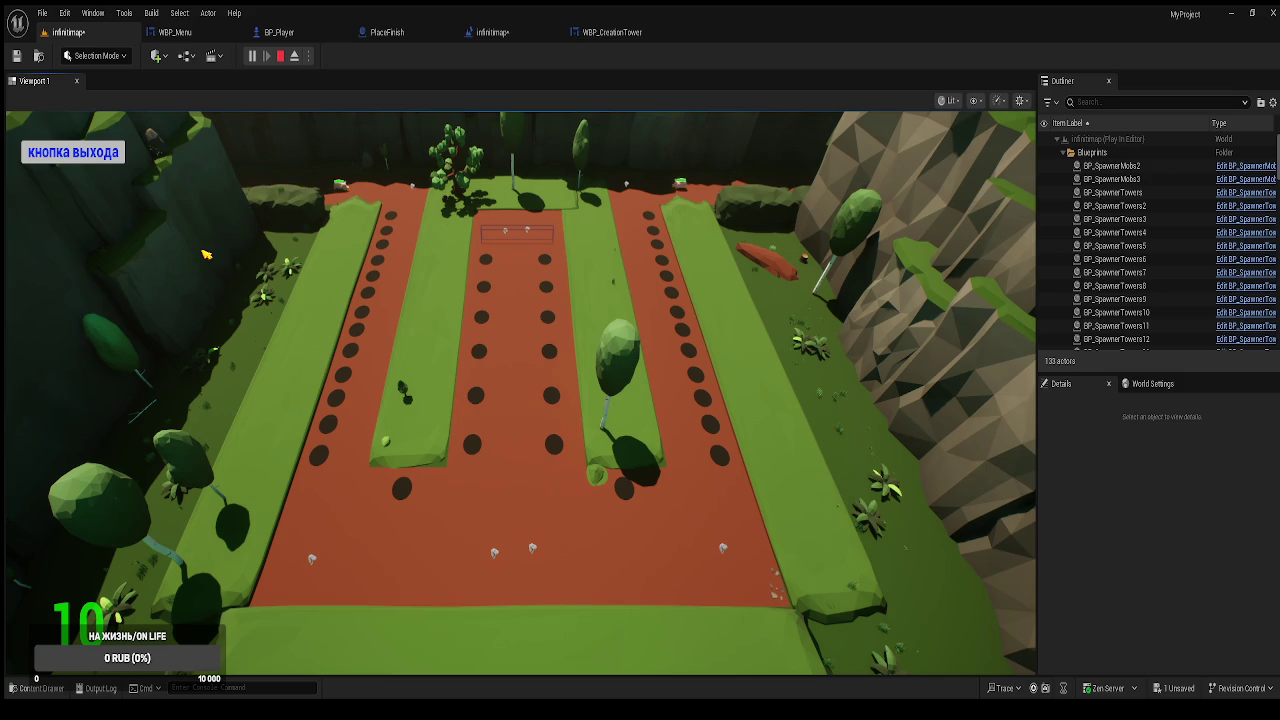
key("Escape")
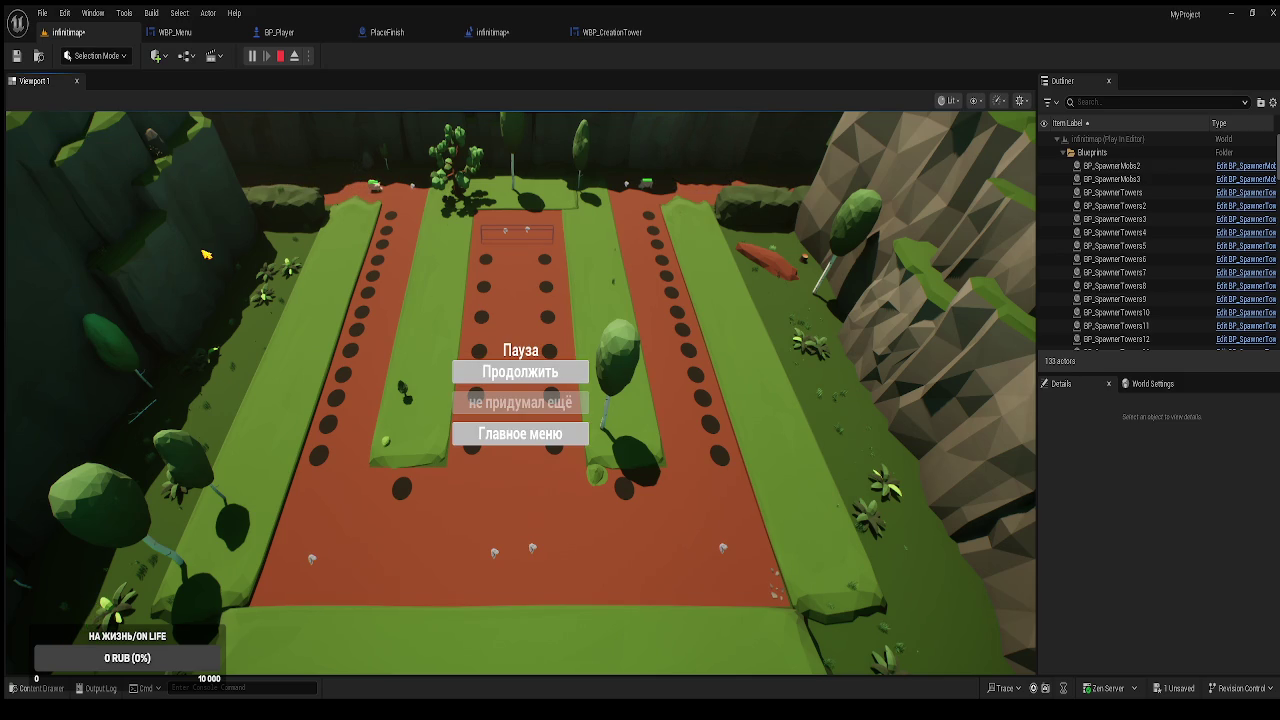
left_click(520, 372)
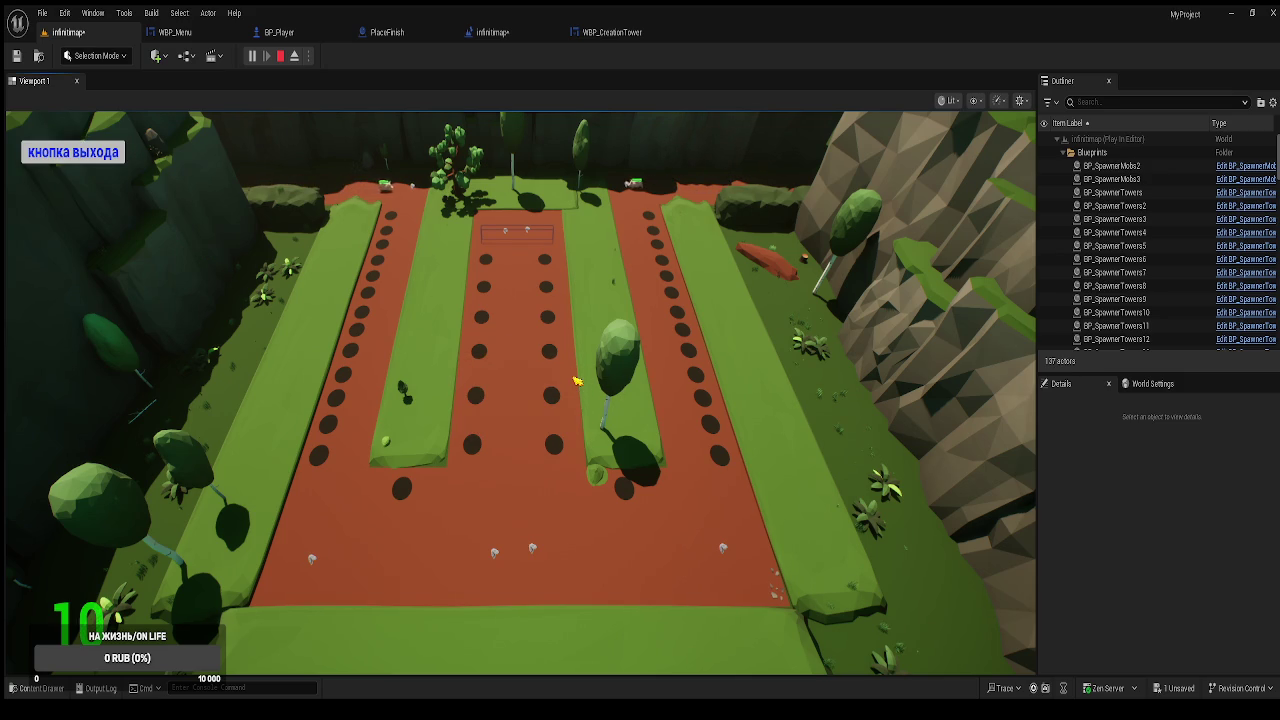
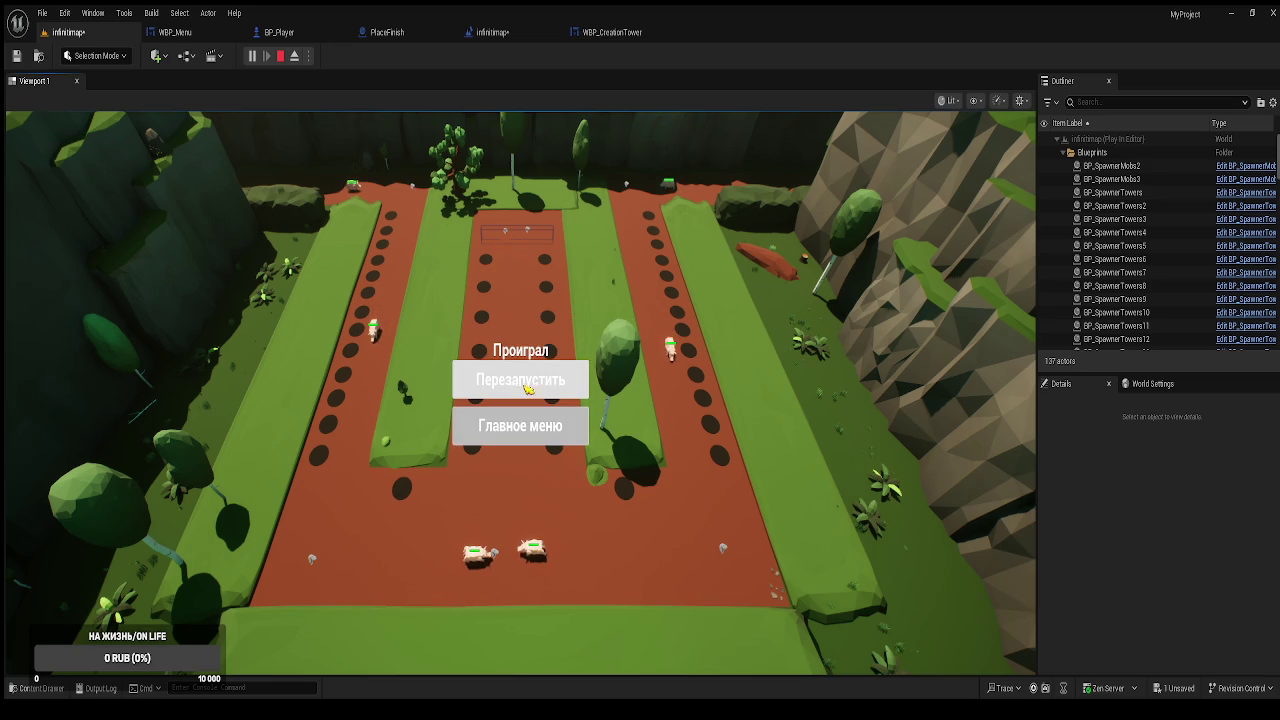
Restart the lost round from the lose menu, then stop Play-in-Editor to return to infinitimap.
left_click(529, 382)
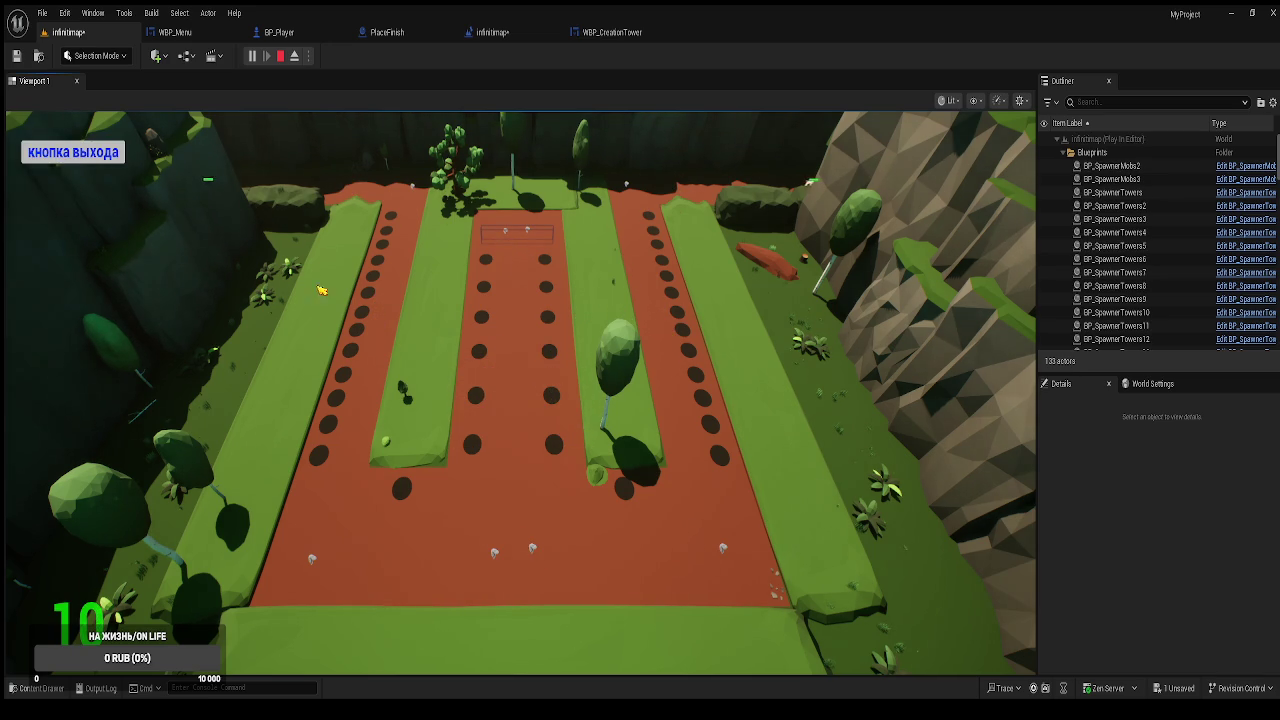
left_click(97, 168)
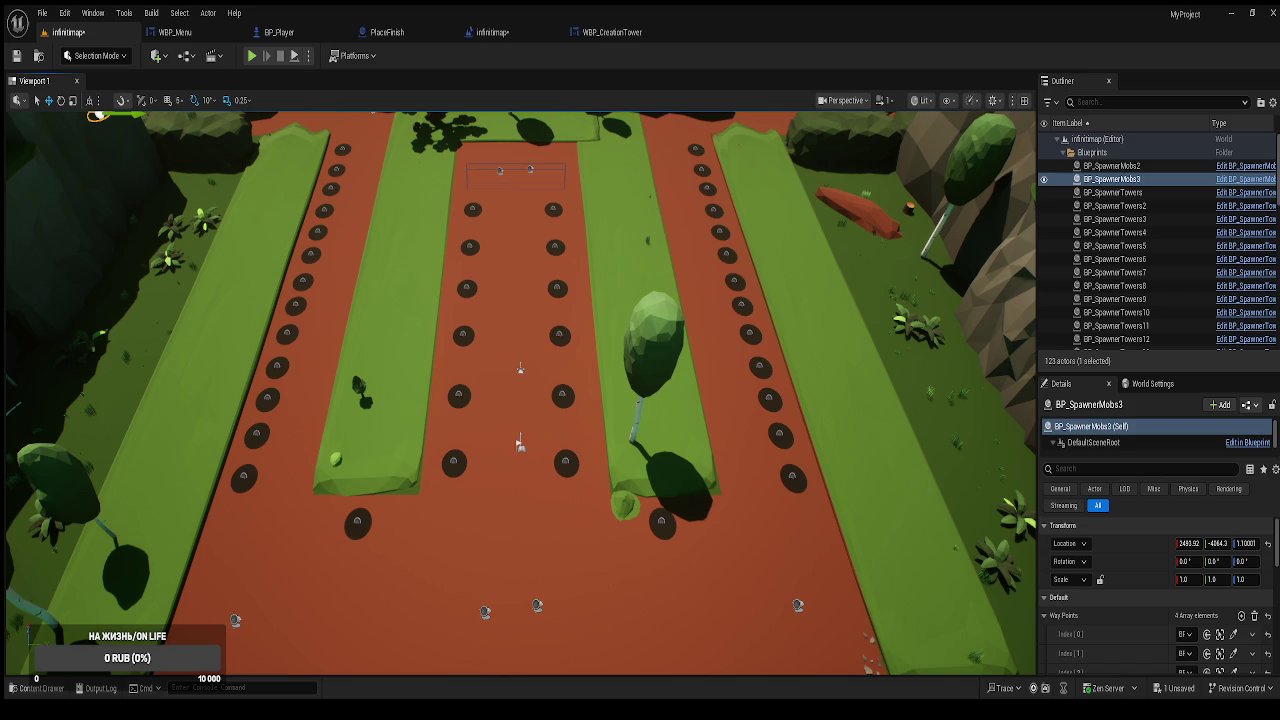
Check WBP_Menu's graph, then select the AI_Exit input event in BP_Player's Event Graph.
left_click(185, 32)
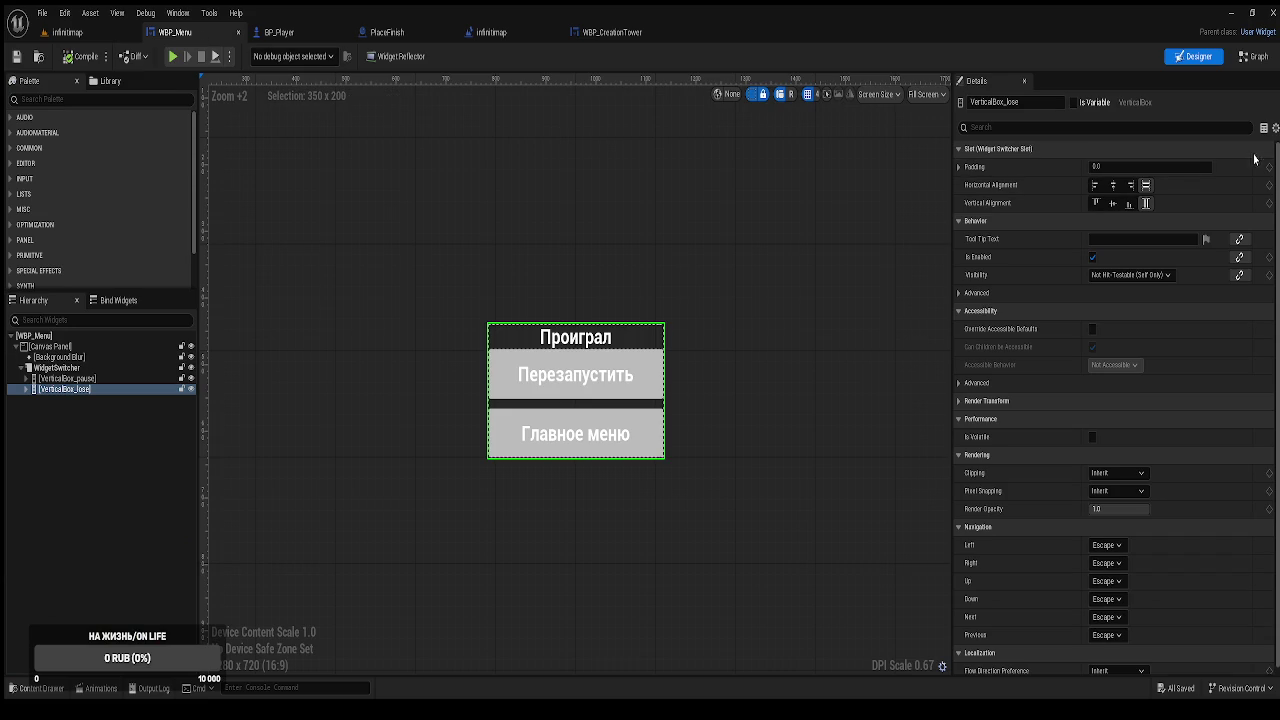
left_click(1253, 56)
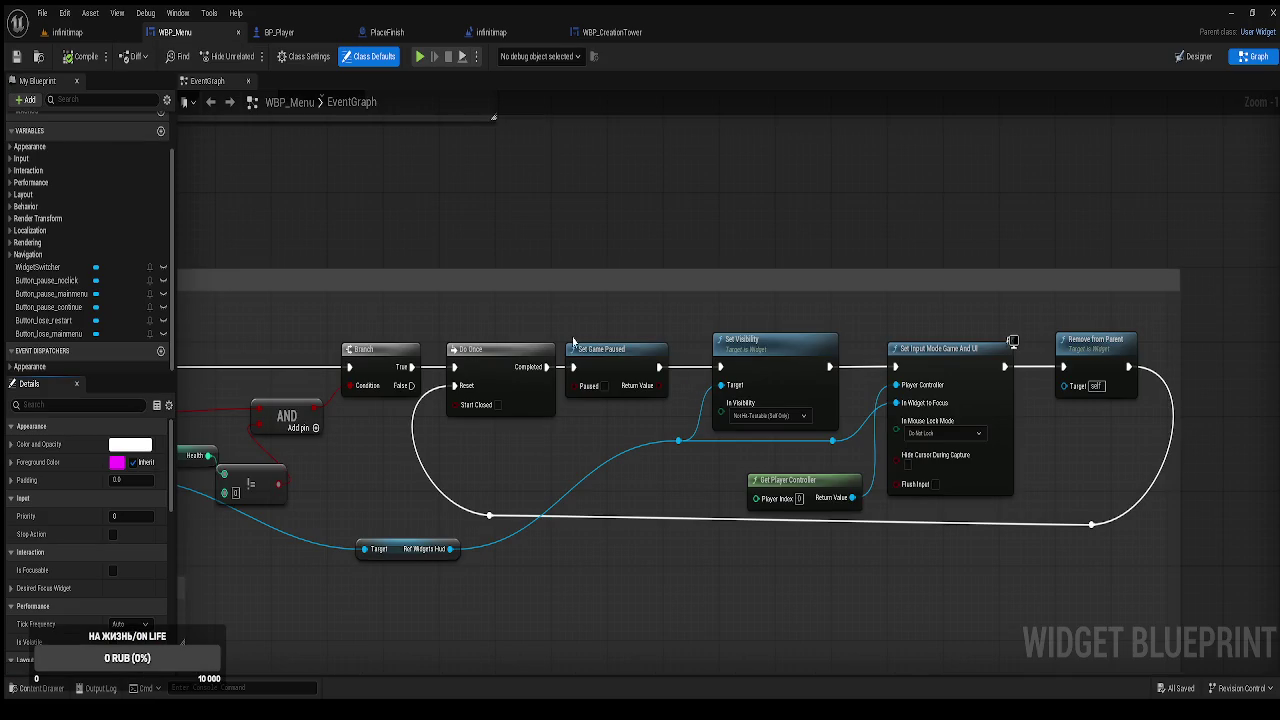
left_click(279, 32)
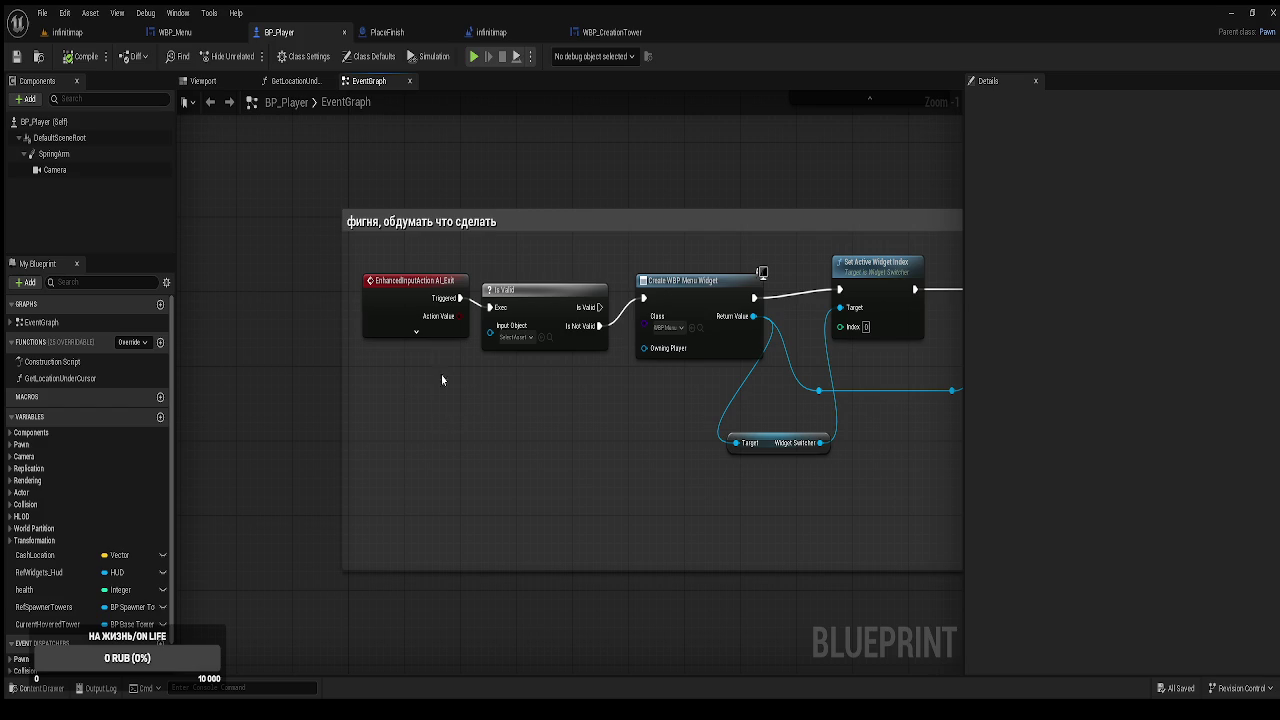
left_click(393, 315)
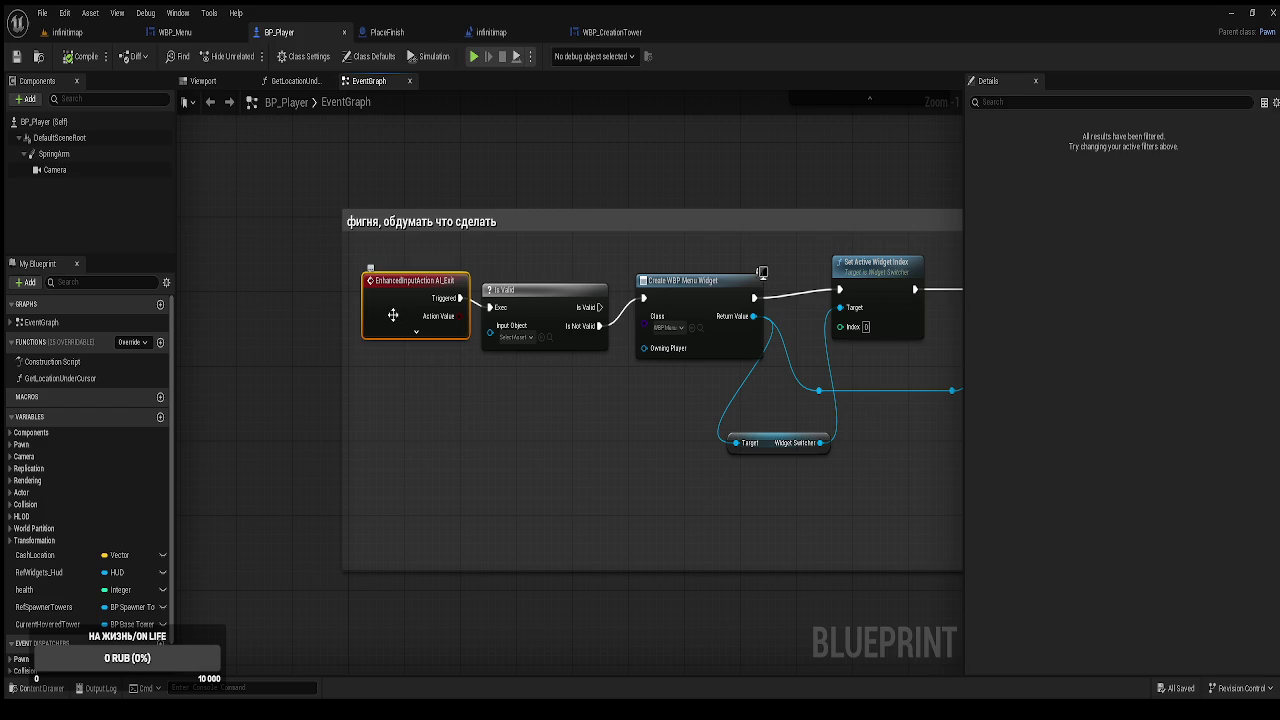
In the Content Drawer's input folder, rename the AI_Exit asset to AI_Pause.
key("ctrl+space")
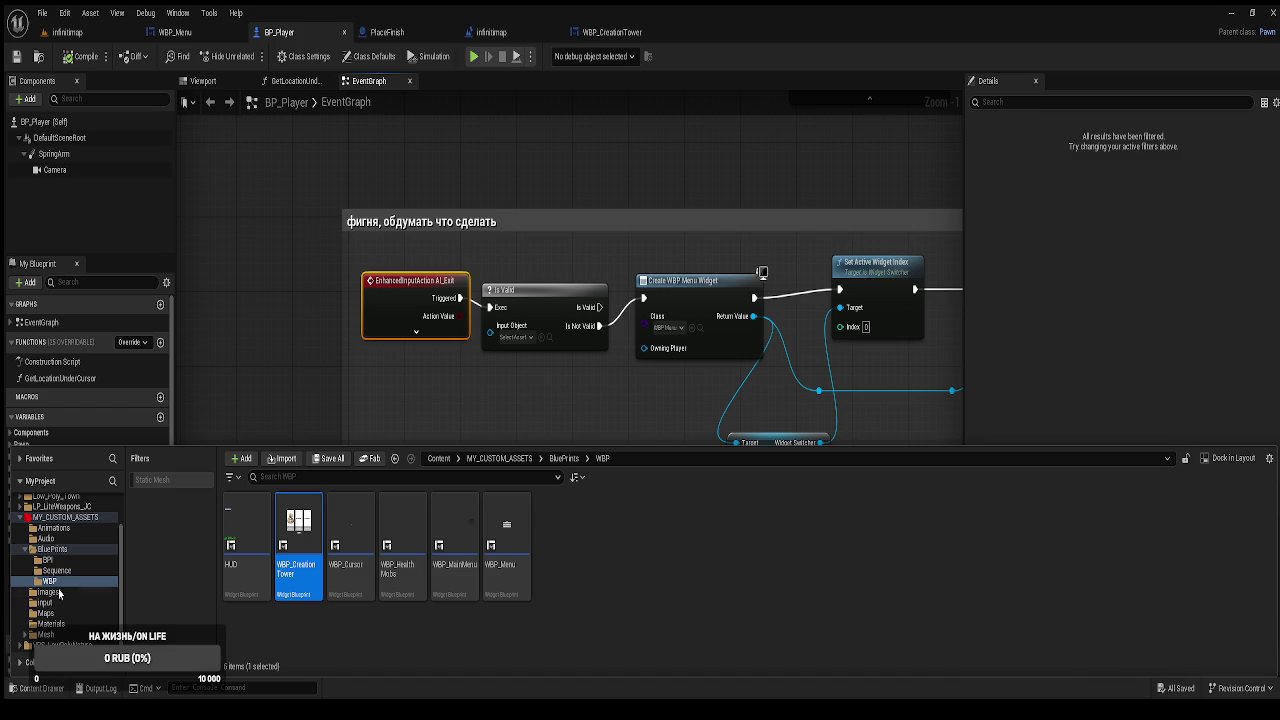
left_click(46, 603)
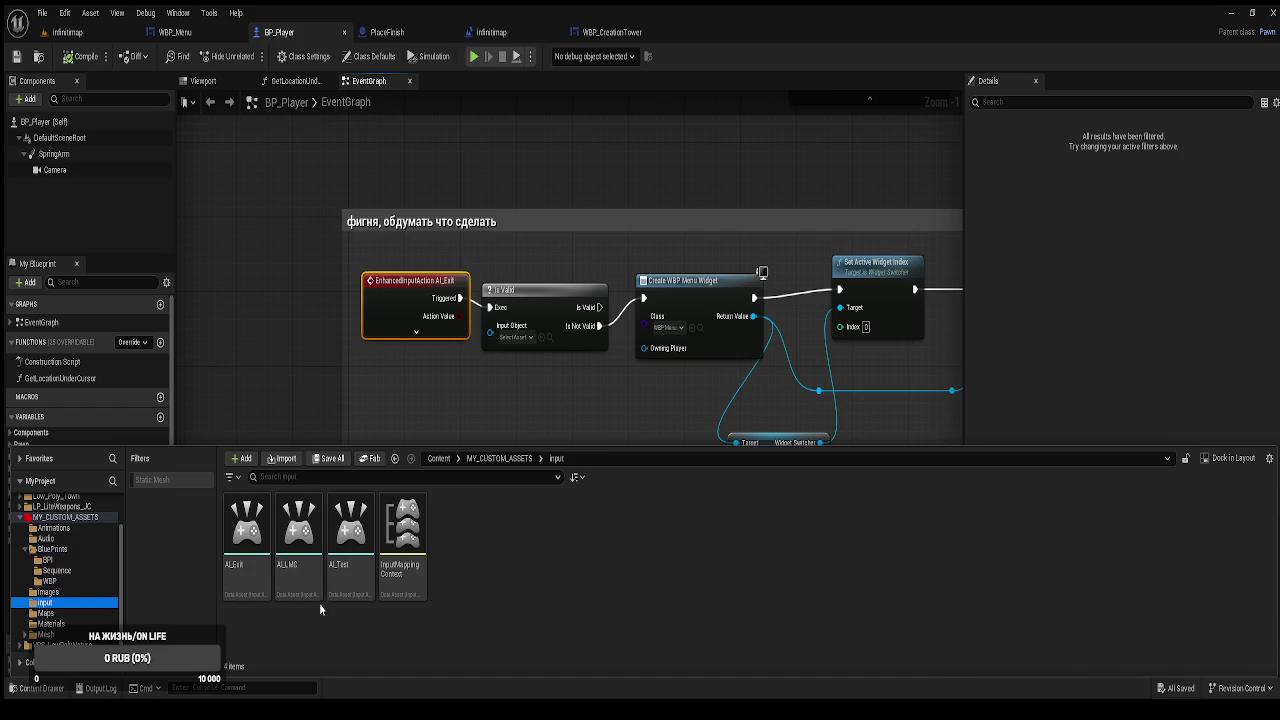
left_click(242, 579)
key("F2")
key("End")
key("BackSpace")
key("BackSpace")
key("BackSpace")
type("_Pau")
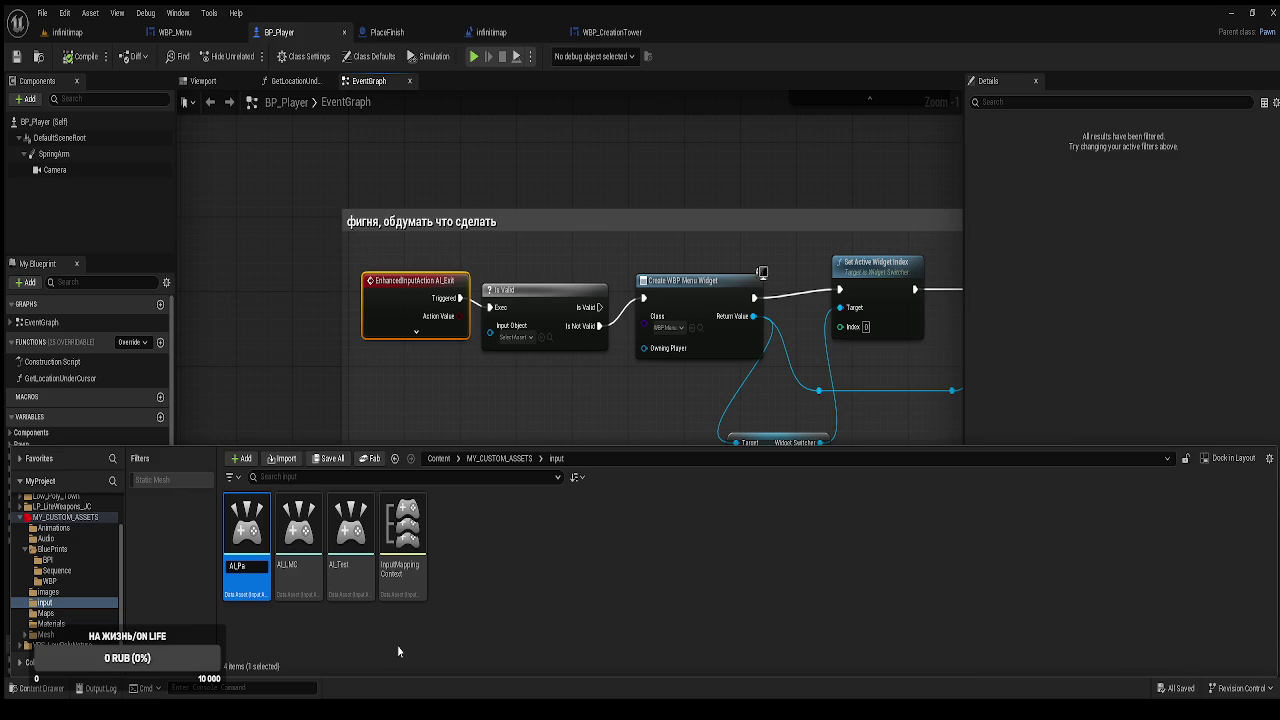
type("se")
key("Return")
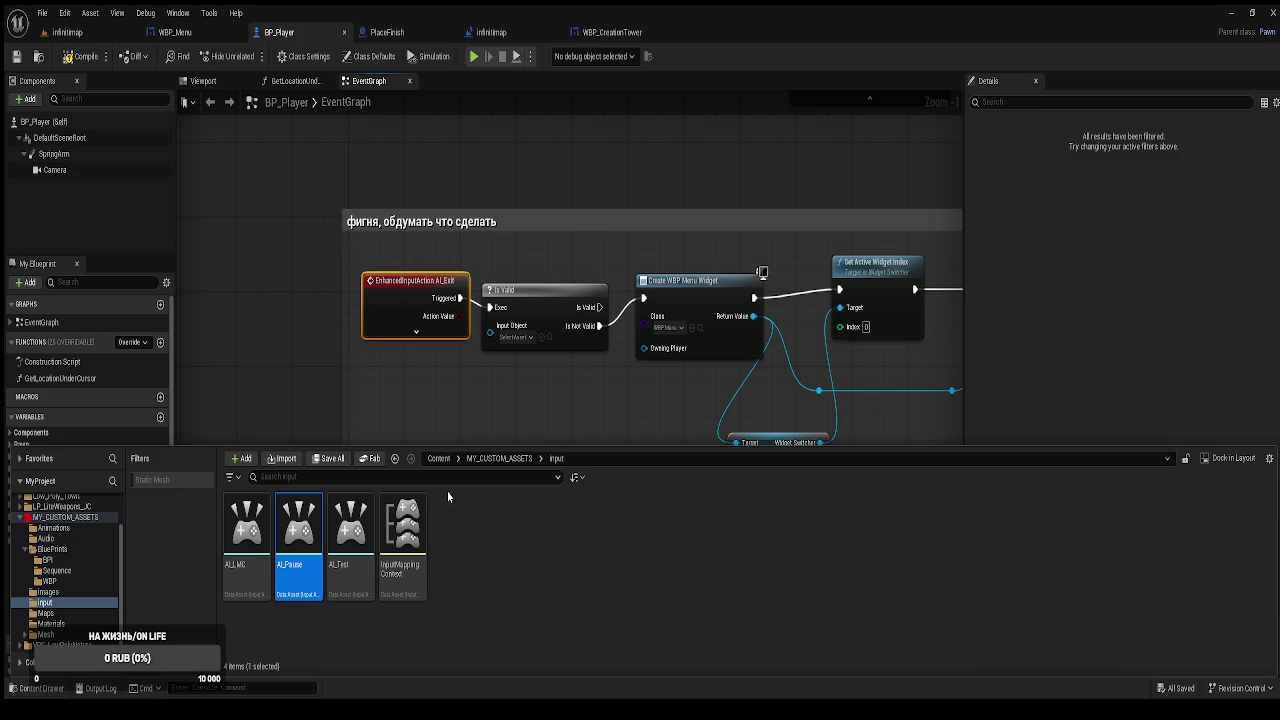
left_click(288, 340)
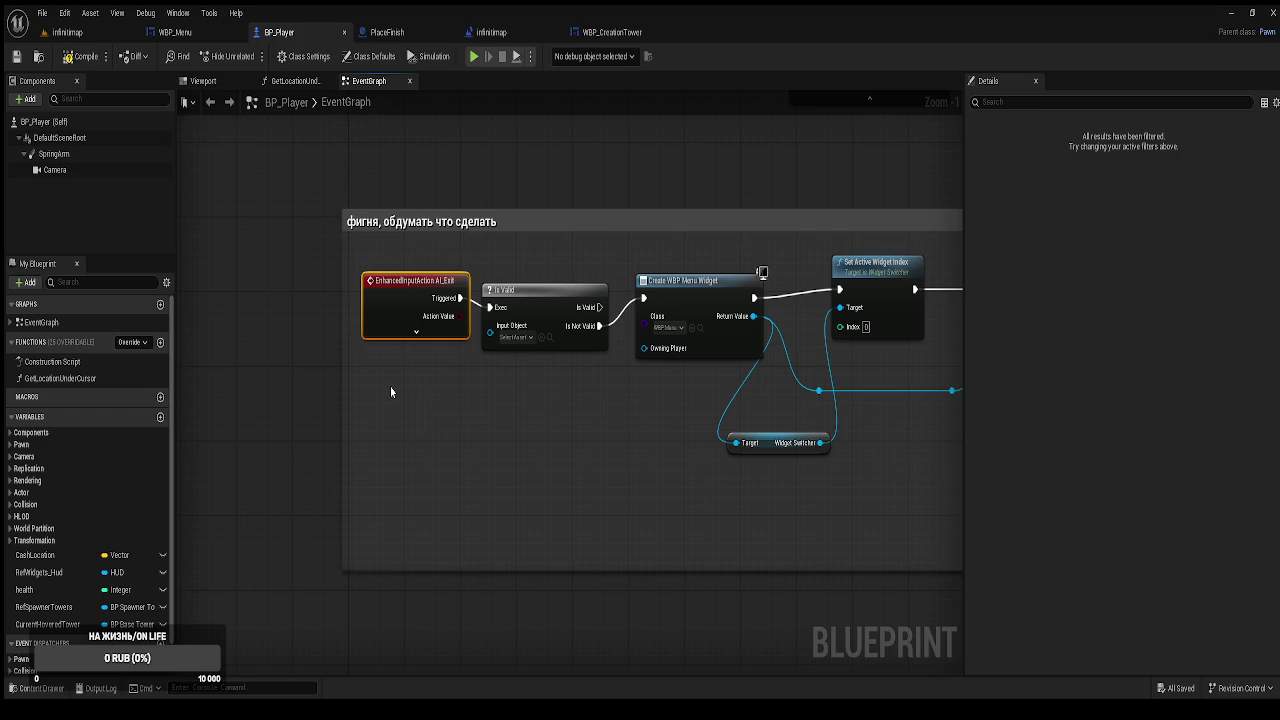
Swap the AI_Exit event node for AI_Pause and wire its Started pin to Is Valid.
key("ctrl+v")
left_click(379, 316)
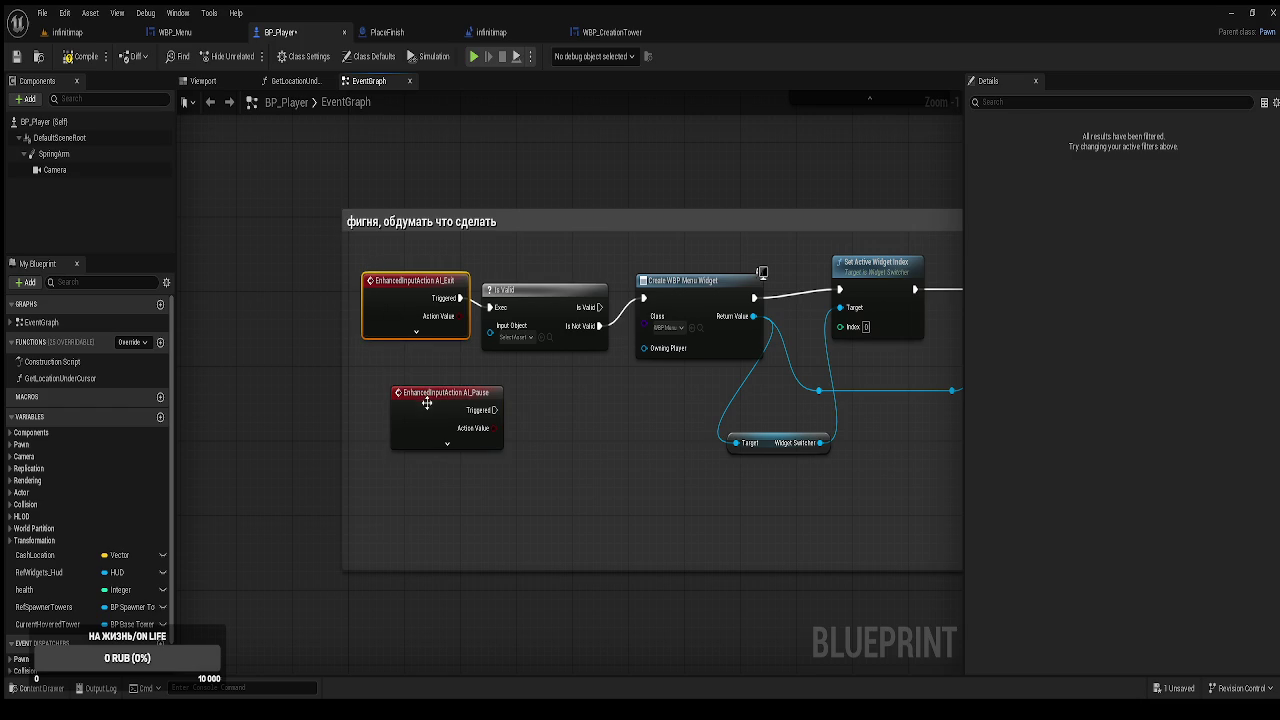
left_click(415, 336)
key("Delete")
mouse_move(424, 410)
left_mouse_down()
mouse_move(377, 302)
mouse_move(489, 307)
left_mouse_up()
left_click(412, 332)
left_click(412, 461)
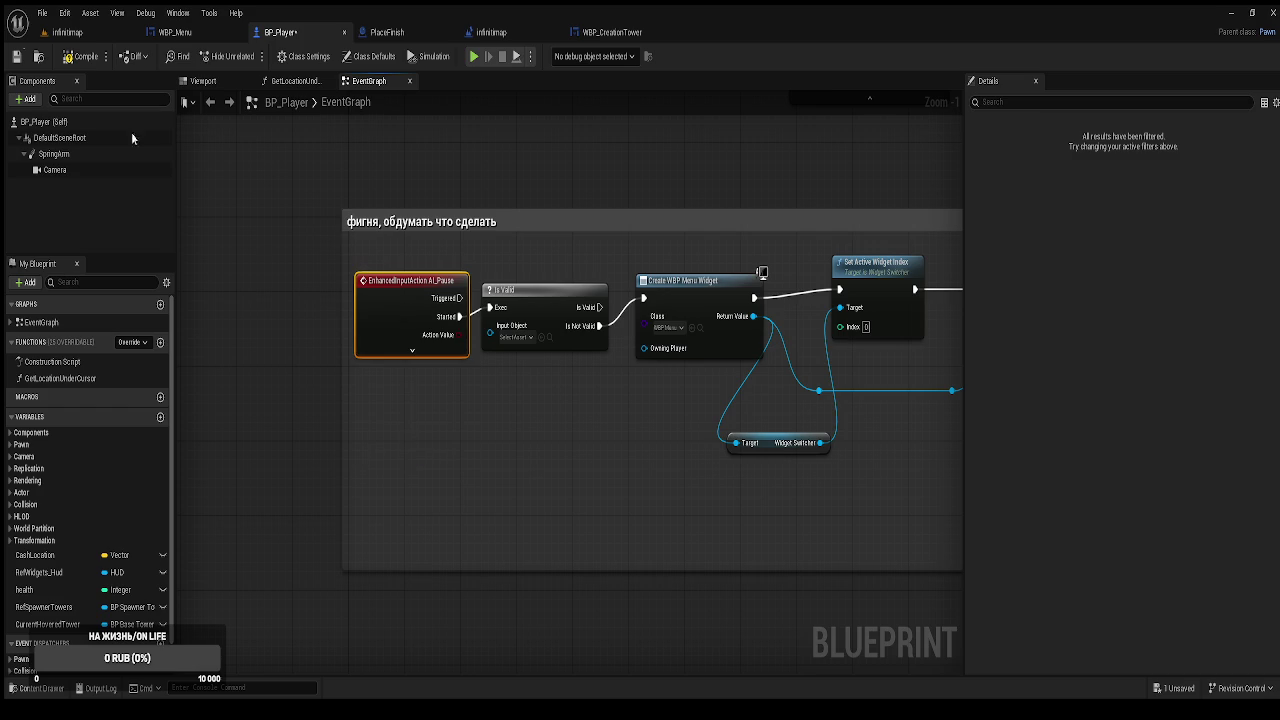
Compile the WBP_Menu widget blueprint, then go back to BP_Player's graph.
left_click(175, 32)
left_click_drag(500, 292, 660, 216)
scroll(518, 295, "up", 1)
left_click(77, 62)
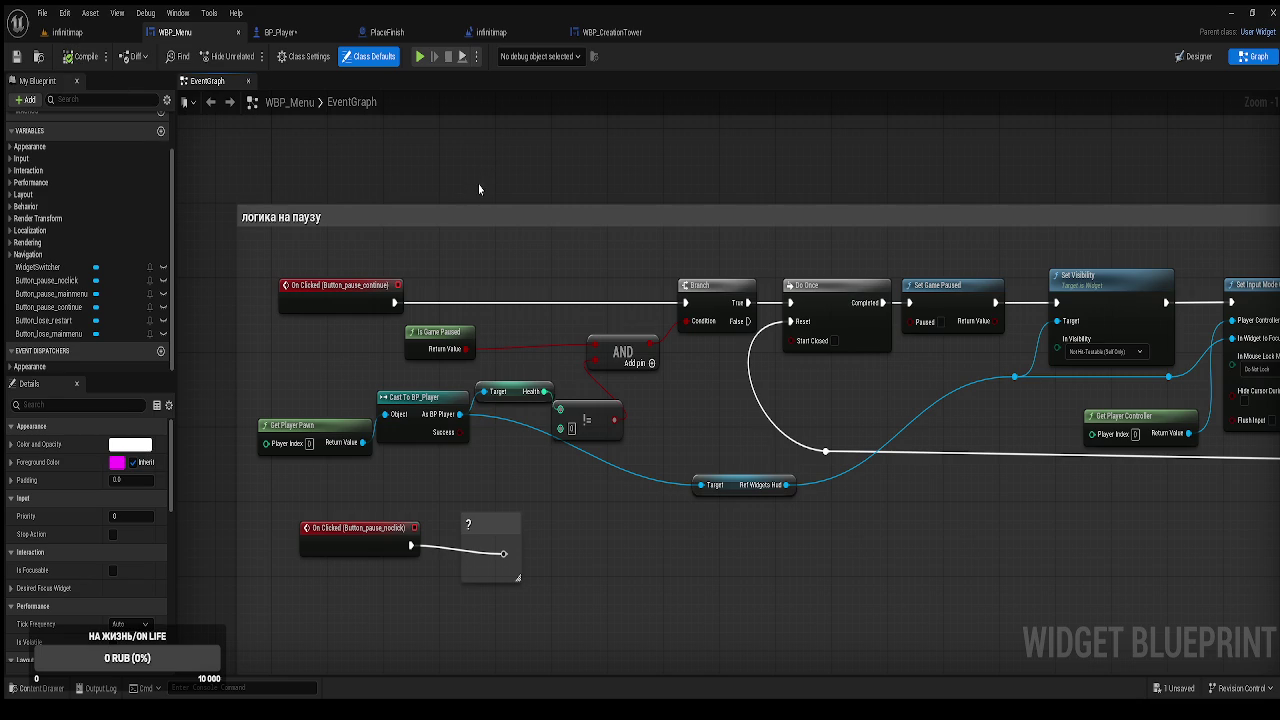
scroll(517, 181, "up", 10)
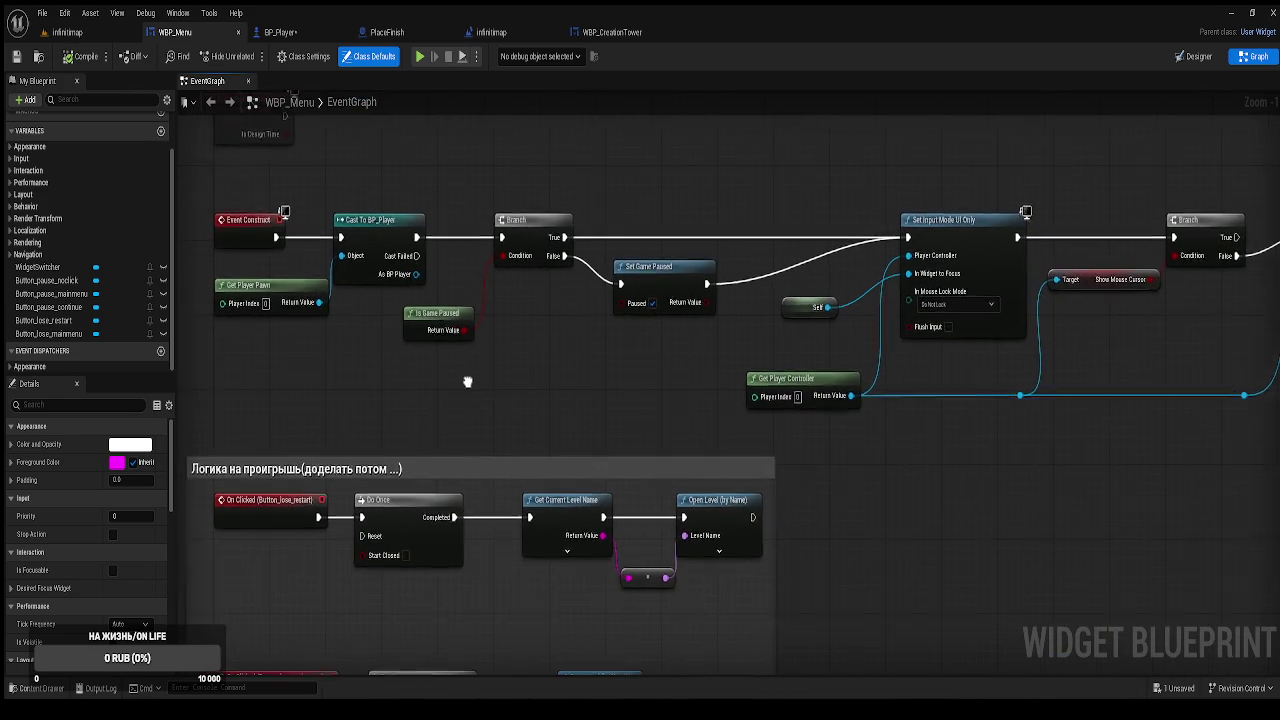
left_click_drag(457, 374, 521, 418)
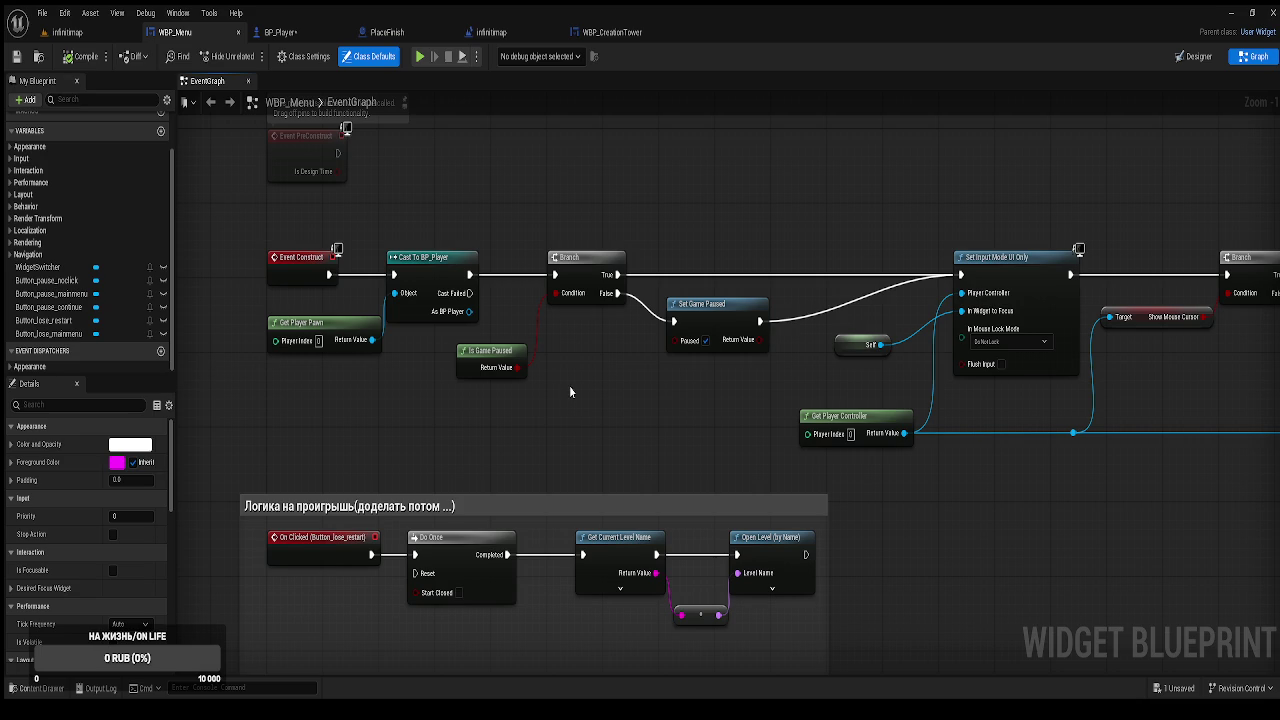
left_click_drag(569, 392, 542, 230)
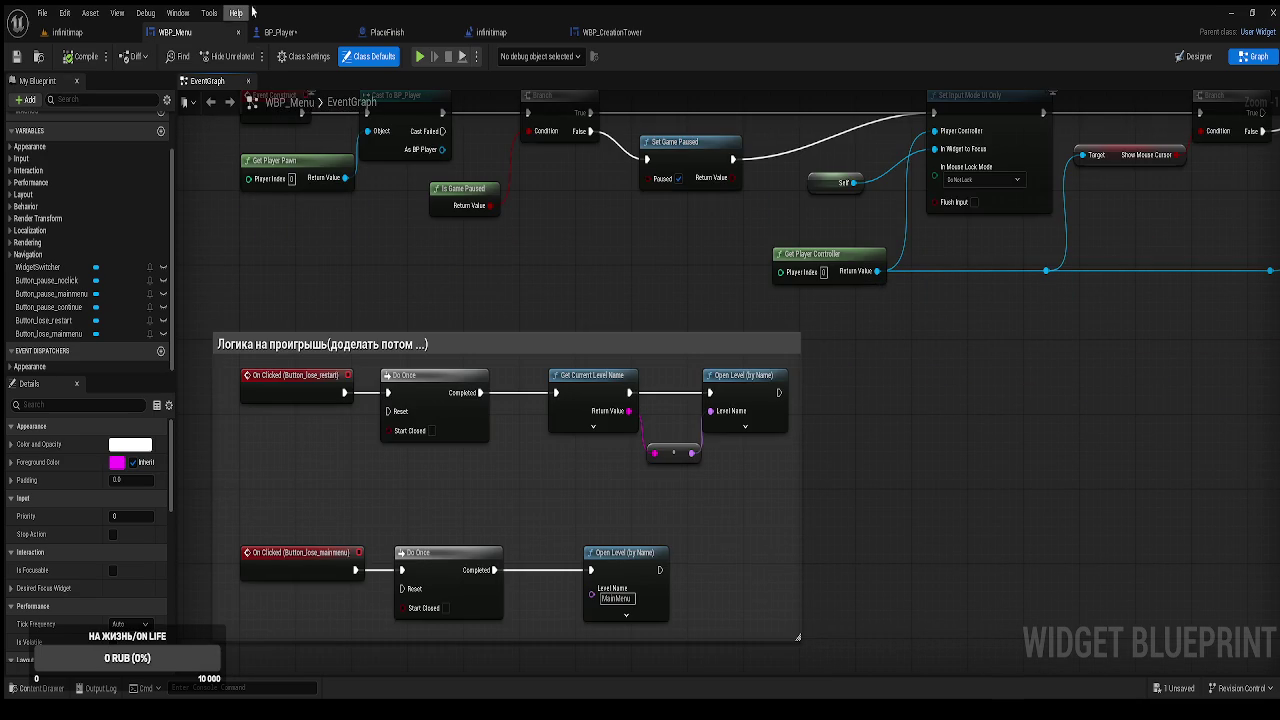
left_click(297, 34)
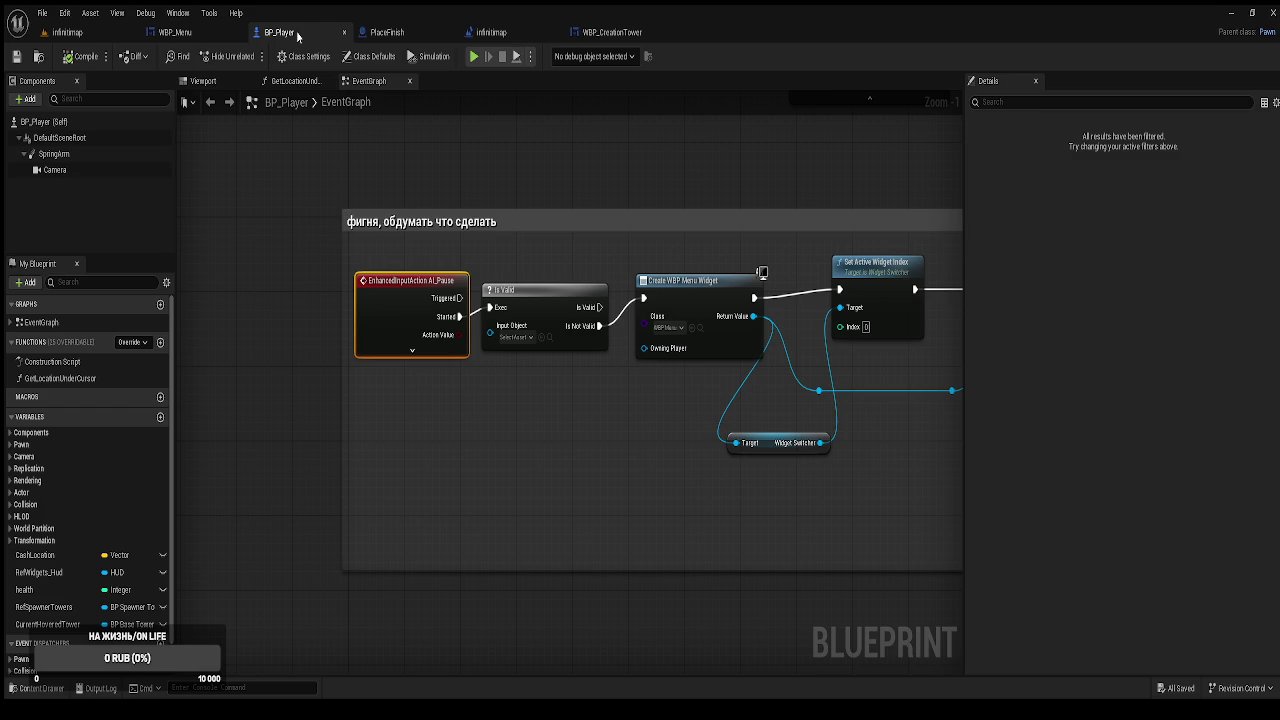
Return to the infinitimap level and browse the BluePrints folder in the Content Drawer.
left_click(70, 32)
key("ctrl+space")
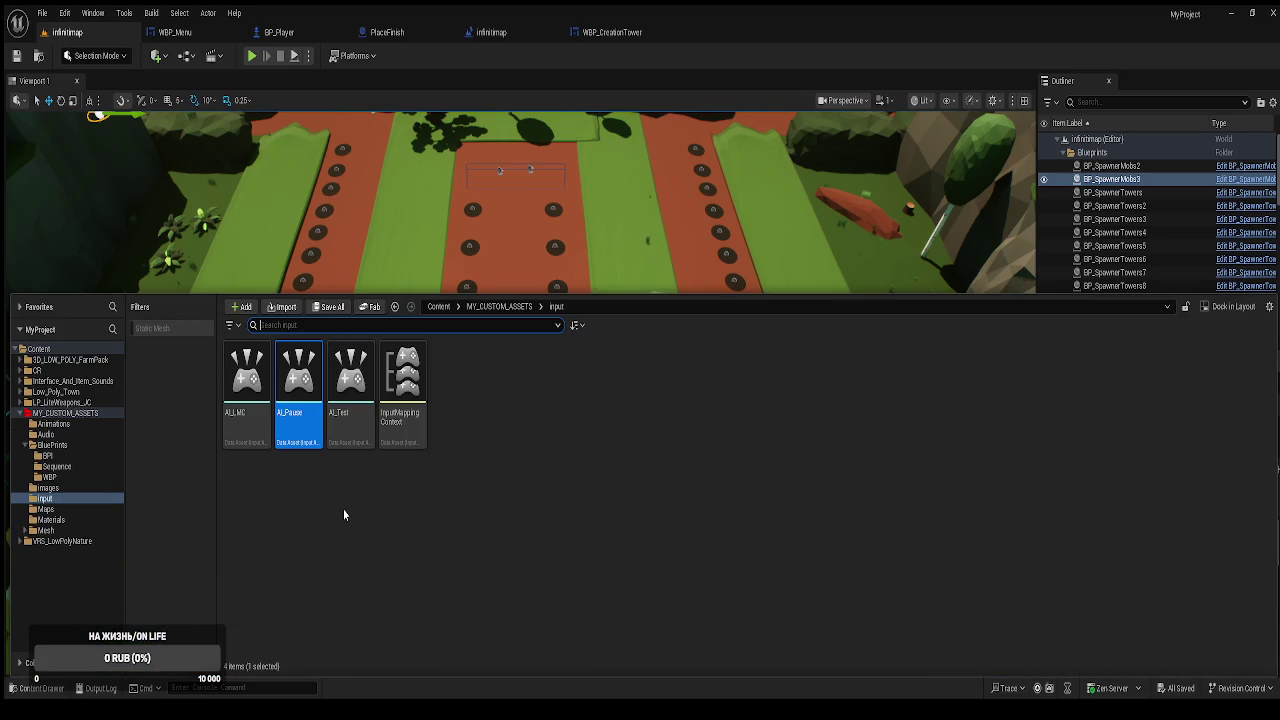
left_click(52, 445)
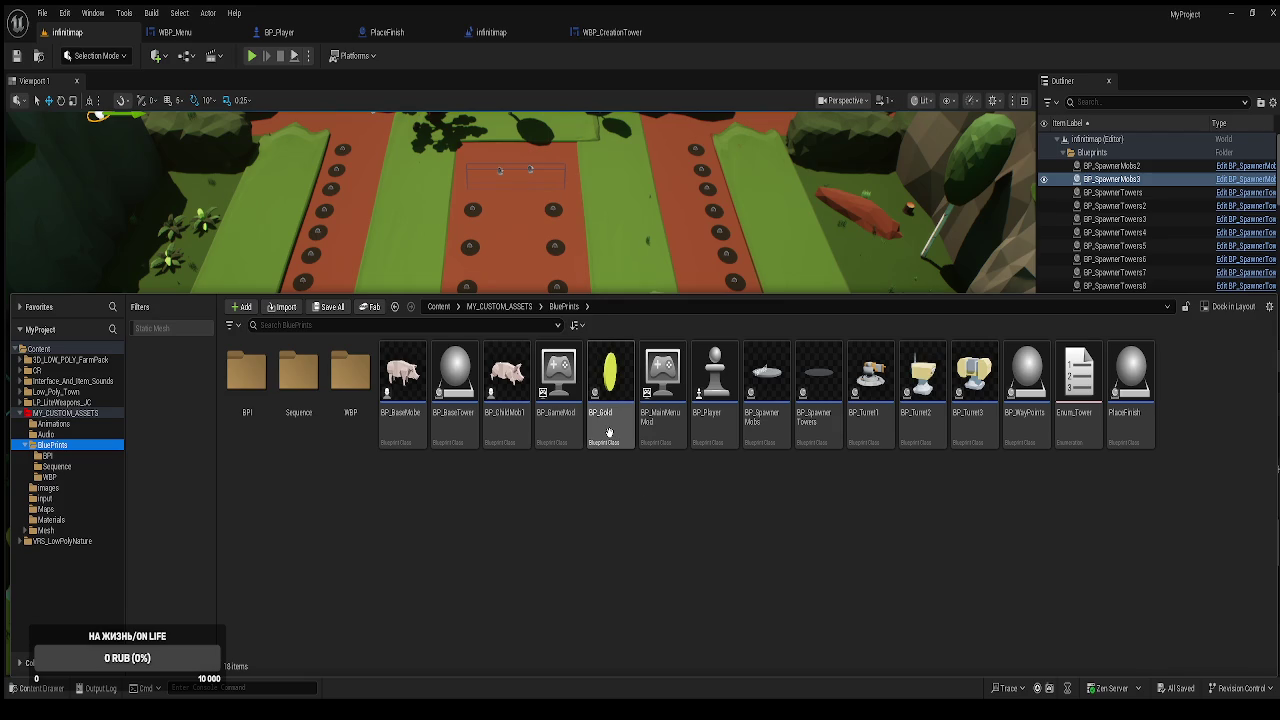
left_click(609, 432)
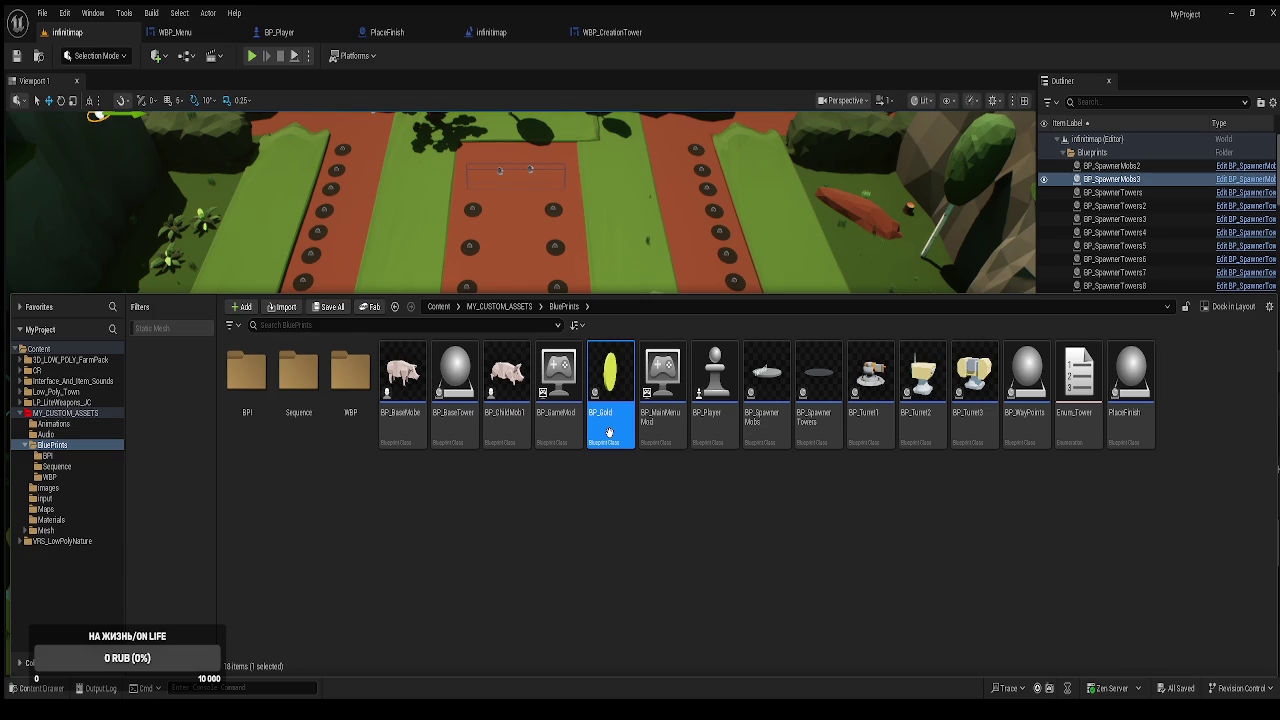
Create a Blueprint Interface named BPI_Player in the BPI folder and close the drawer.
double_click(249, 419)
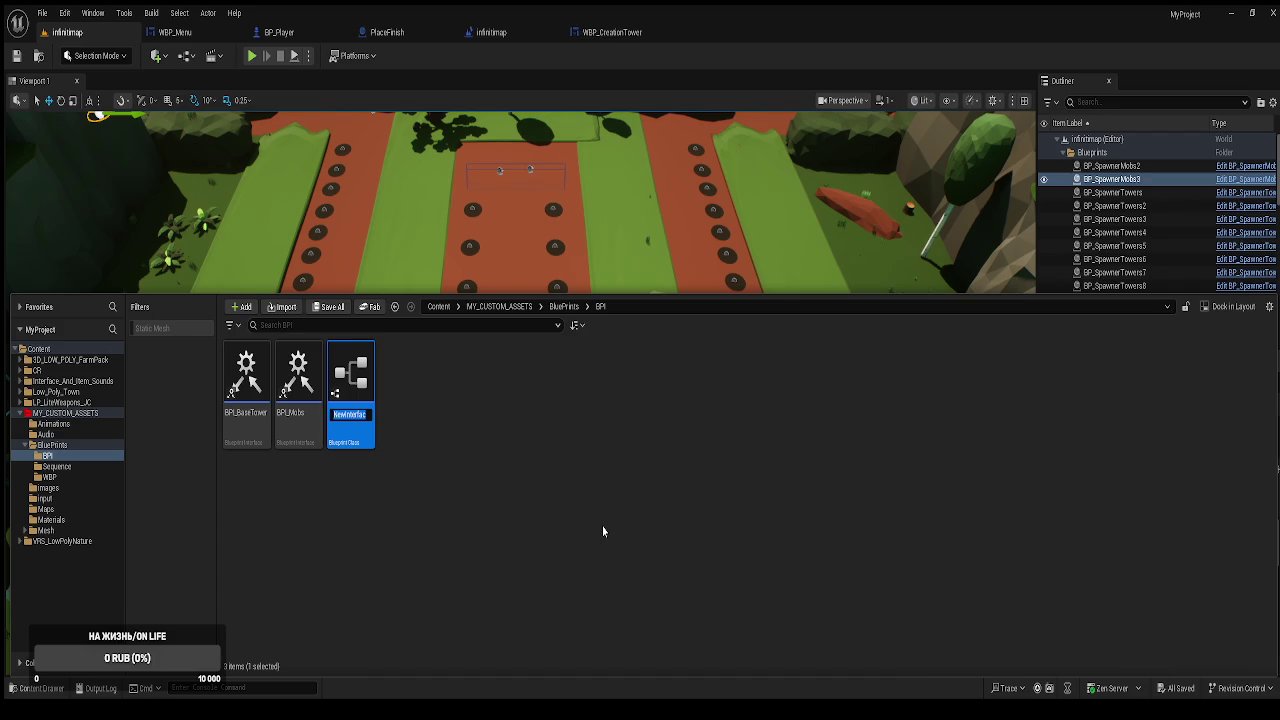
type("BPI_")
type("Play")
type("er")
key("Return")
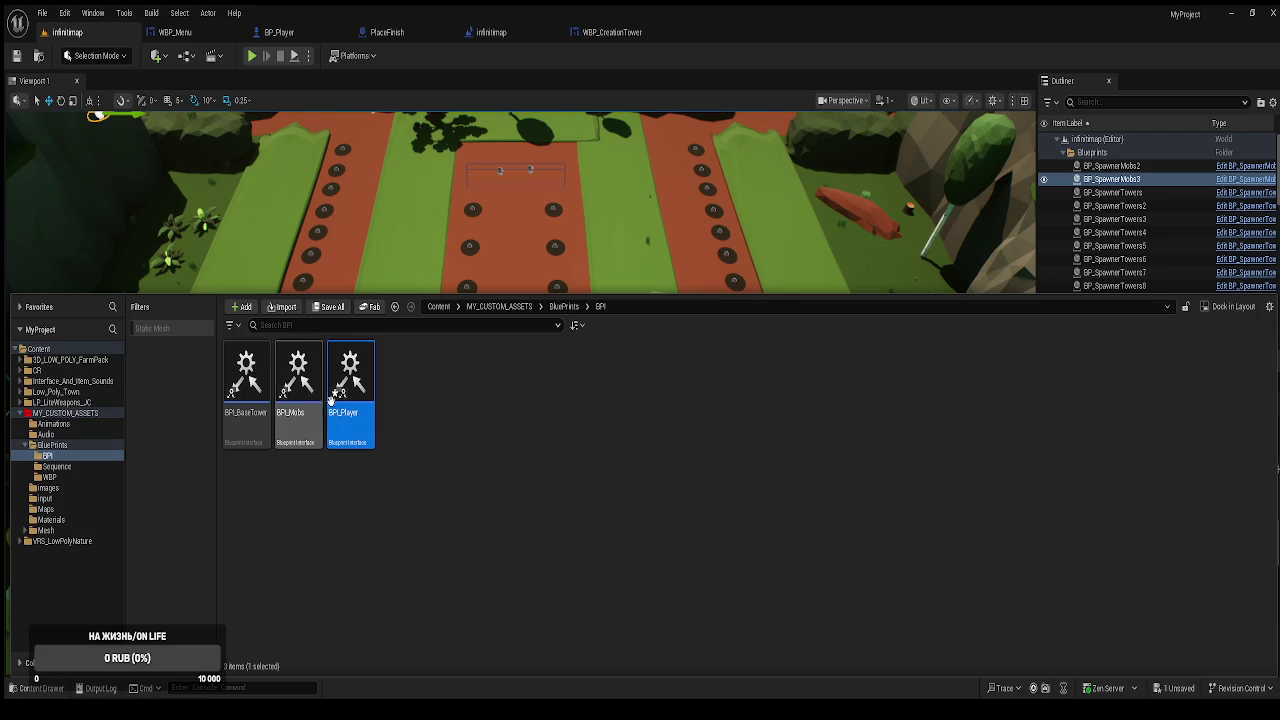
key("ctrl+space")
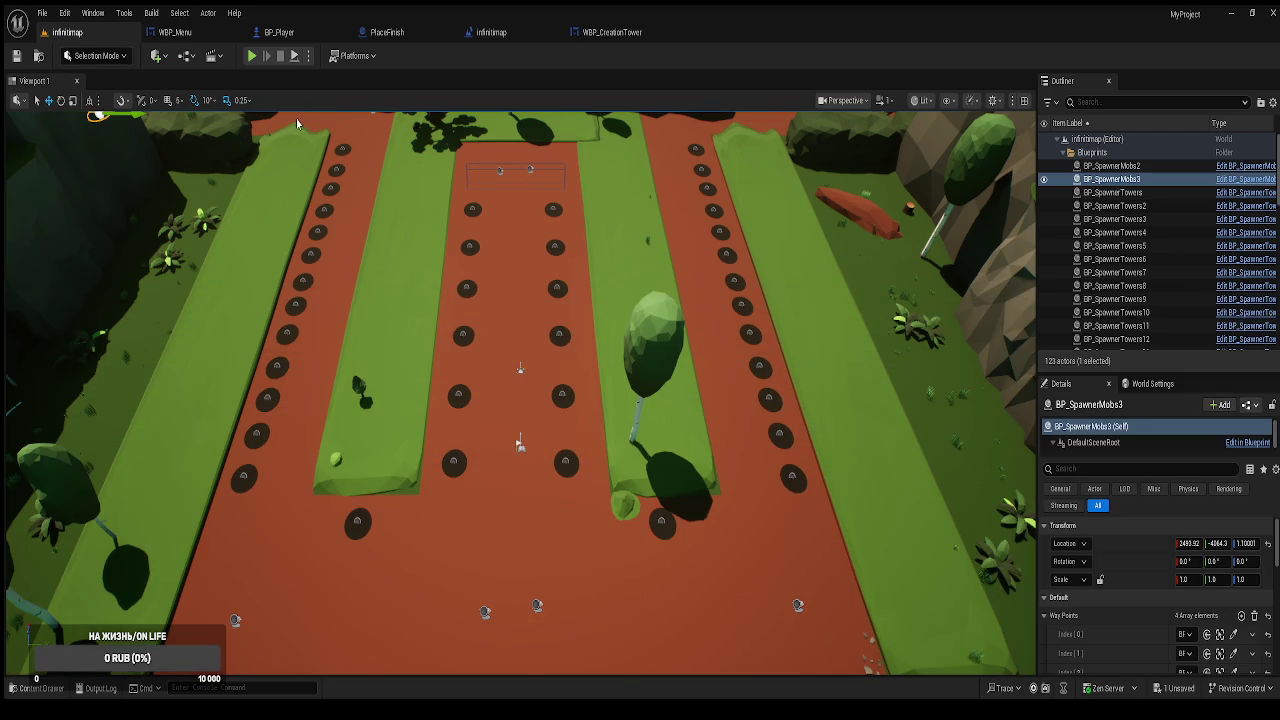
left_click(64, 13)
Review the default maps and game modes in Project Settings, then close it.
left_click(402, 217)
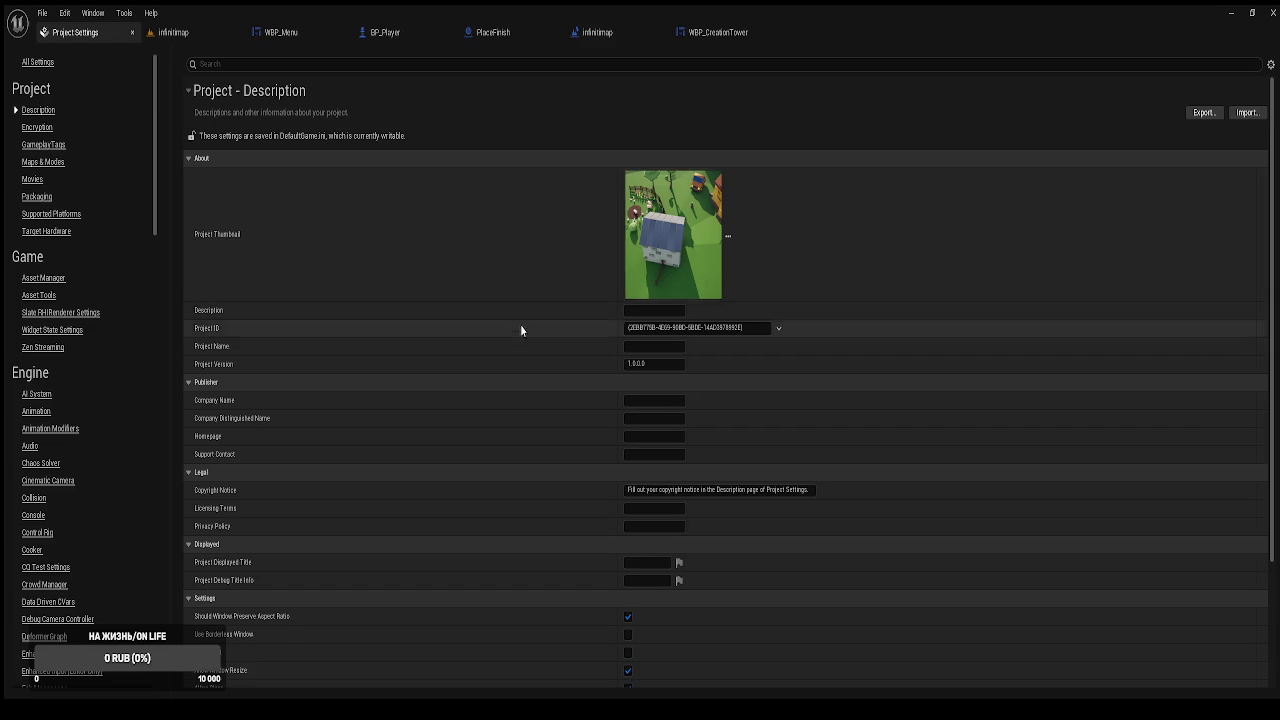
scroll(501, 318, "down", 3)
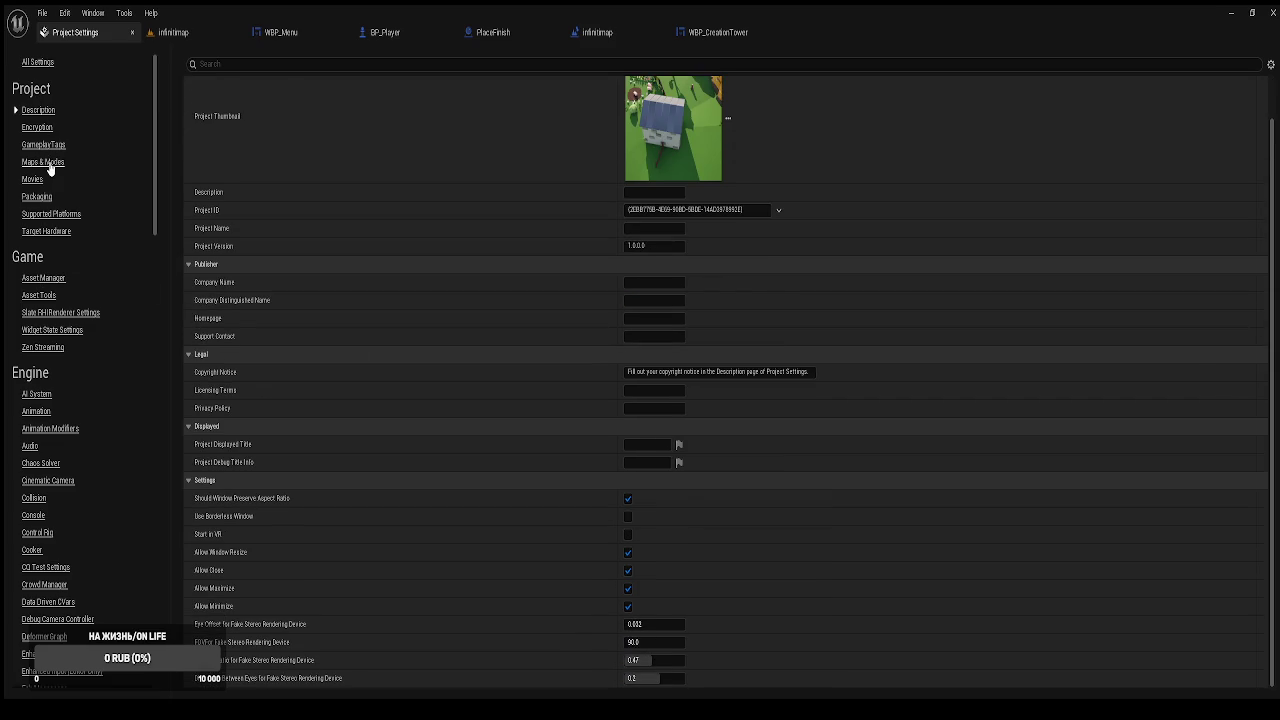
left_click(45, 163)
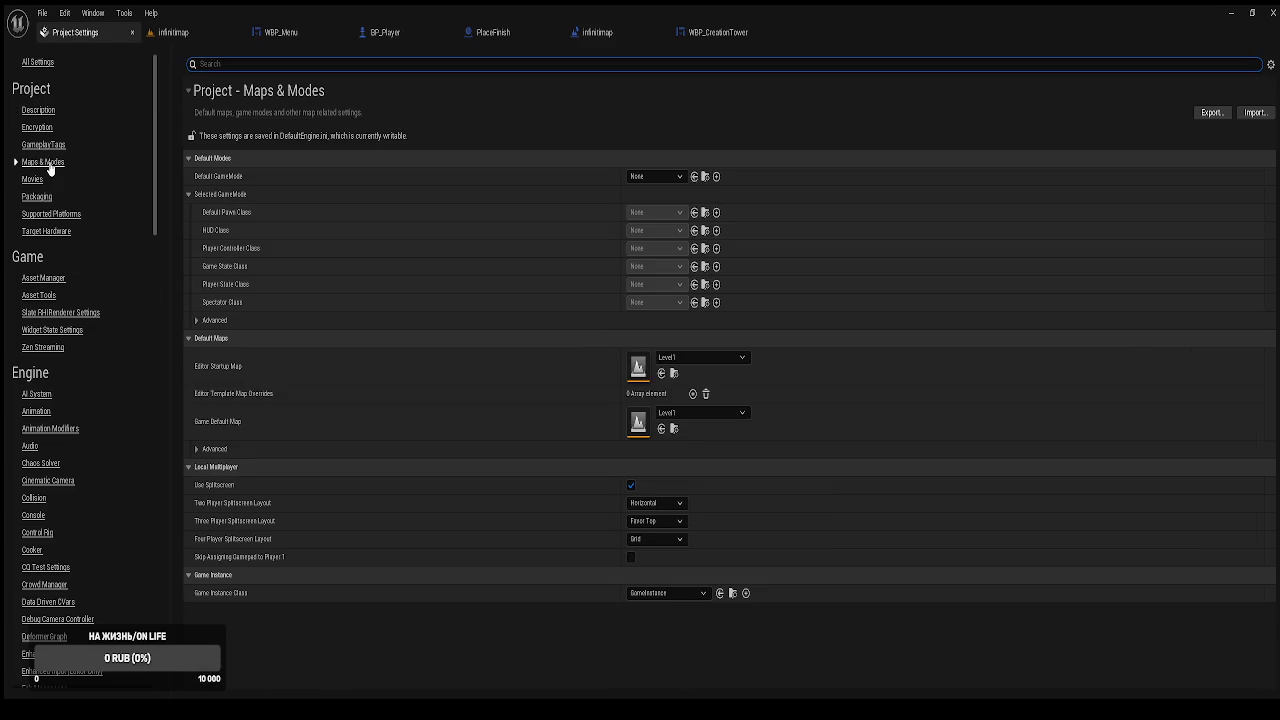
left_click(133, 33)
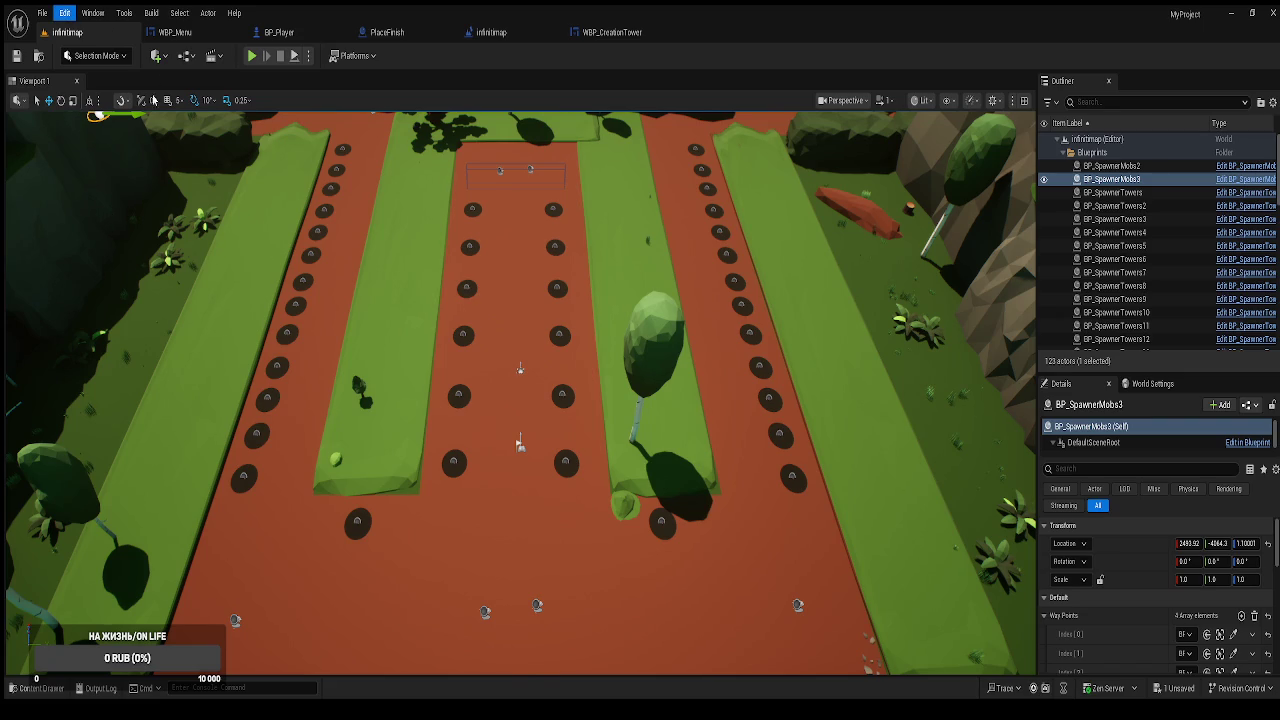
In Editor Preferences, set Asset Editor Open Location to Main Window.
left_click(88, 38)
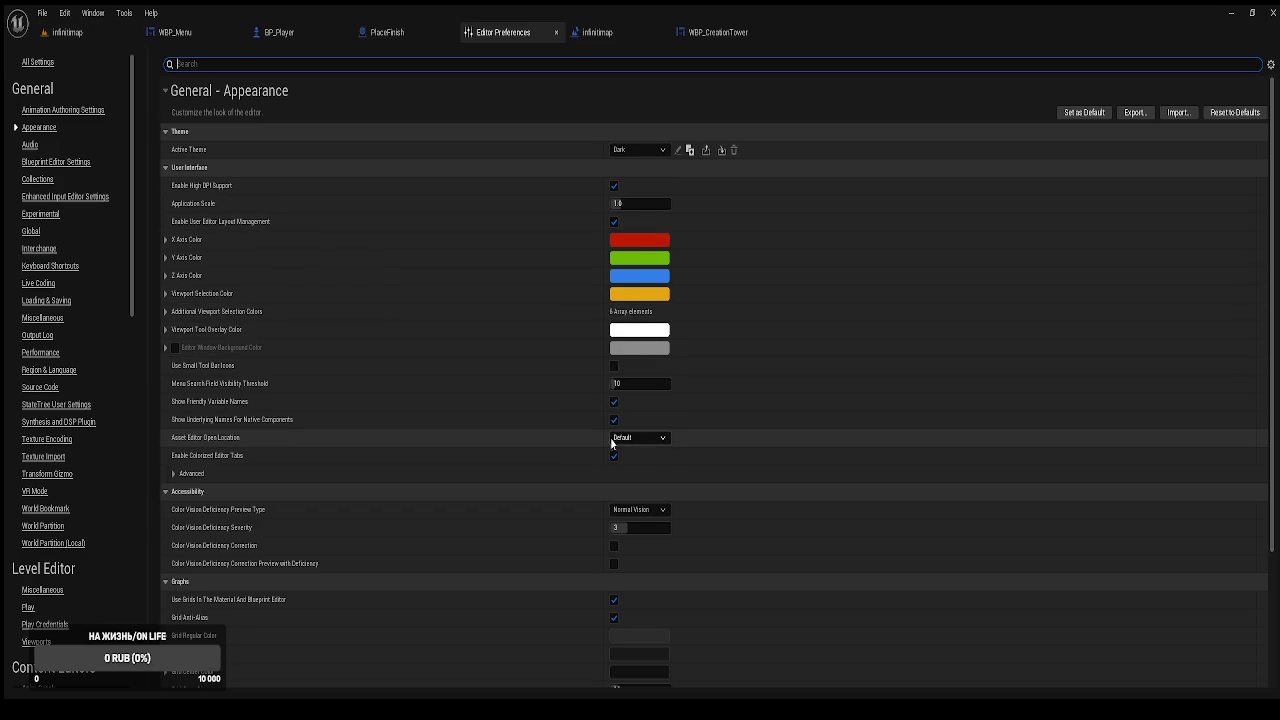
scroll(590, 439, "down", 3)
scroll(588, 420, "down", 4)
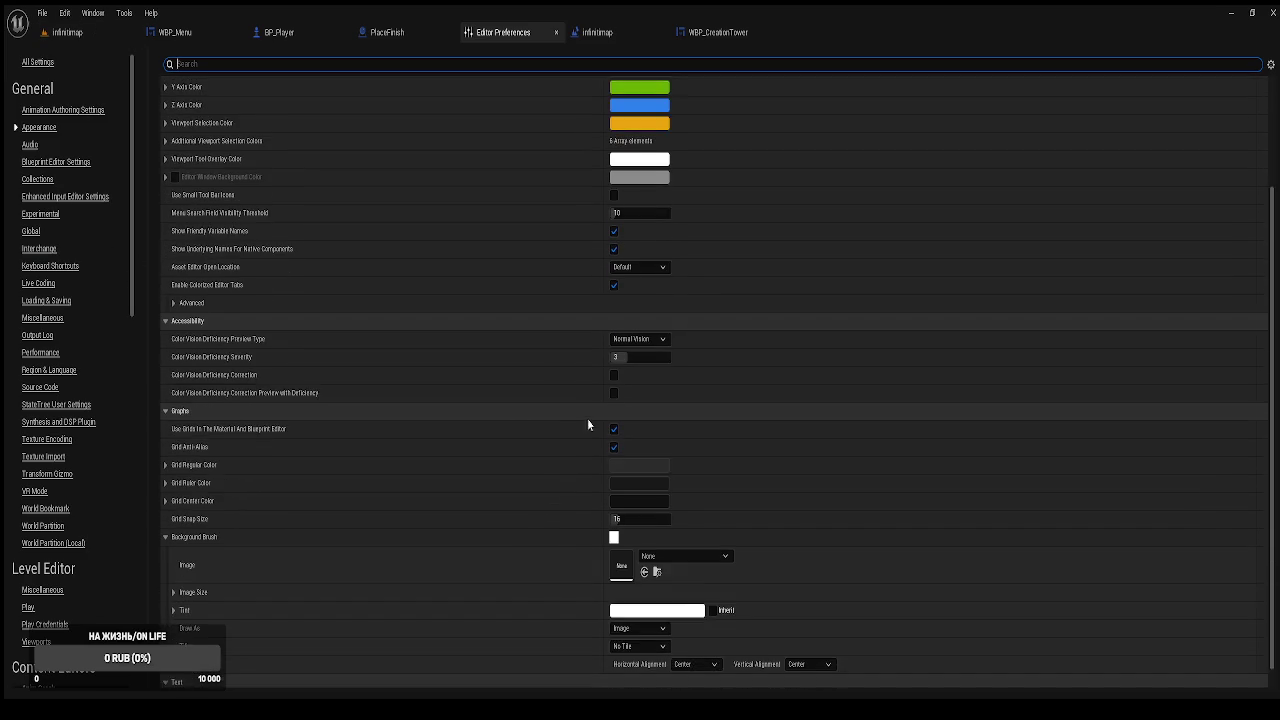
scroll(588, 419, "up", 5)
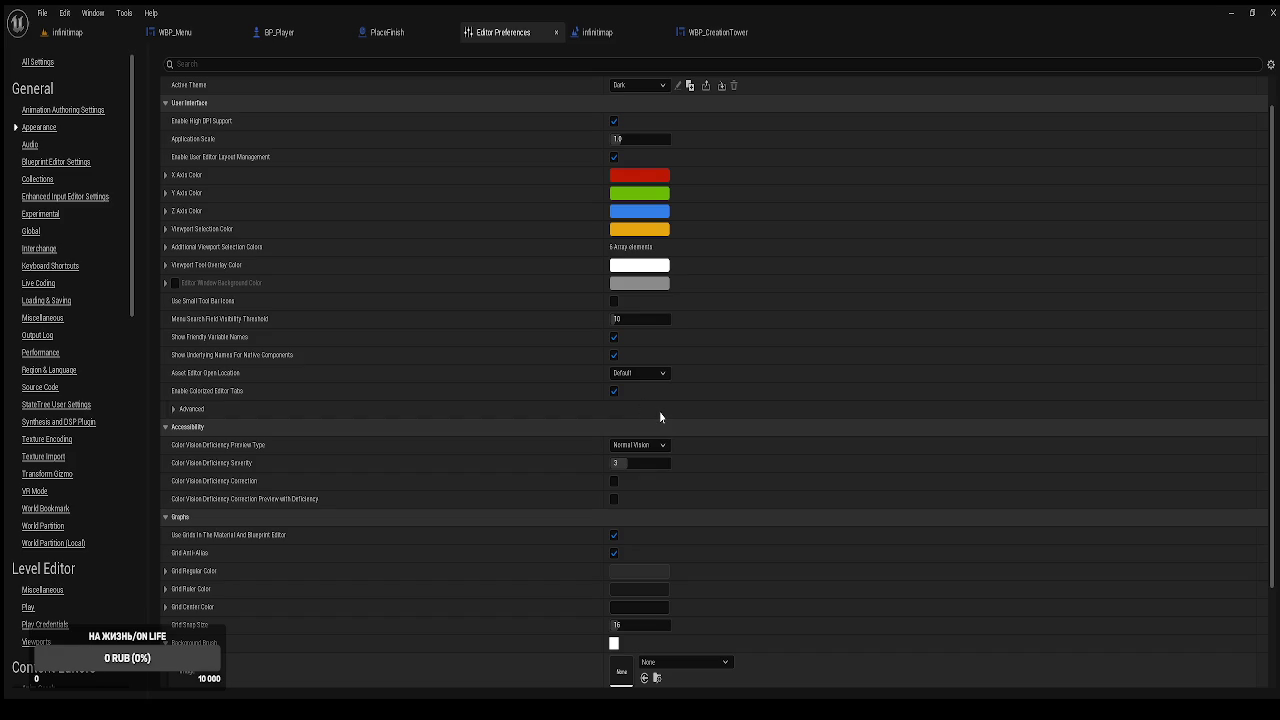
left_click(661, 418)
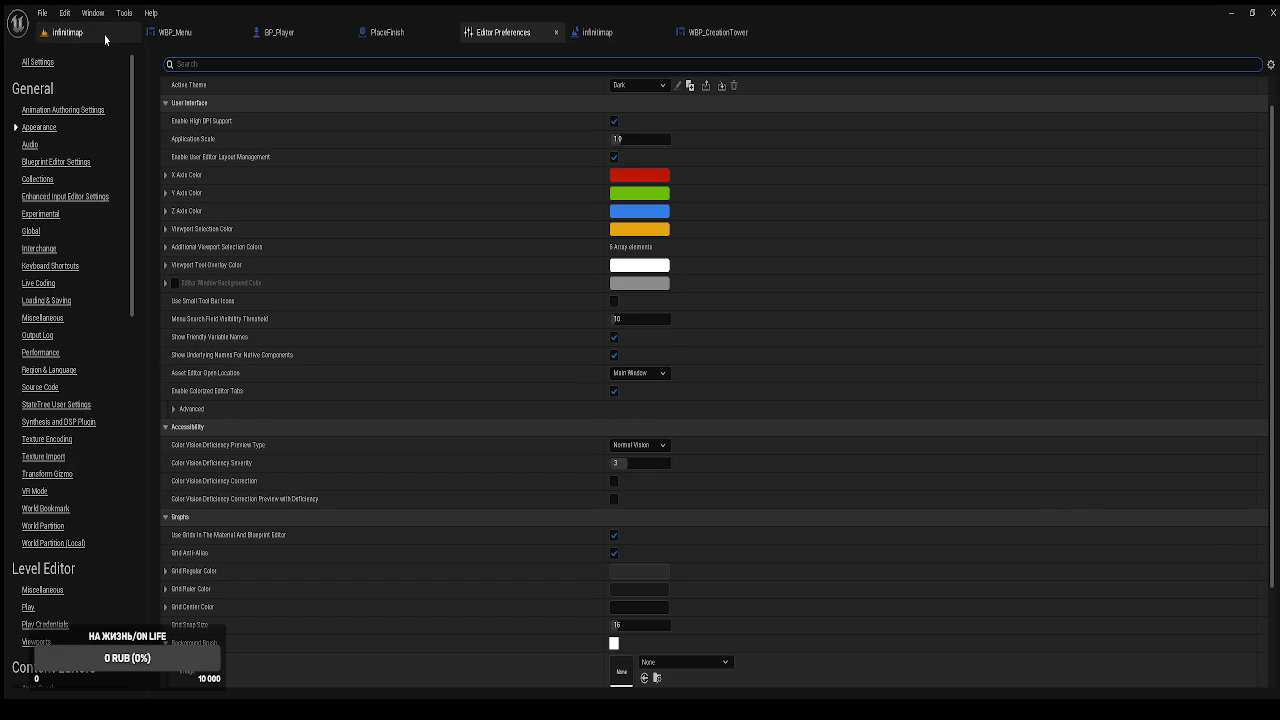
left_click(105, 40)
key("ctrl+space")
Open BPI_Player and add an output parameter named Ref to NewFunction.
double_click(343, 418)
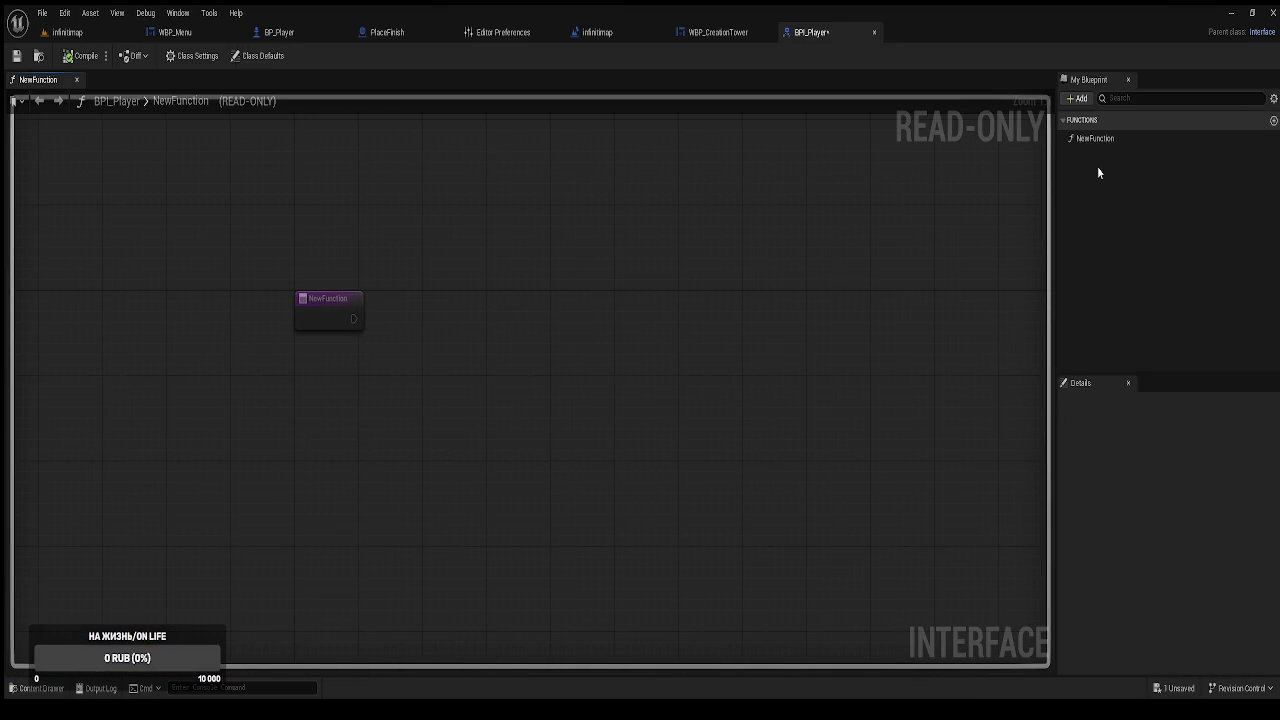
left_click(300, 312)
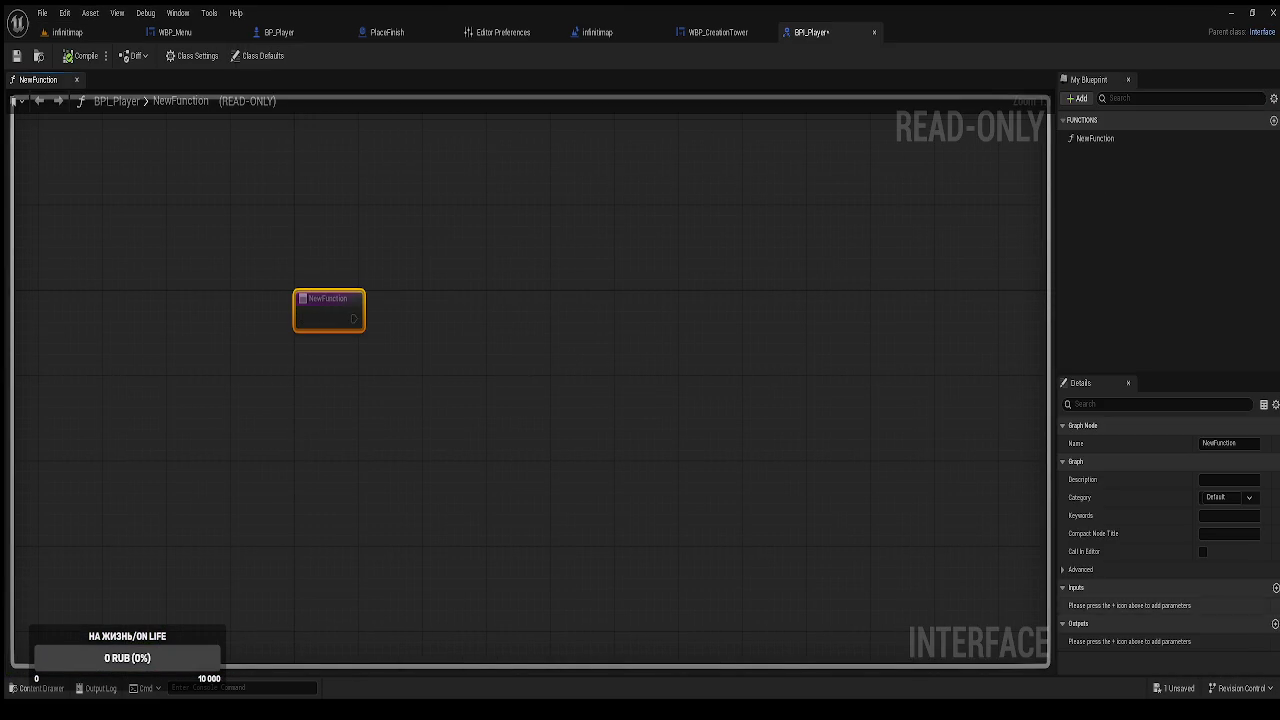
left_click(1275, 624)
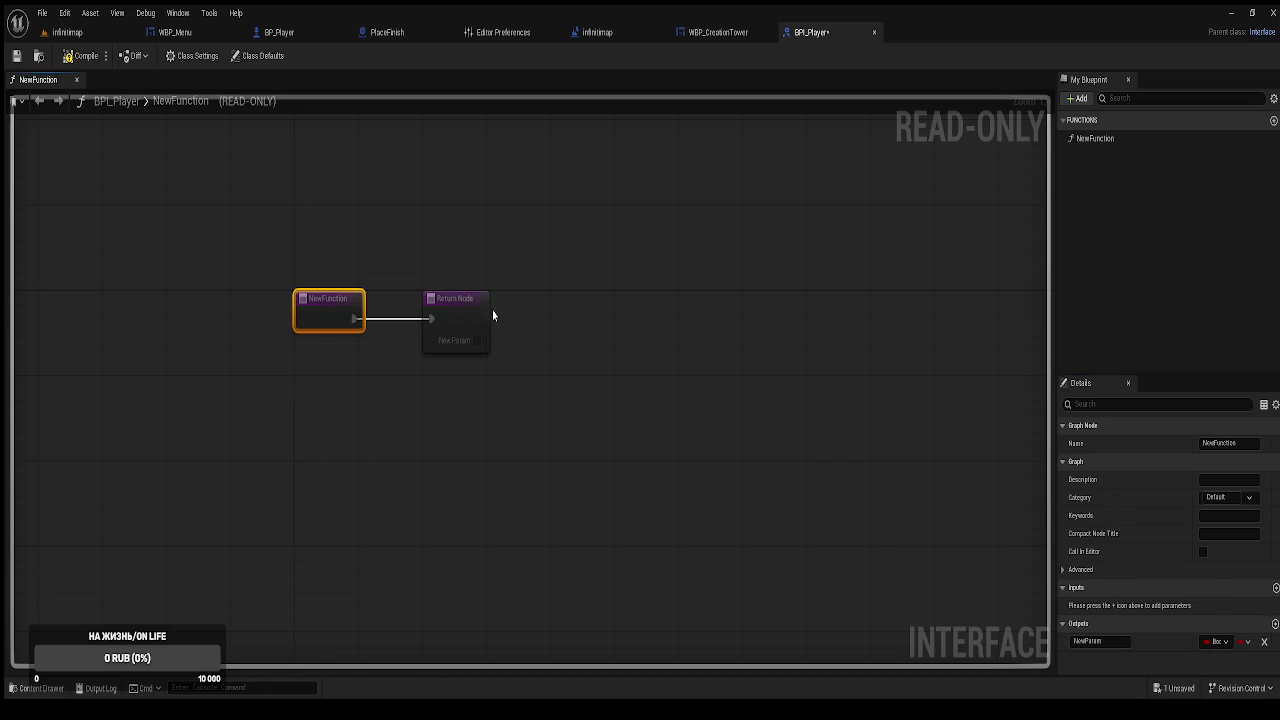
left_click(468, 237)
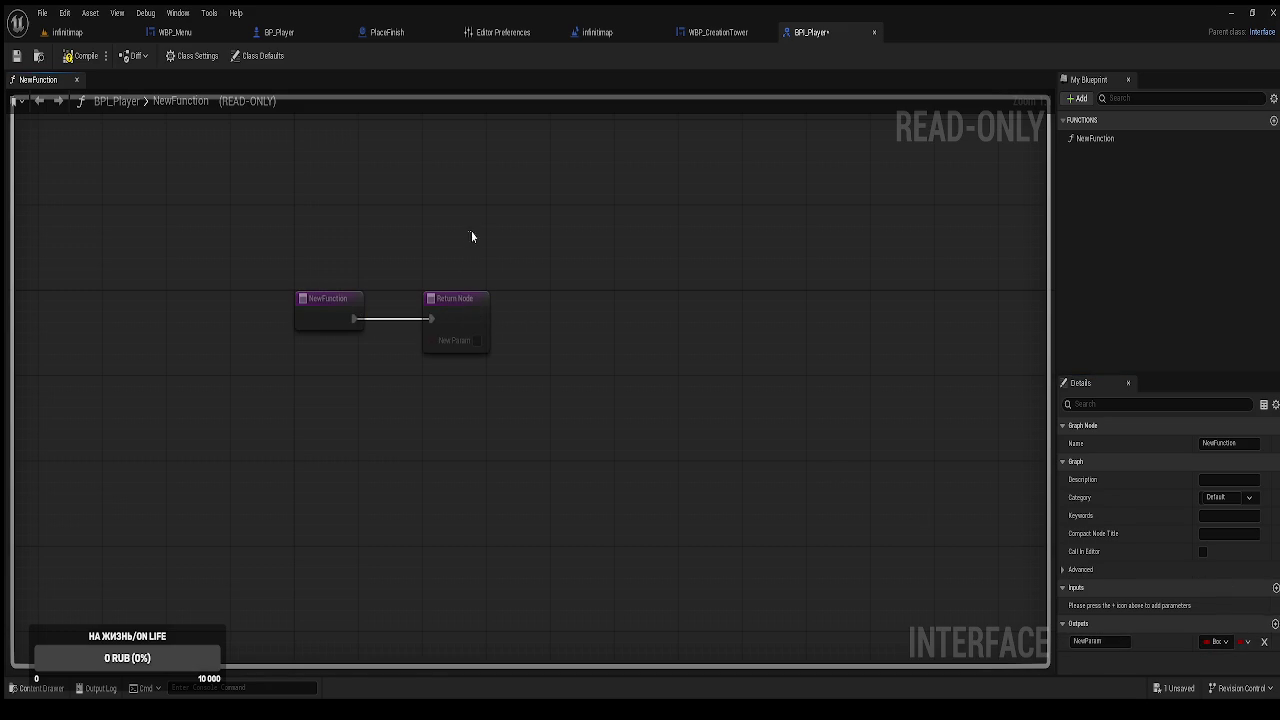
left_click(446, 320)
double_click(1100, 605)
type("Ref")
key("Return")
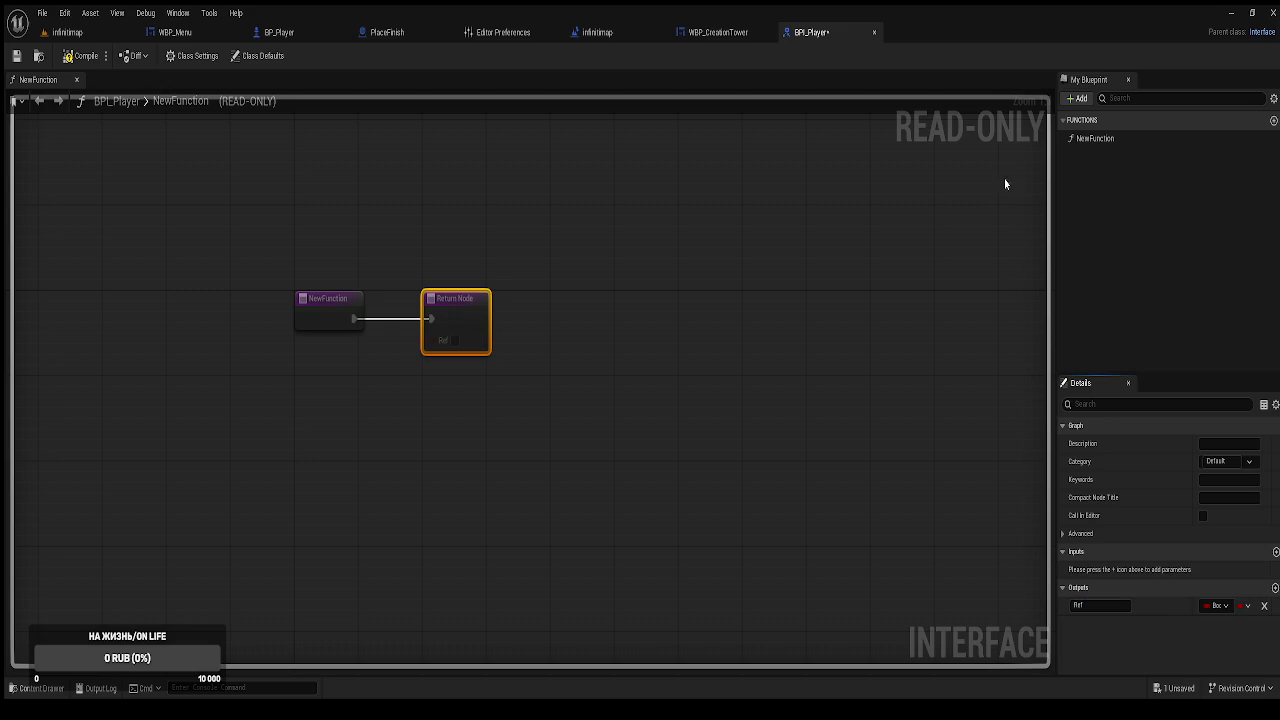
Rename the function to Ref_Player, make Ref a BP object reference, and compile.
left_click(1104, 140)
left_click(1104, 140)
type("R")
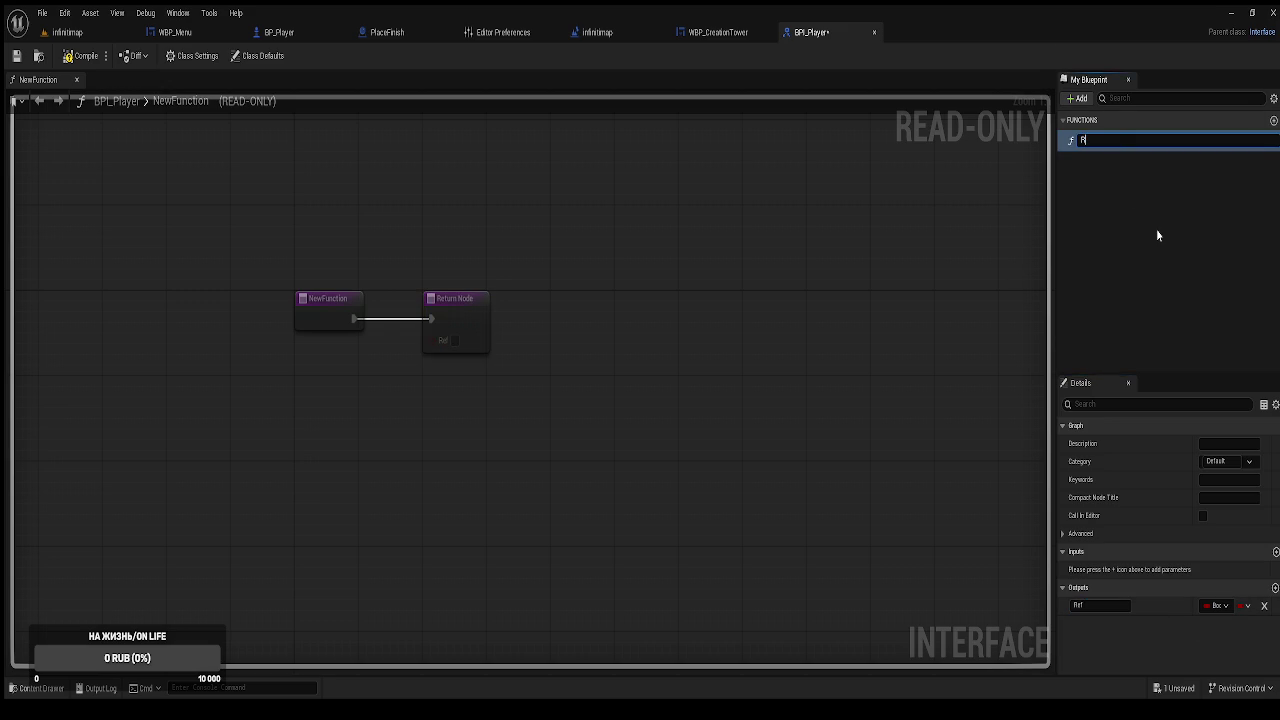
type("ef4Player")
key("Left")
key("Left")
key("Left")
key("BackSpace")
type("_")
key("Return")
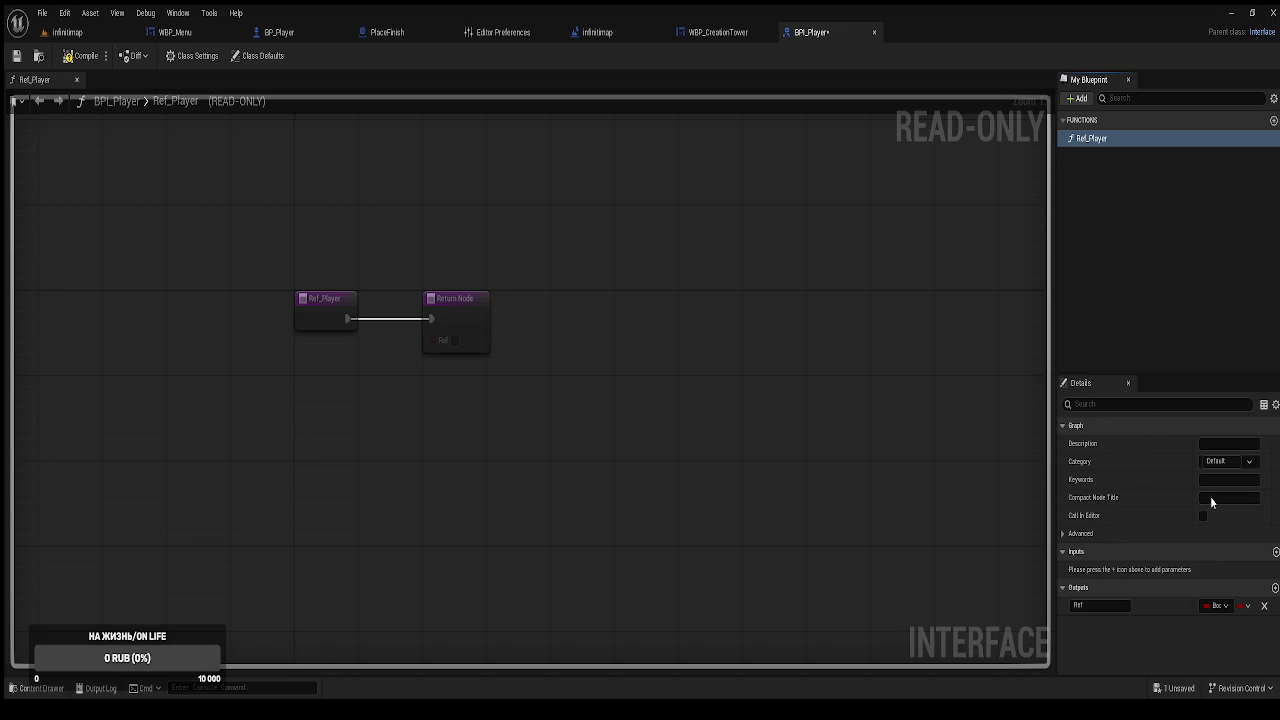
key("ctrl+z")
left_click(85, 56)
Save BPI_Player, add it to BP_Player's implemented interfaces, and open the Ref_Player graph.
left_click(16, 55)
left_click(874, 32)
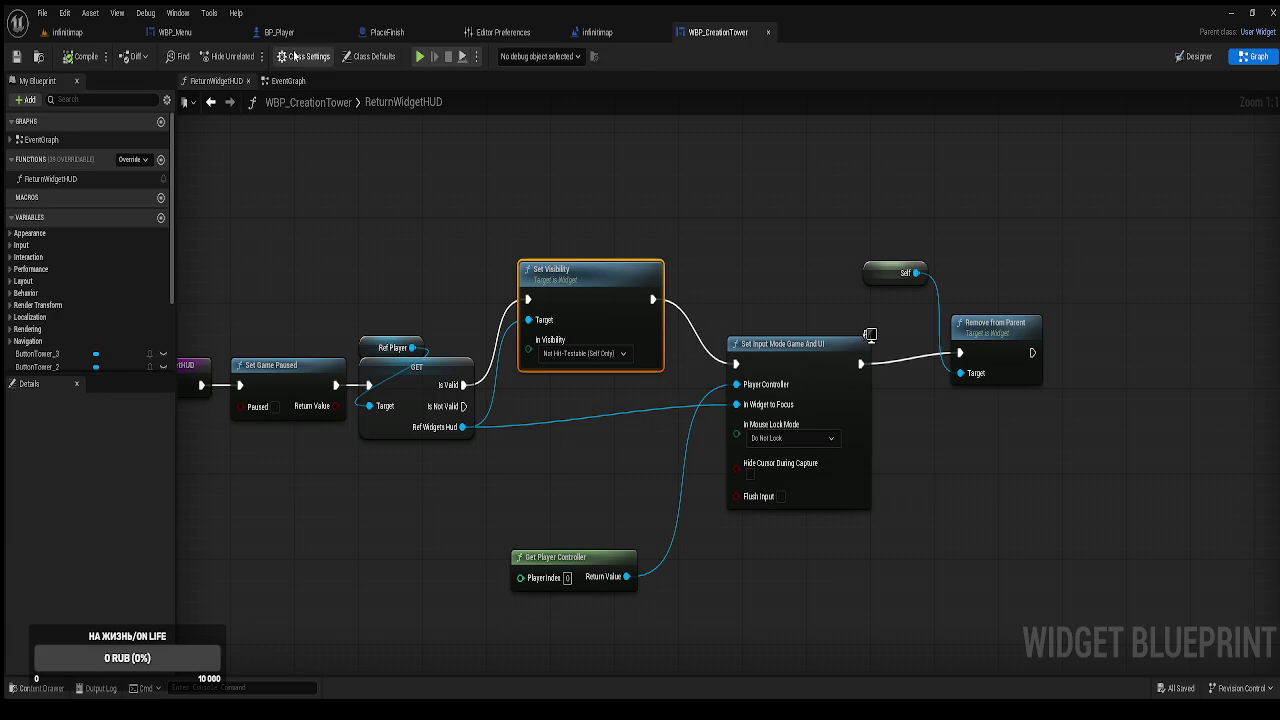
left_click(281, 33)
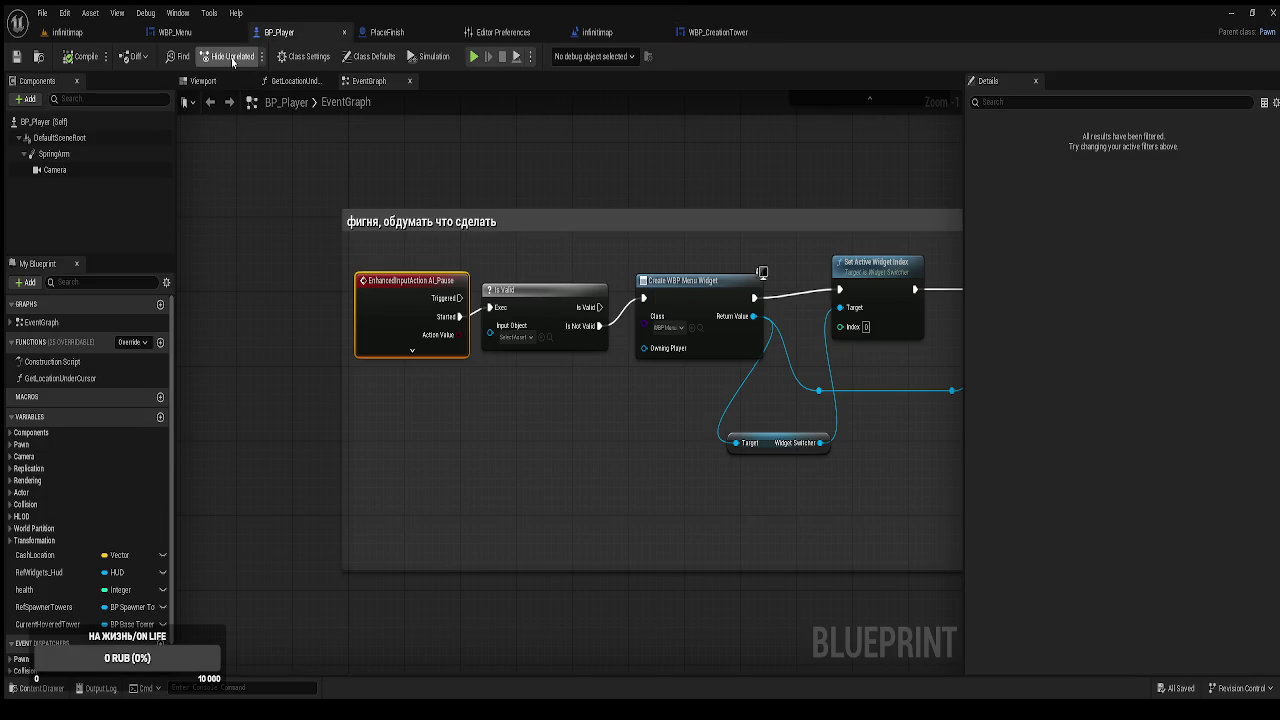
left_click(367, 58)
left_click(1012, 101)
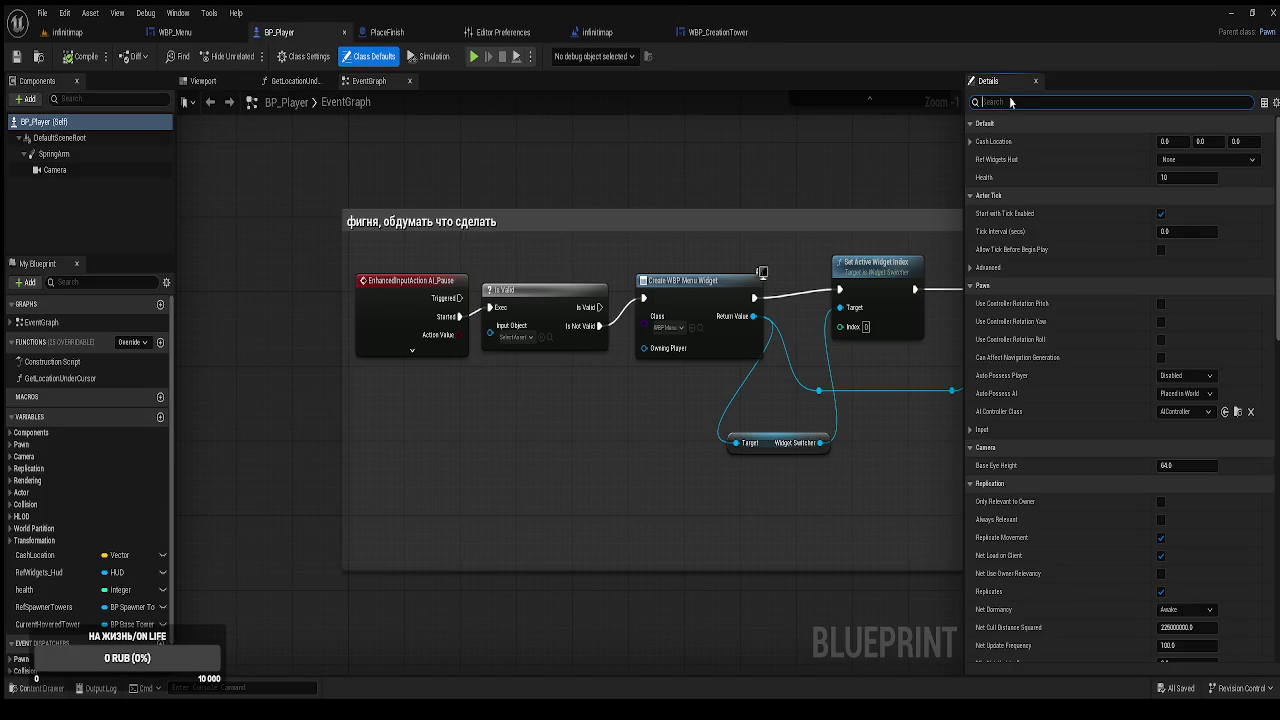
type("init")
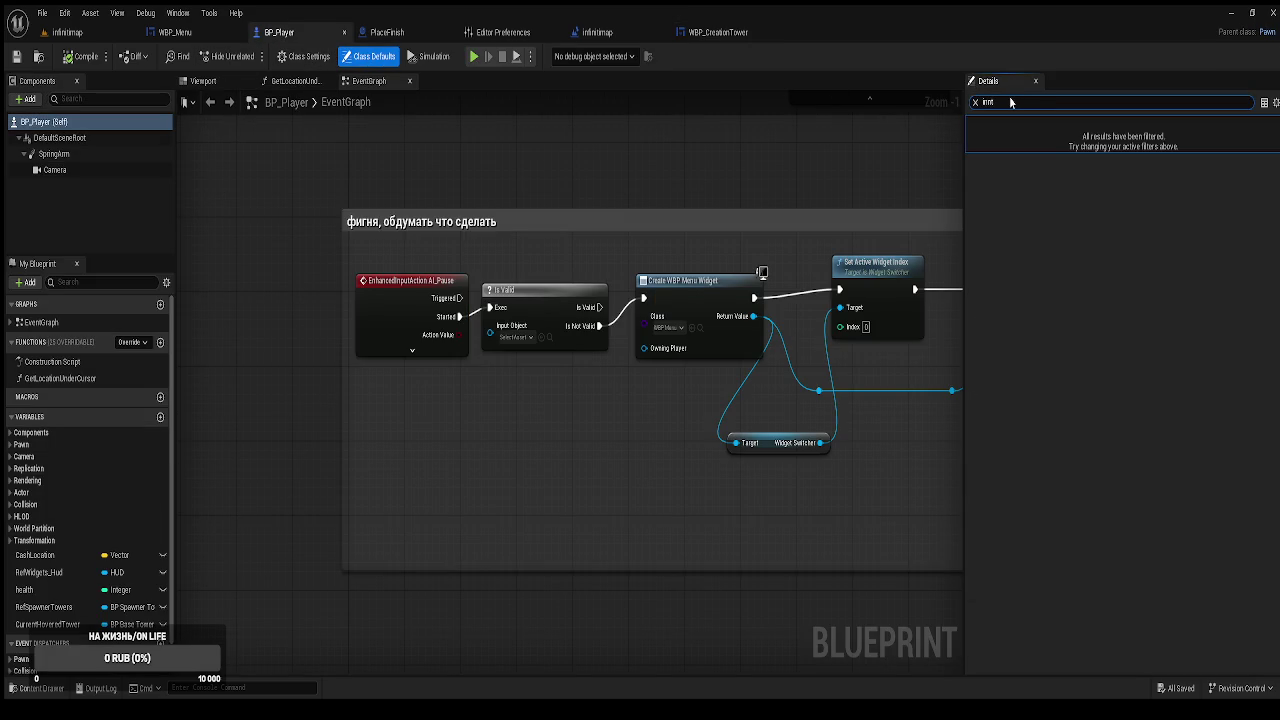
type("nt")
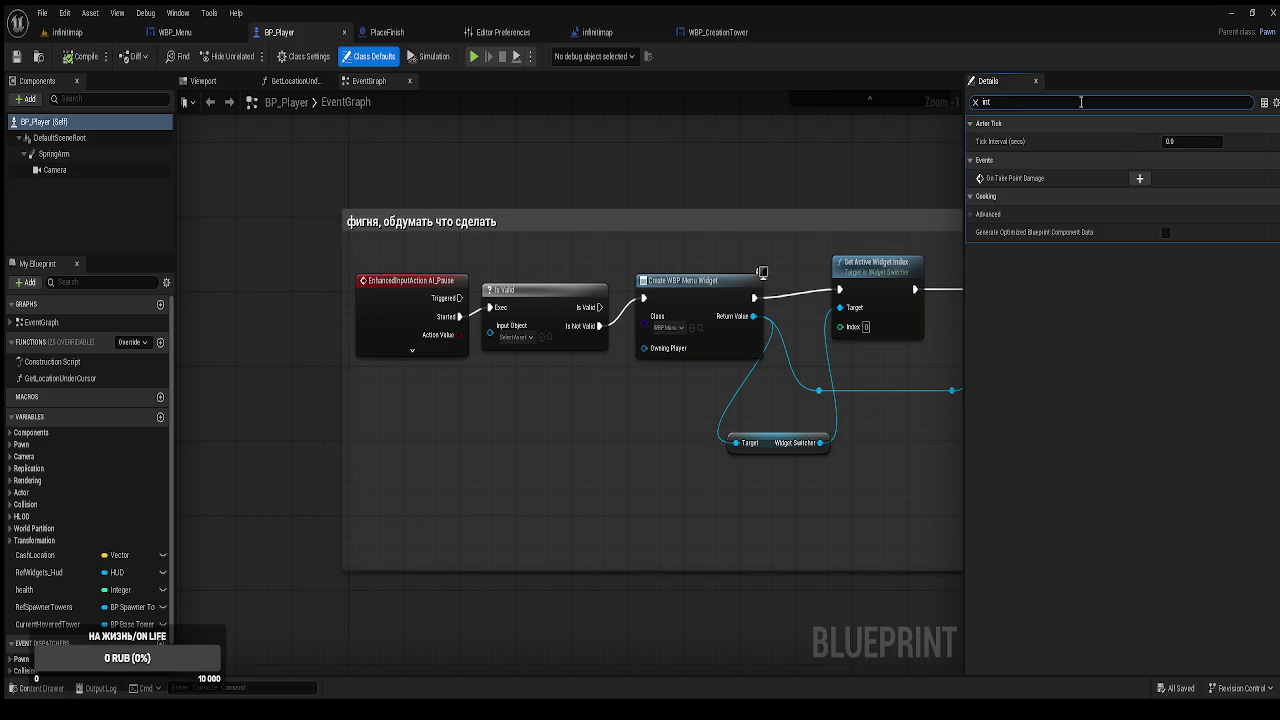
left_click(308, 57)
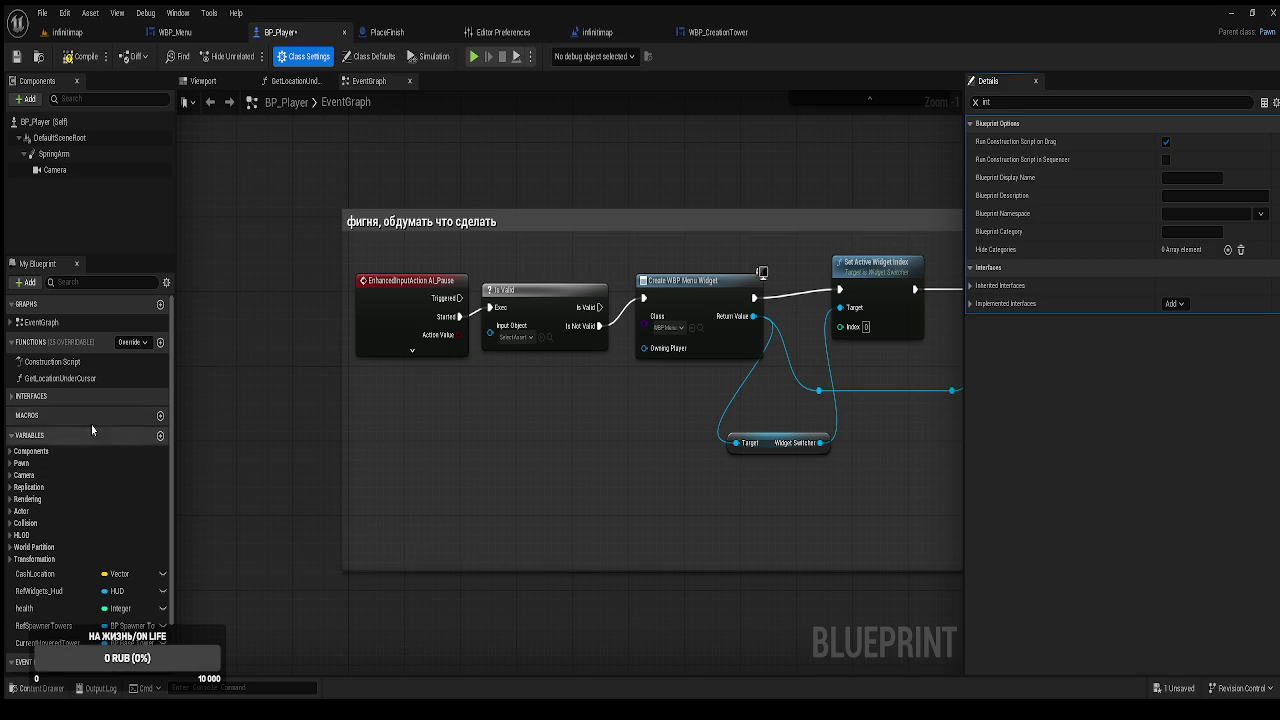
left_click(10, 397)
double_click(40, 413)
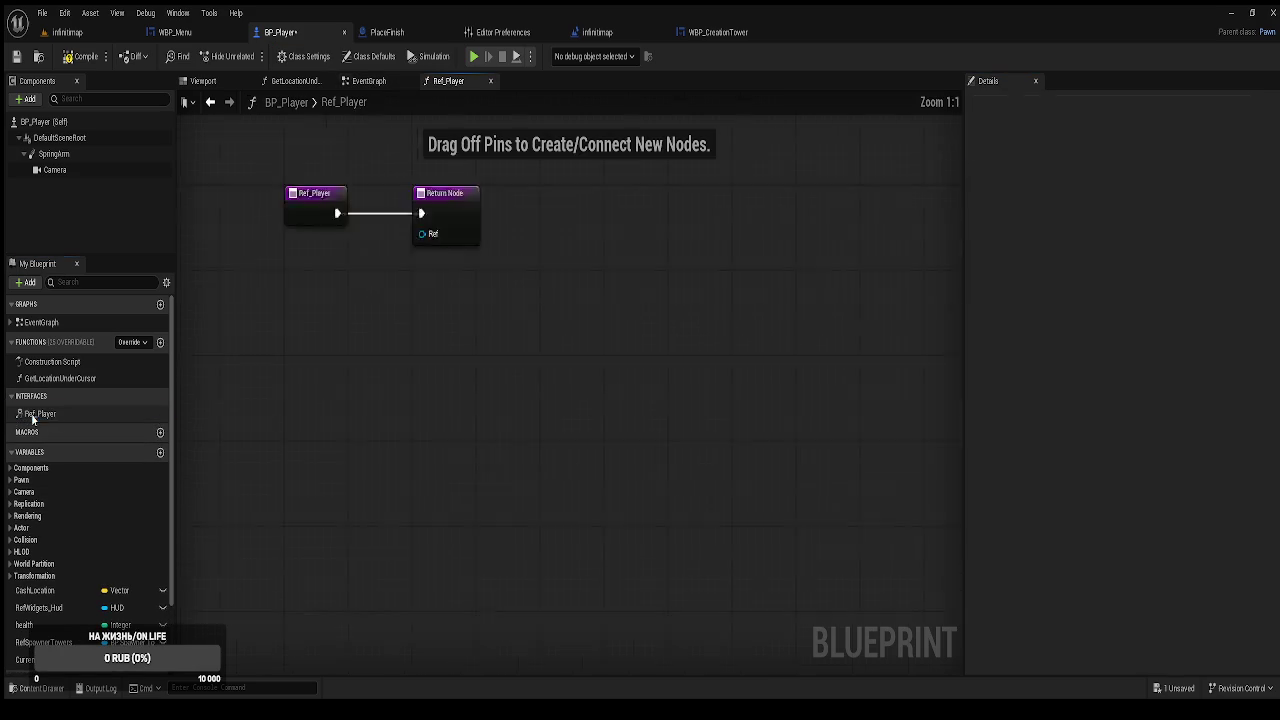
Connect a Get Self node to Ref_Player's Ref return and save BP_Player.
left_click_drag(609, 400, 526, 447)
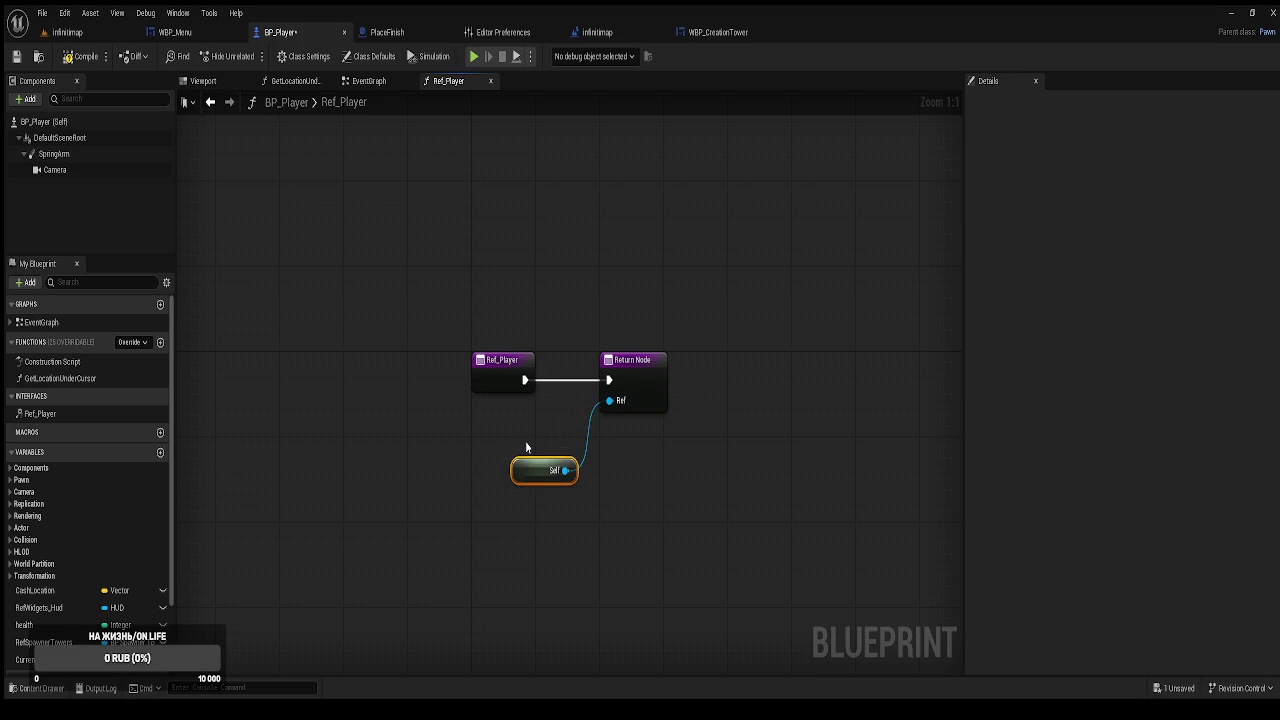
mouse_move(522, 466)
left_mouse_down()
mouse_move(494, 423)
mouse_move(478, 423)
left_mouse_up()
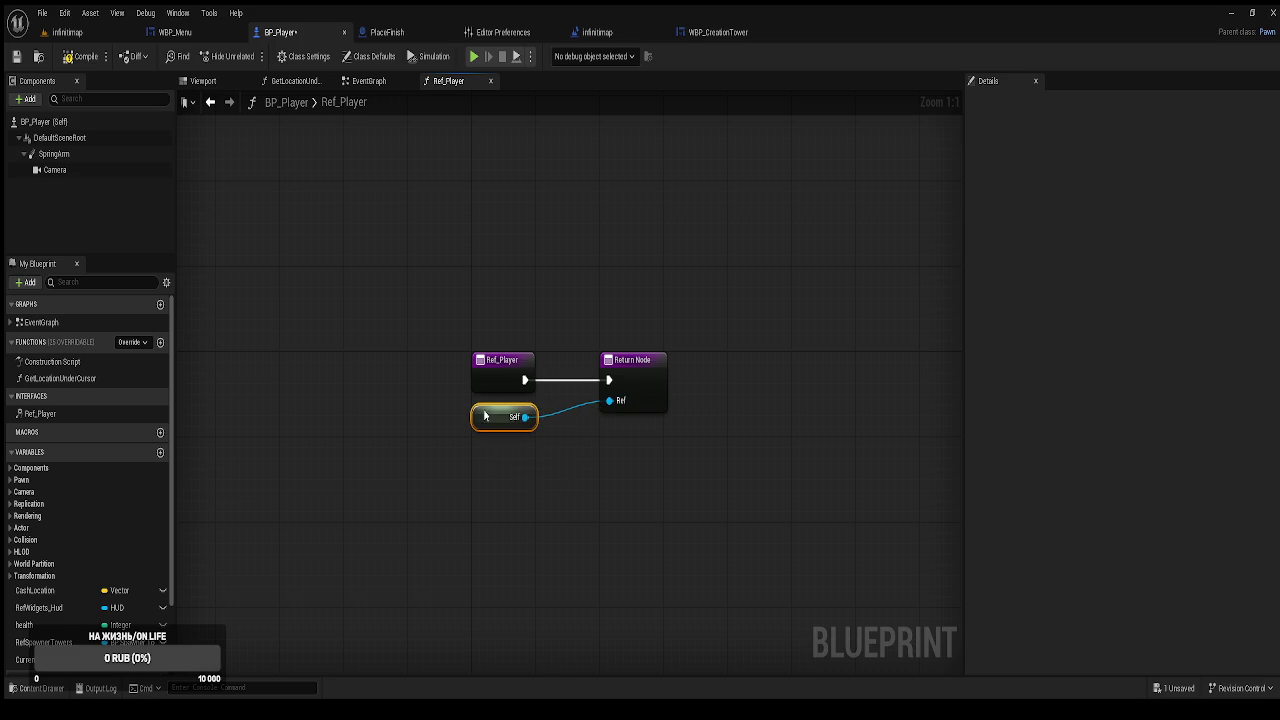
left_click(17, 57)
left_click(186, 35)
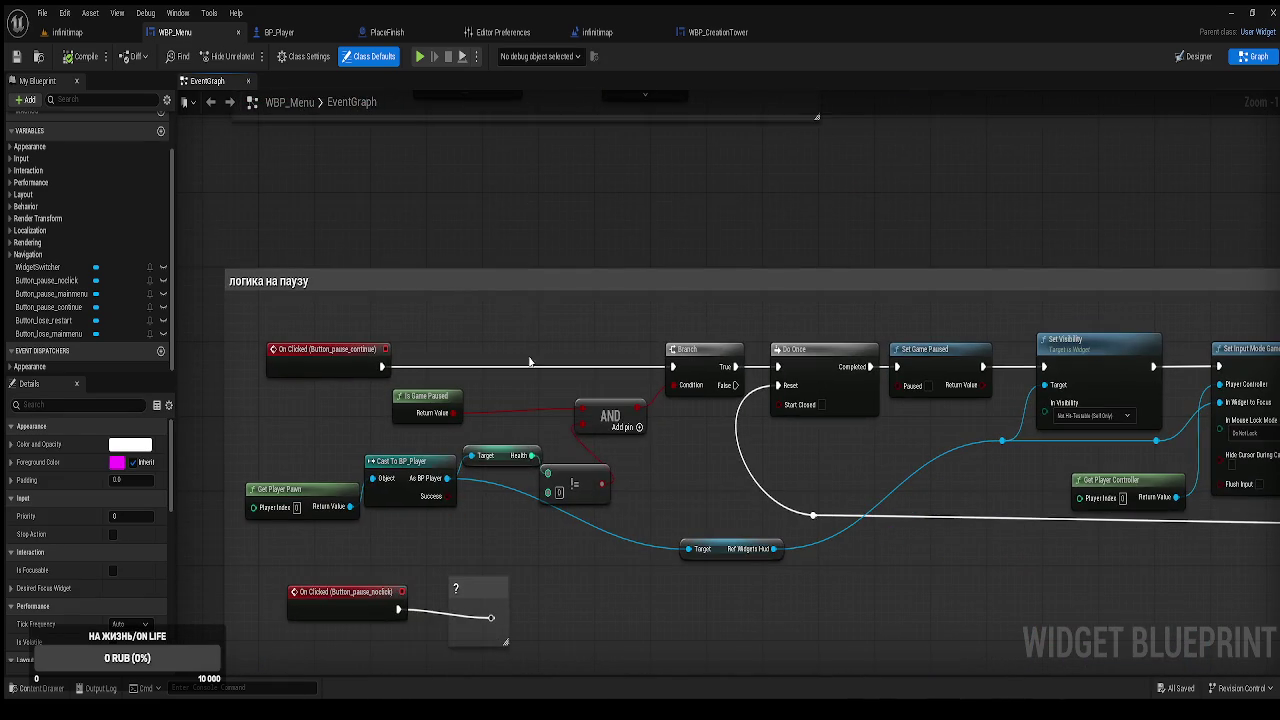
left_click_drag(534, 455, 549, 471)
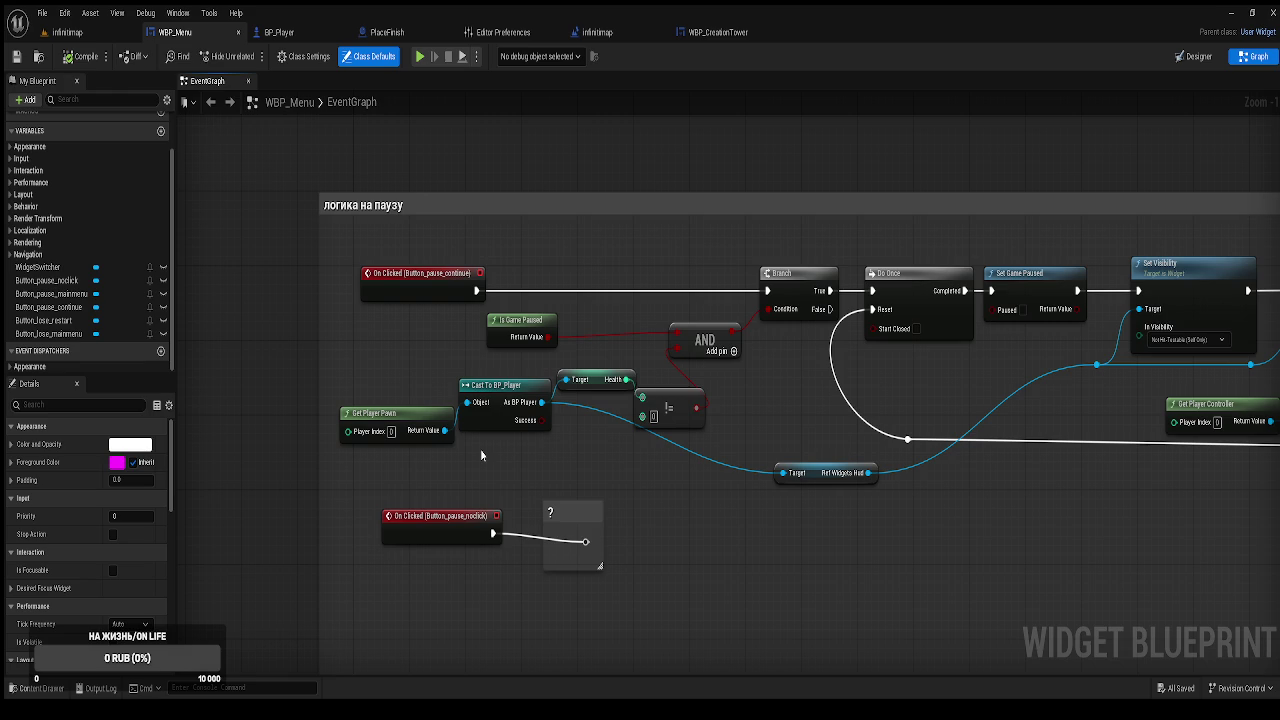
left_click_drag(648, 613, 667, 431)
scroll(717, 444, "down", 6)
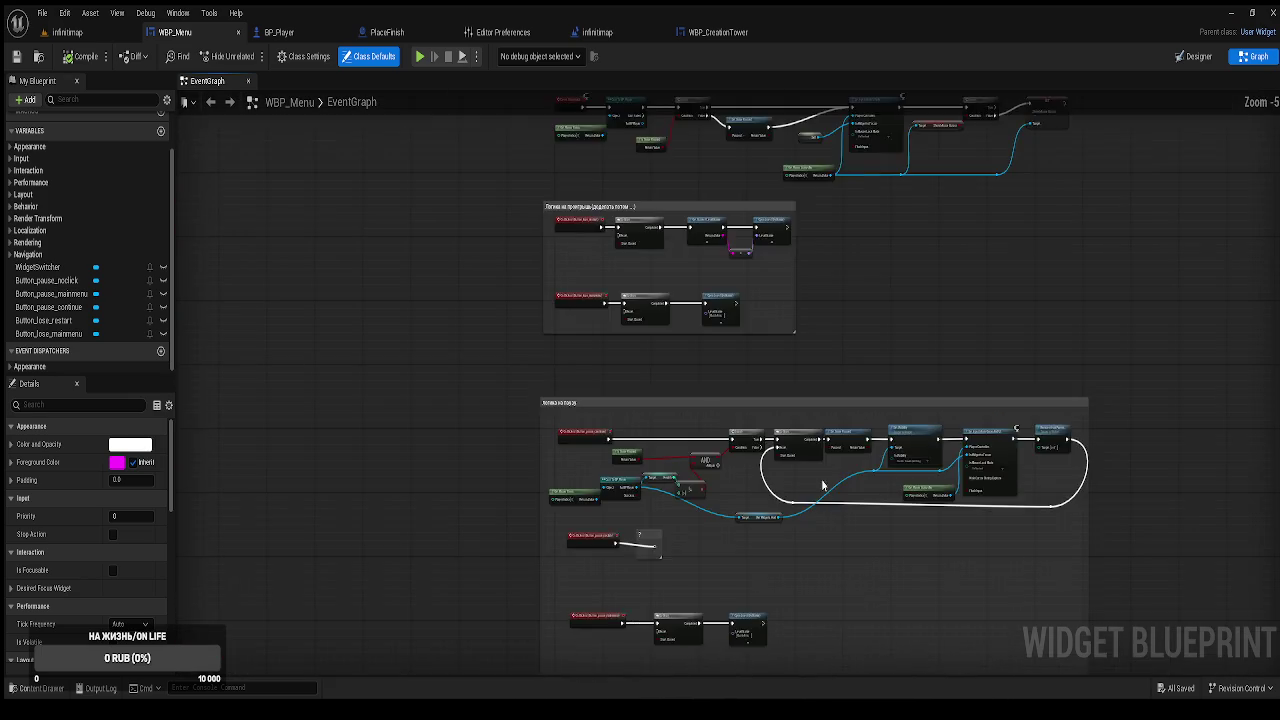
mouse_move(822, 485)
left_mouse_down()
mouse_move(773, 697)
mouse_move(786, 373)
left_mouse_up()
left_click_drag(879, 273, 934, 289)
scroll(813, 298, "up", 3)
mouse_move(813, 298)
left_mouse_down()
mouse_move(972, 369)
mouse_move(946, 511)
mouse_move(991, 563)
left_mouse_up()
left_click_drag(613, 377, 641, 386)
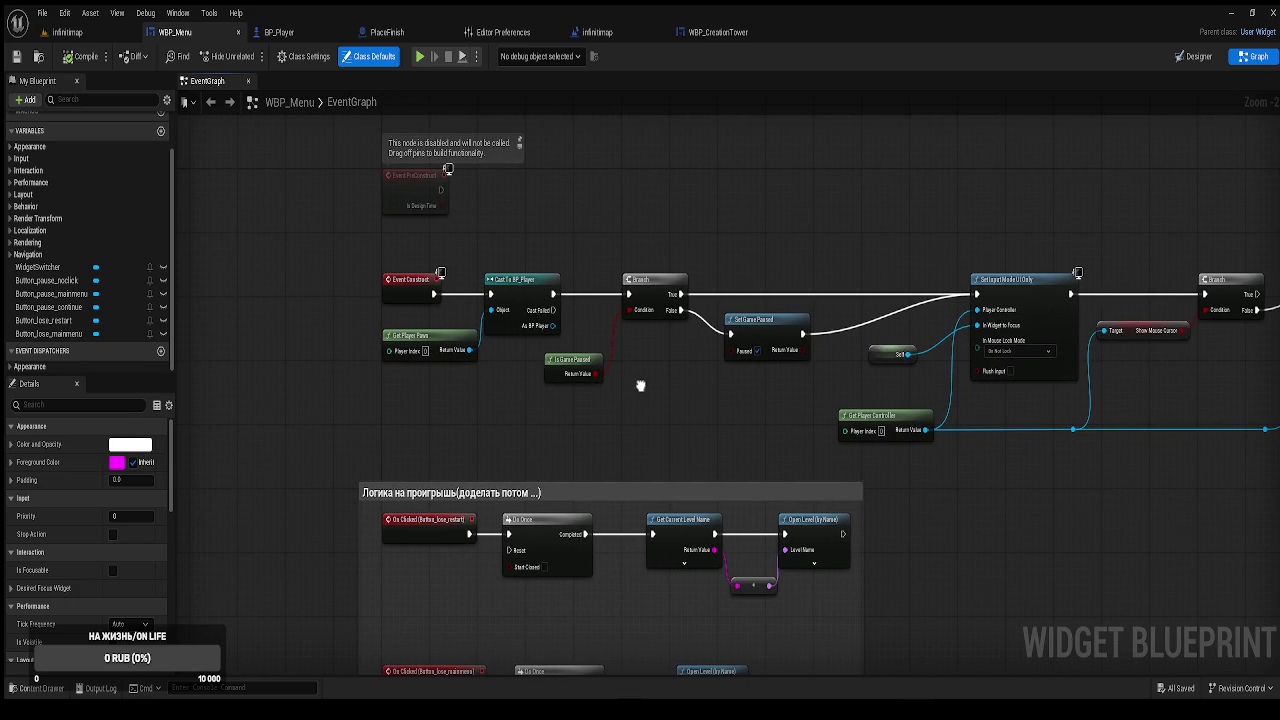
scroll(600, 370, "up", 2)
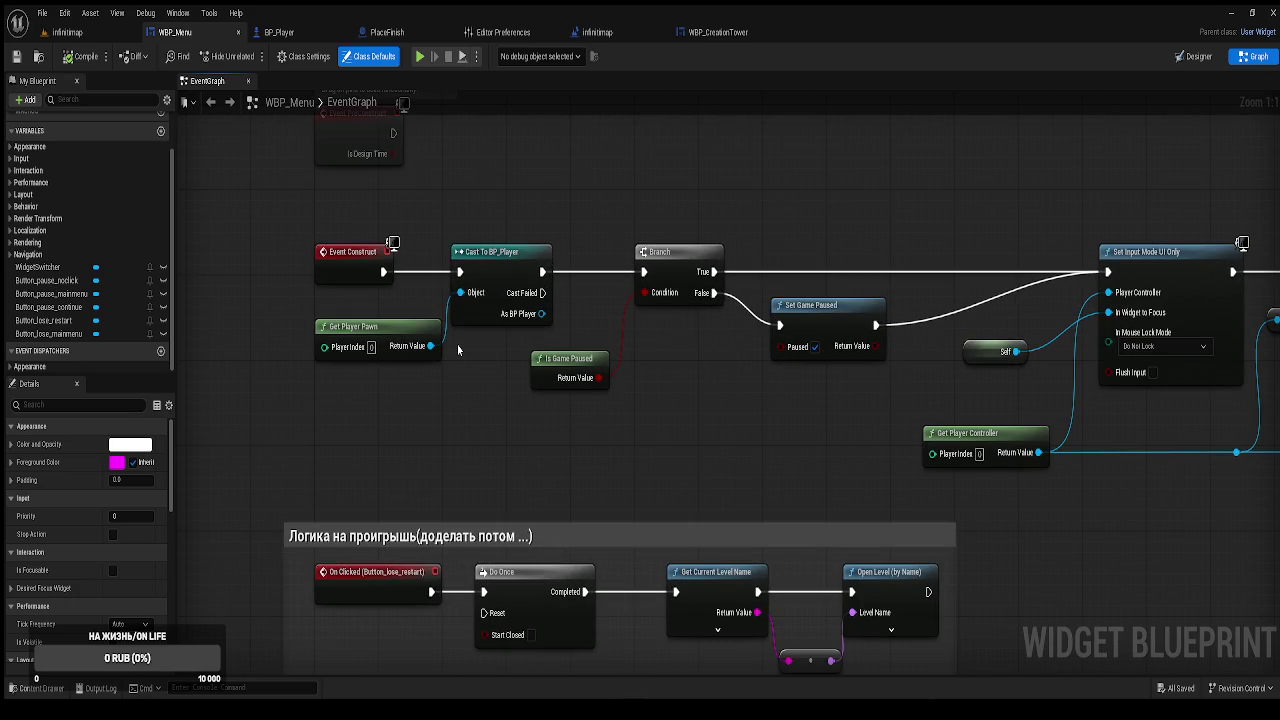
mouse_move(459, 349)
left_mouse_down()
mouse_move(559, 353)
mouse_move(524, 260)
left_mouse_up()
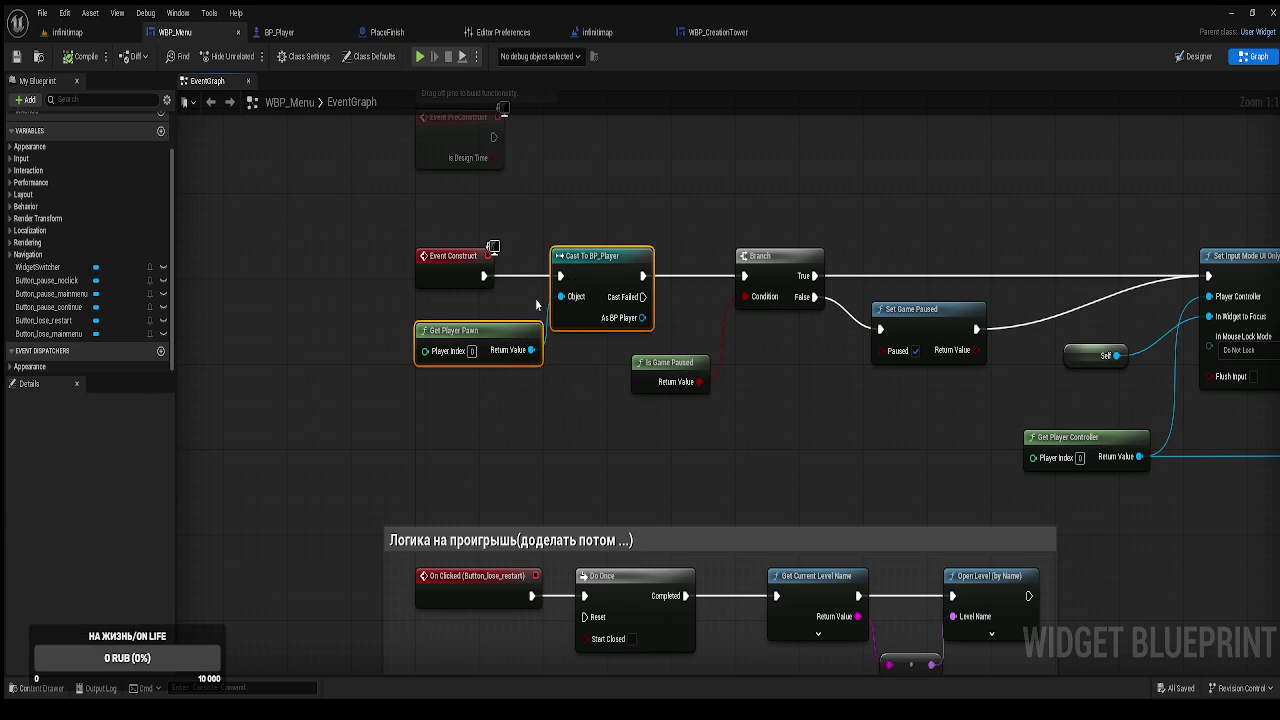
Delete Cast To BP_Player and Get Player Pawn, wiring Event Construct straight into the Branch.
key("Delete")
left_click_drag(484, 276, 744, 276)
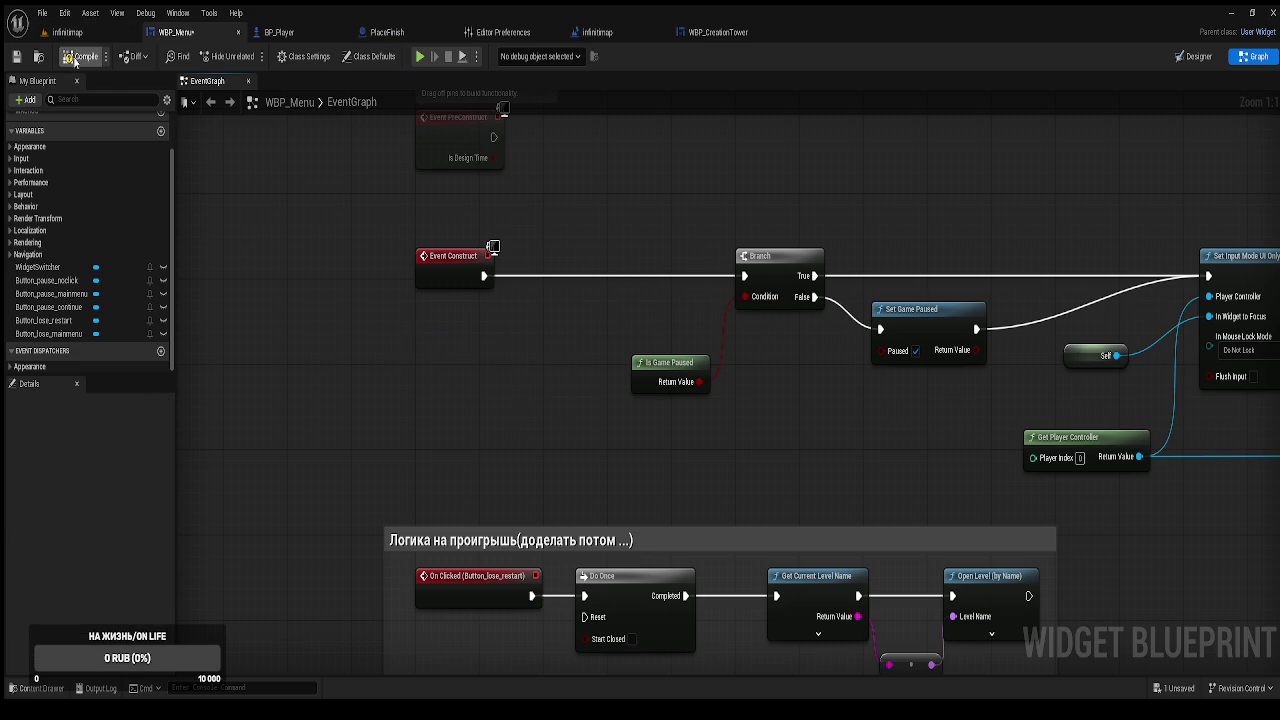
mouse_move(298, 248)
left_mouse_down()
mouse_move(746, 443)
mouse_move(602, 487)
mouse_move(614, 520)
mouse_move(836, 314)
mouse_move(898, 288)
mouse_move(679, 642)
mouse_move(759, 452)
left_mouse_up()
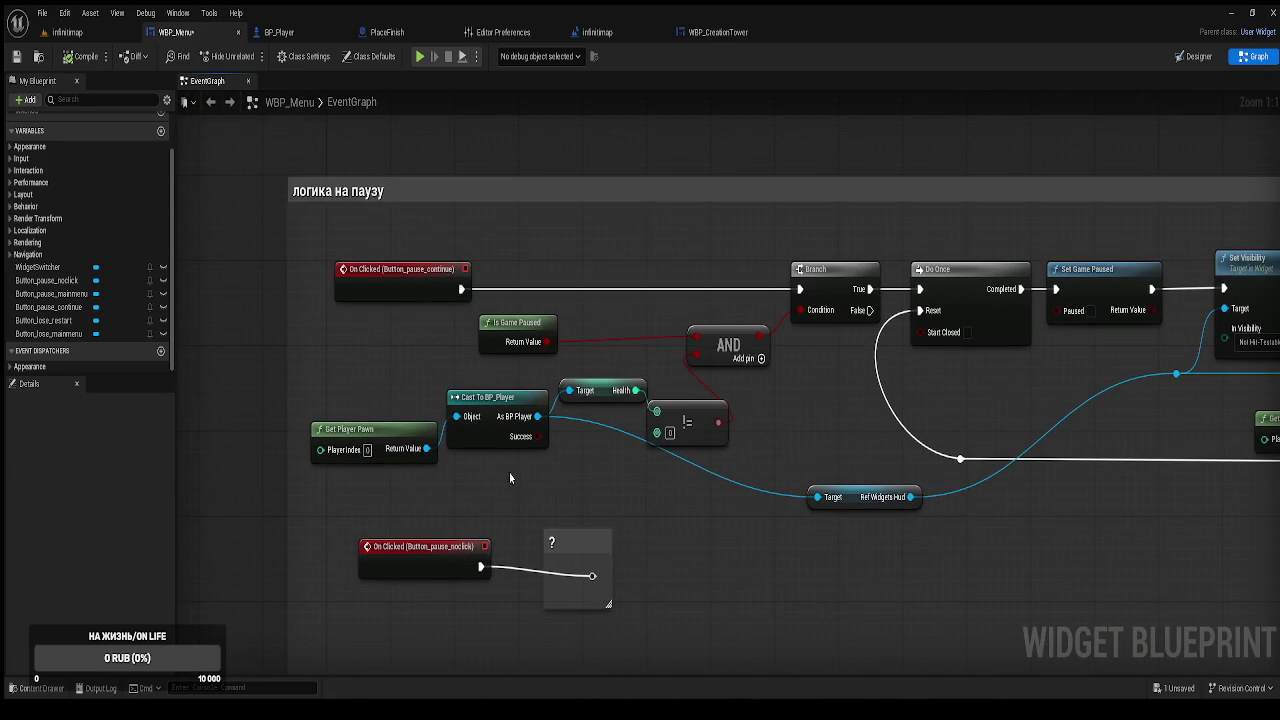
Add a Ref Player node off Get Player Pawn, feeding its Ref into Health and Ref Widgets Hud.
left_click_drag(518, 479, 650, 444)
scroll(705, 403, "down", 2)
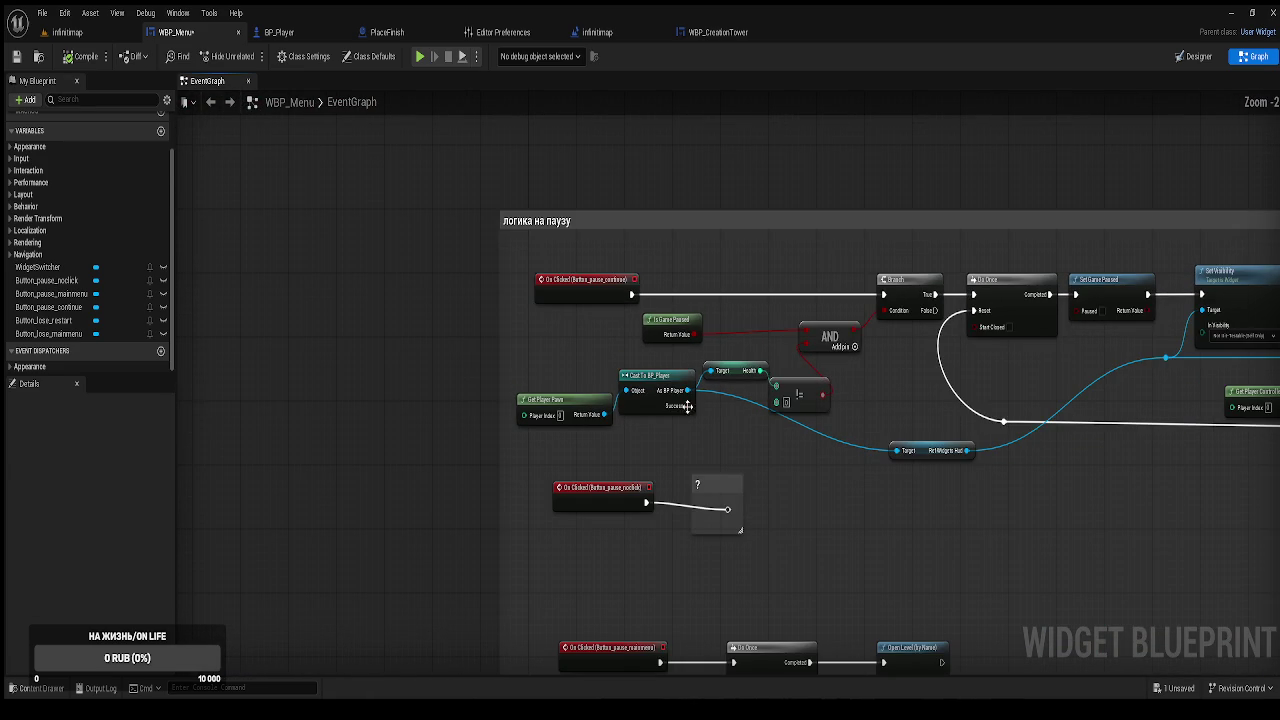
left_click_drag(606, 415, 684, 258)
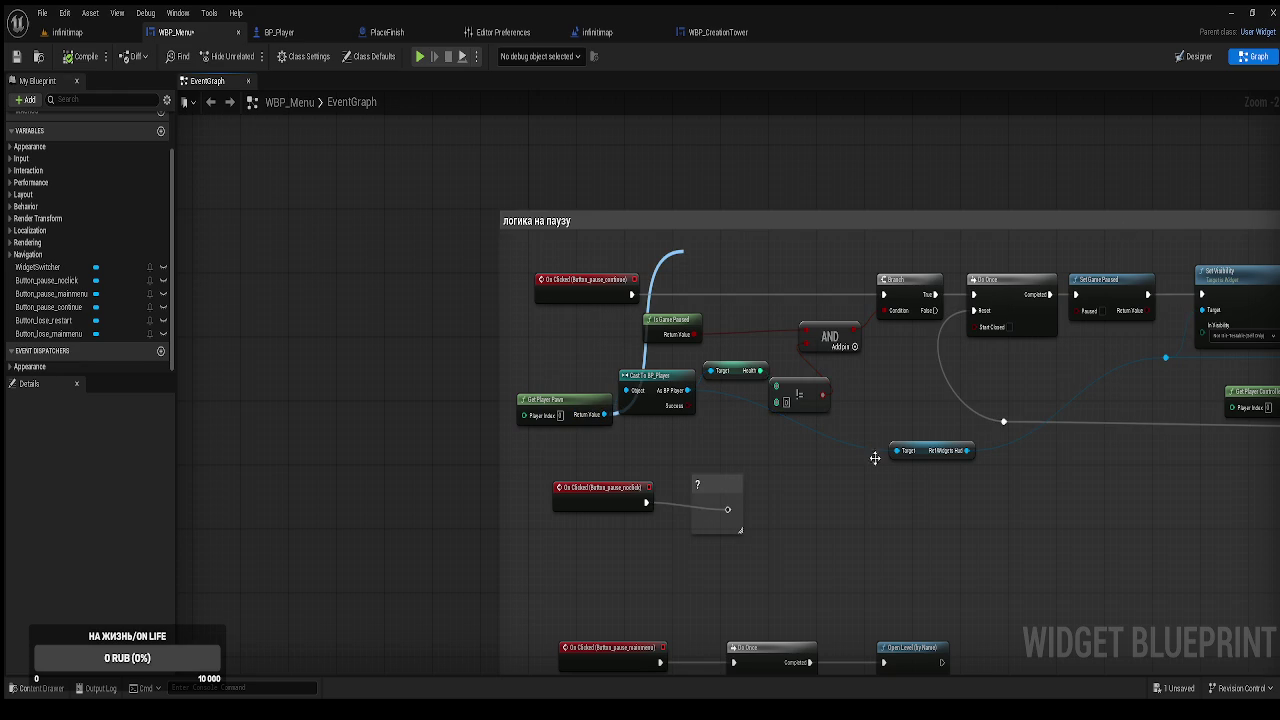
left_click(750, 400)
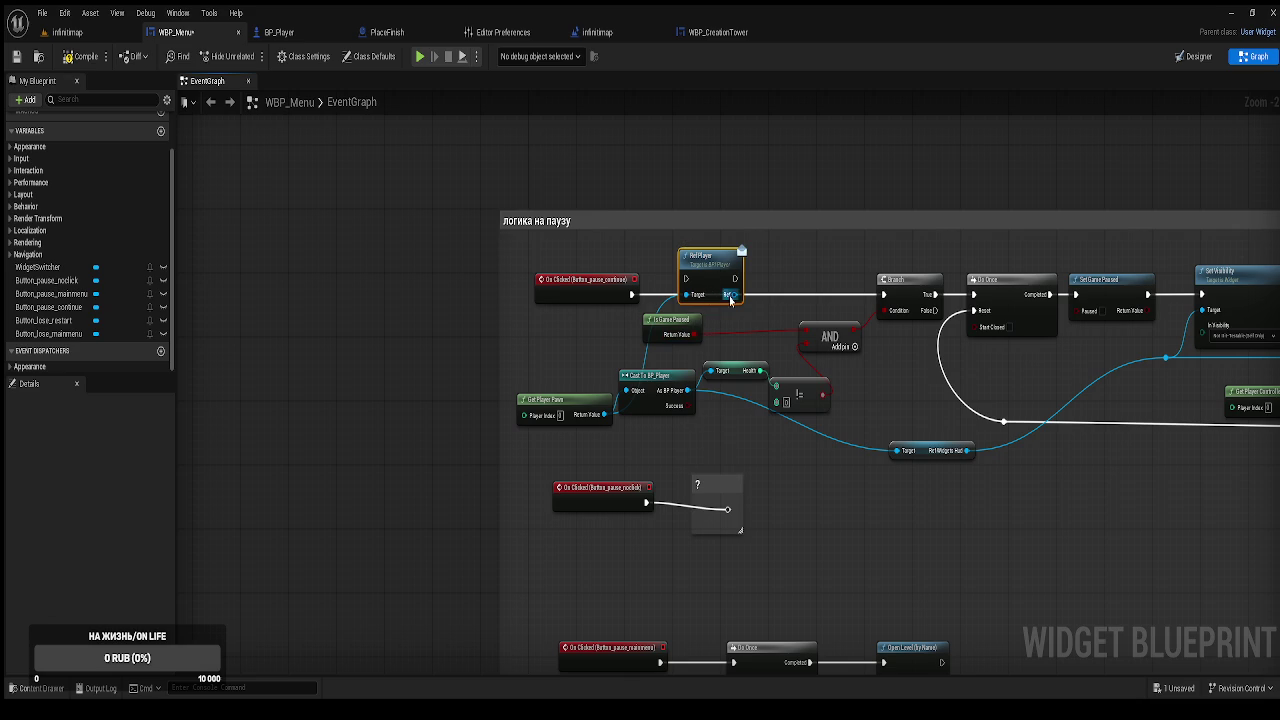
left_click_drag(735, 294, 713, 371)
mouse_move(566, 289)
left_mouse_down()
mouse_move(598, 368)
mouse_move(740, 445)
left_mouse_up()
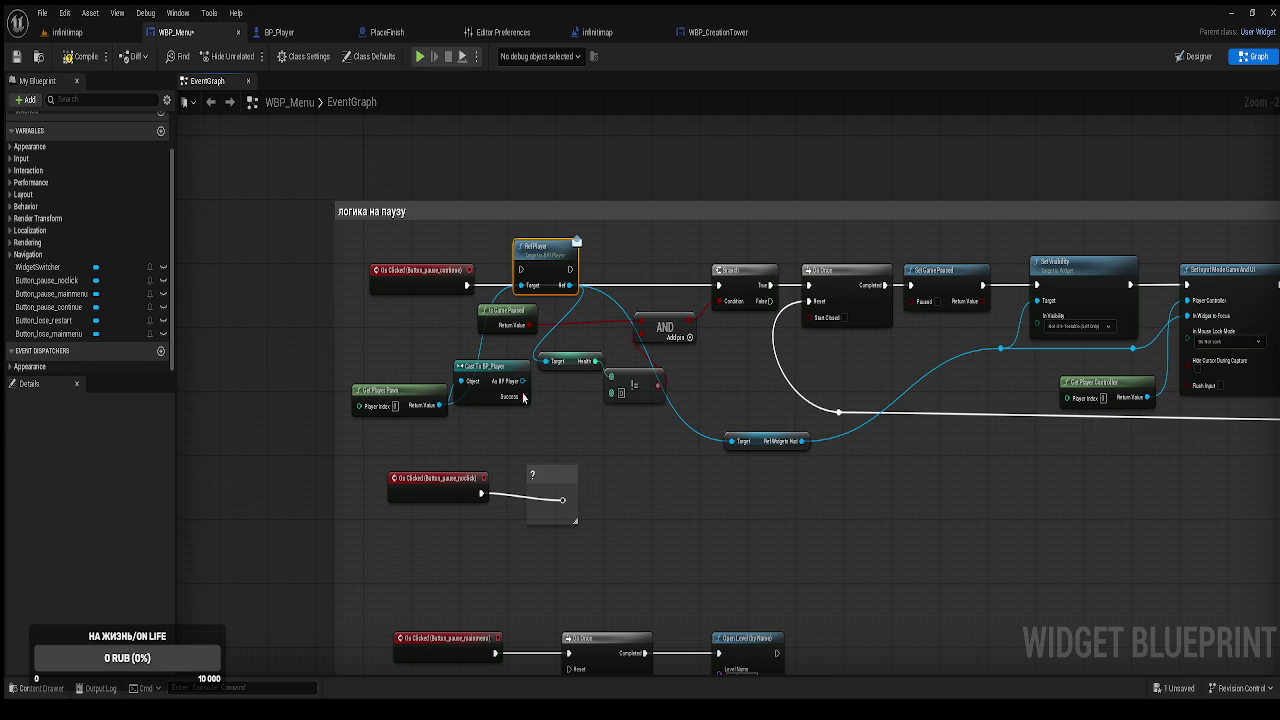
Delete the Cast To BP_Player node, route Ref Player's execution into the Branch, and tidy nodes.
left_click(490, 368)
key("Delete")
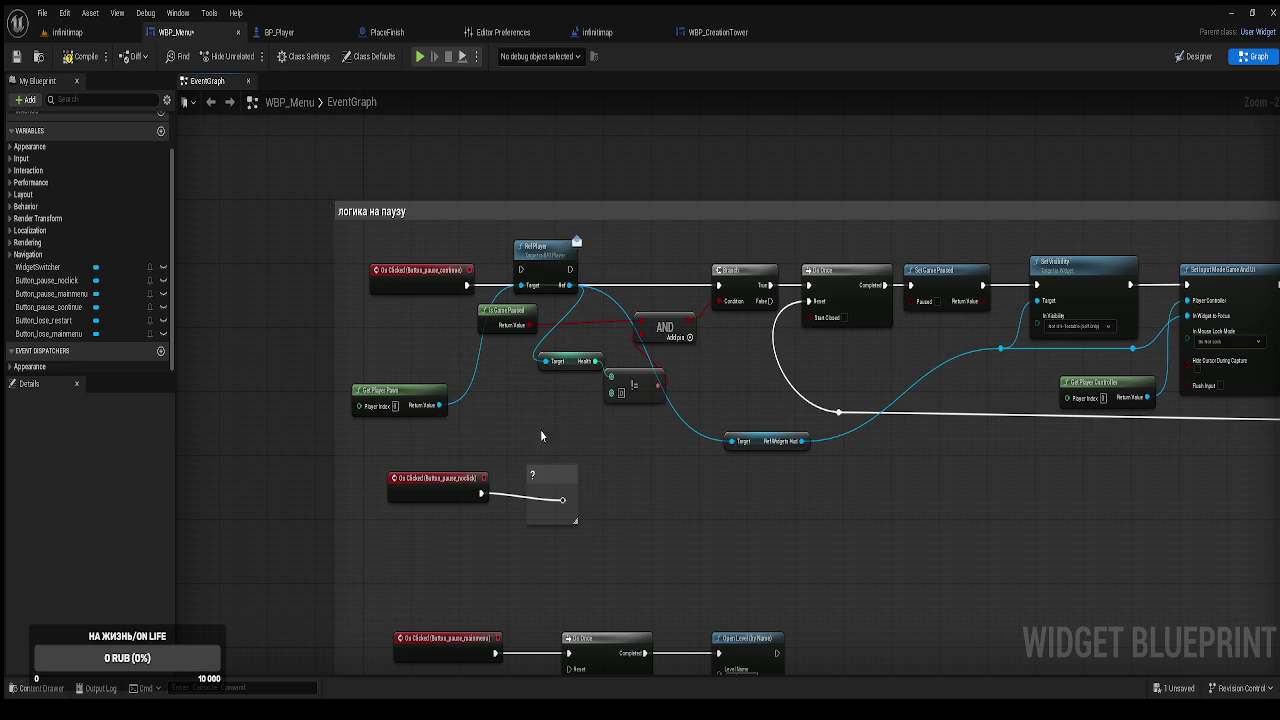
left_click_drag(654, 392, 737, 399)
mouse_move(683, 341)
left_mouse_down()
mouse_move(665, 369)
mouse_move(653, 365)
mouse_move(860, 363)
left_mouse_up()
left_click_drag(564, 360, 541, 360)
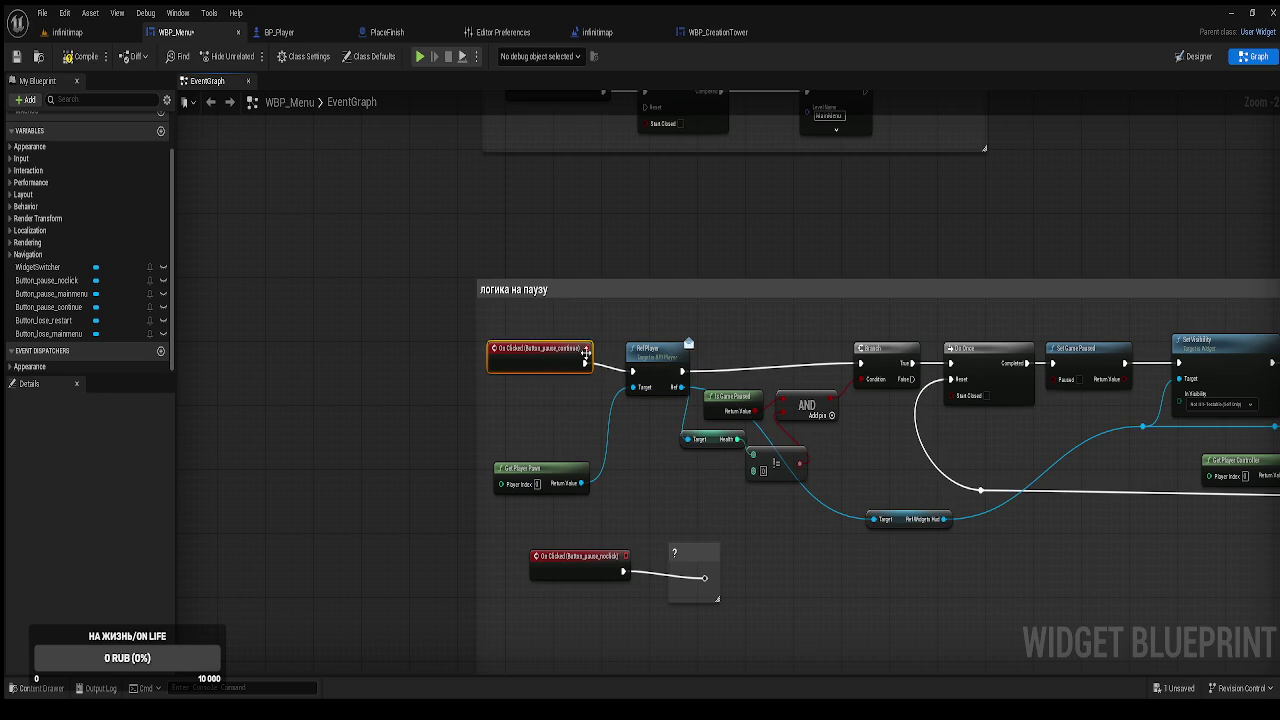
left_click_drag(652, 364, 628, 357)
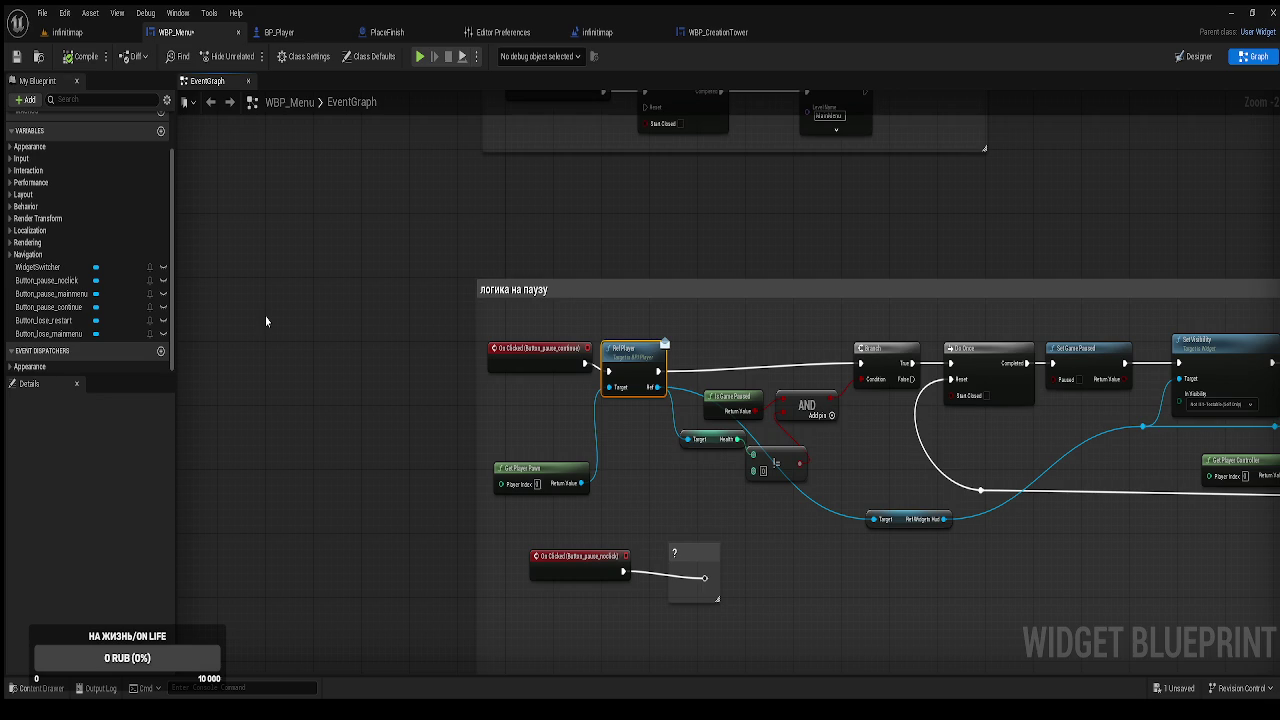
mouse_move(906, 297)
left_mouse_down()
mouse_move(429, 217)
mouse_move(670, 35)
mouse_move(733, 113)
left_mouse_up()
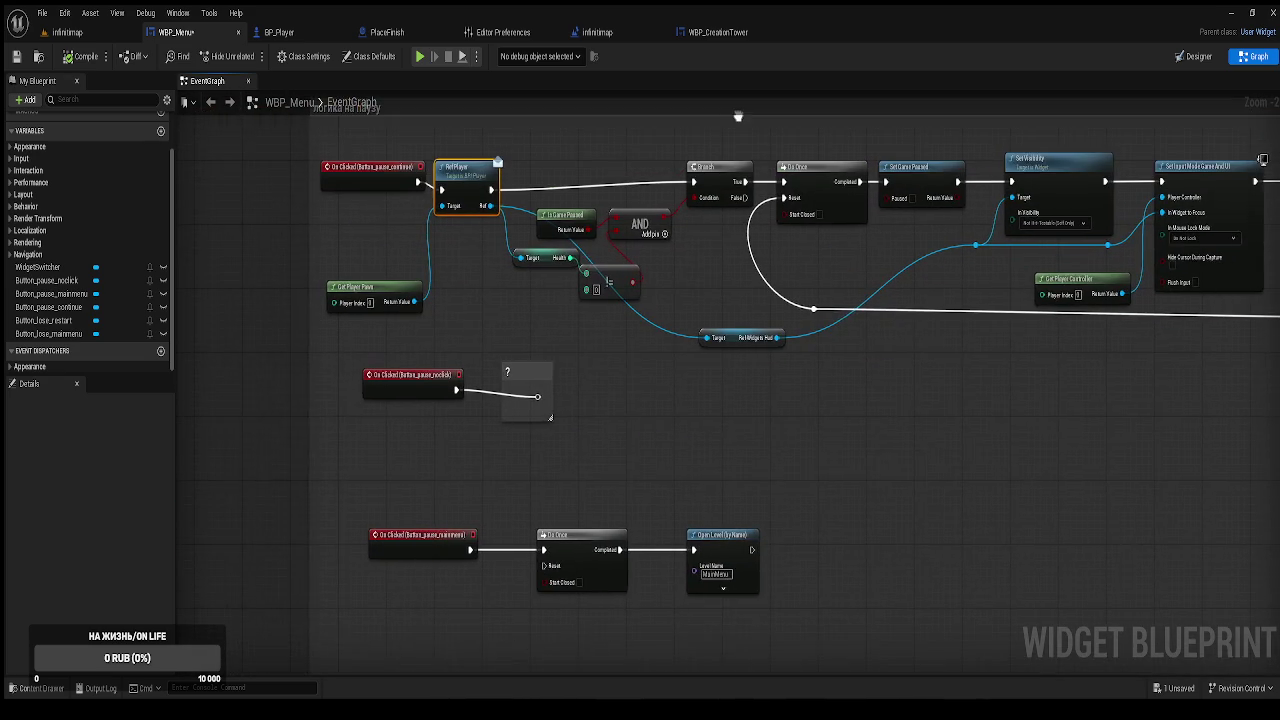
Move the noclick event group with its comment down and save the widget blueprint.
mouse_move(596, 439)
left_mouse_down()
mouse_move(610, 389)
mouse_move(421, 290)
mouse_move(481, 349)
left_mouse_up()
mouse_move(822, 580)
left_mouse_down()
mouse_move(571, 460)
mouse_move(476, 472)
mouse_move(477, 496)
left_mouse_up()
left_click(15, 57)
Delete the leftover disabled node at the top of the event graph.
scroll(458, 370, "down", 2)
mouse_move(458, 370)
left_mouse_down()
mouse_move(660, 507)
mouse_move(640, 595)
left_mouse_up()
left_click(312, 288)
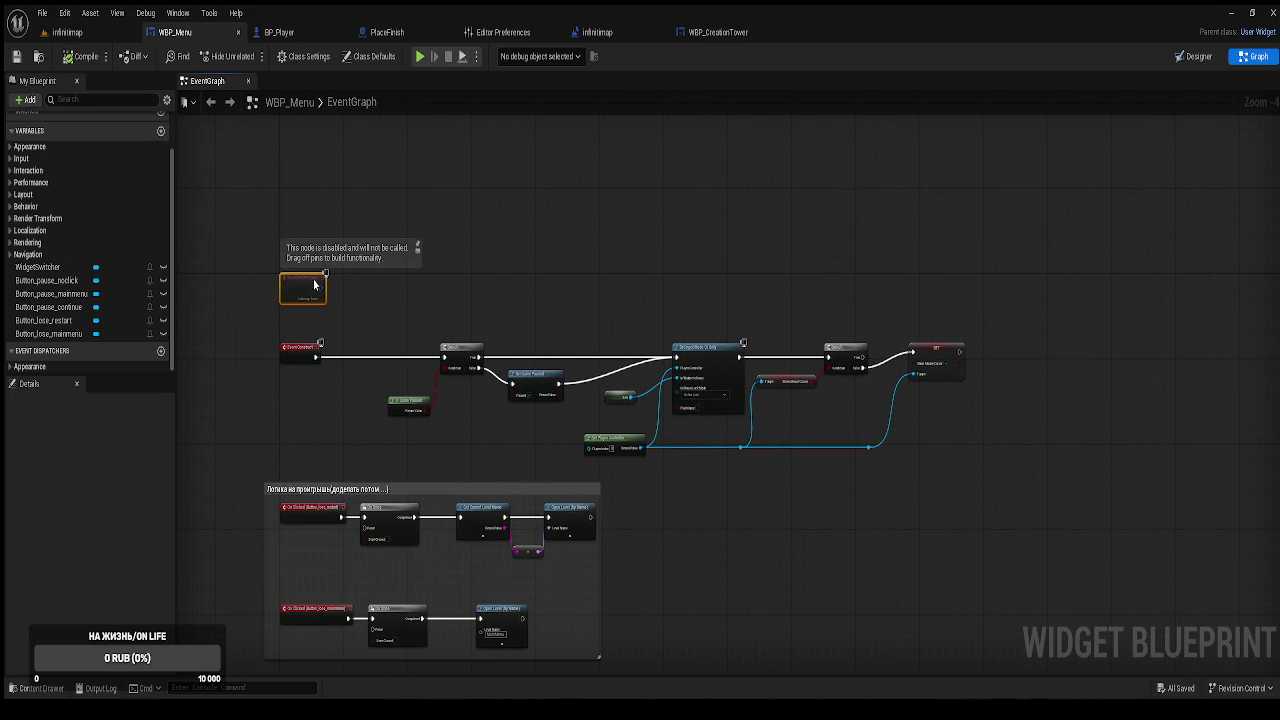
key("Delete")
Wrap the widget-appearance event chain in a comment titled 'событие на появление виджета'.
mouse_move(278, 247)
left_mouse_down()
mouse_move(781, 432)
mouse_move(982, 463)
left_mouse_up()
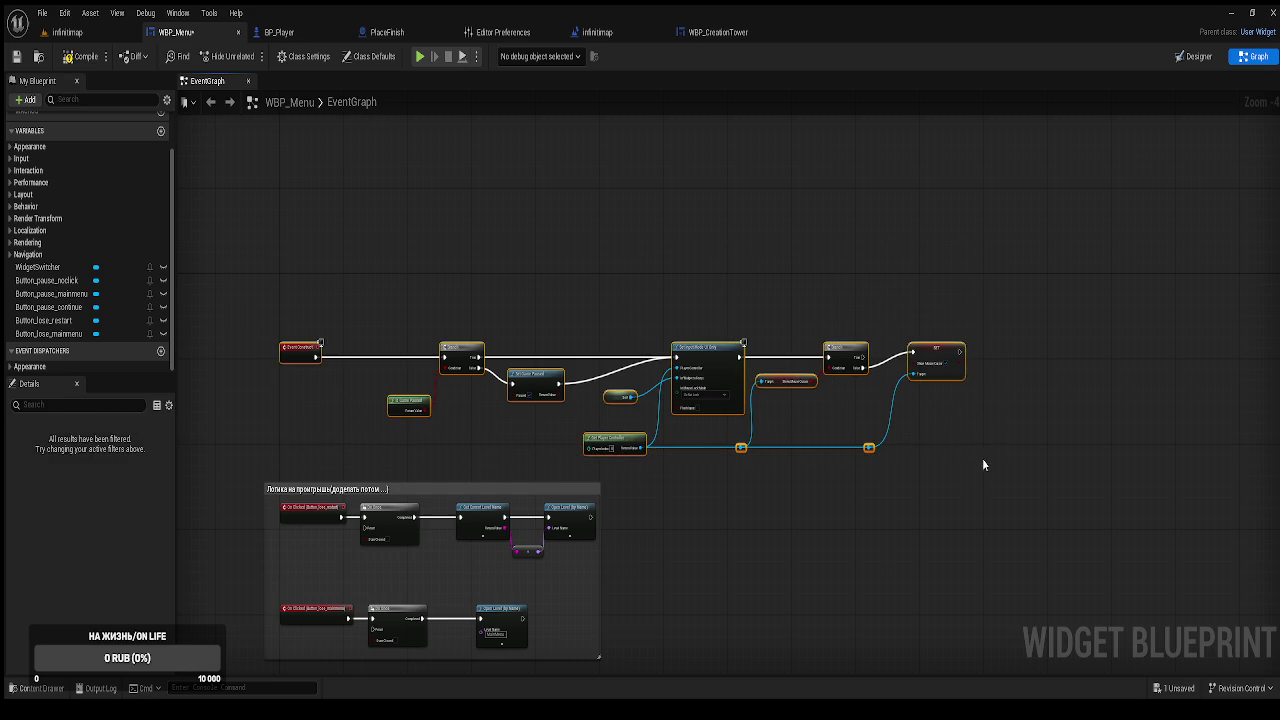
key("c")
type("c")
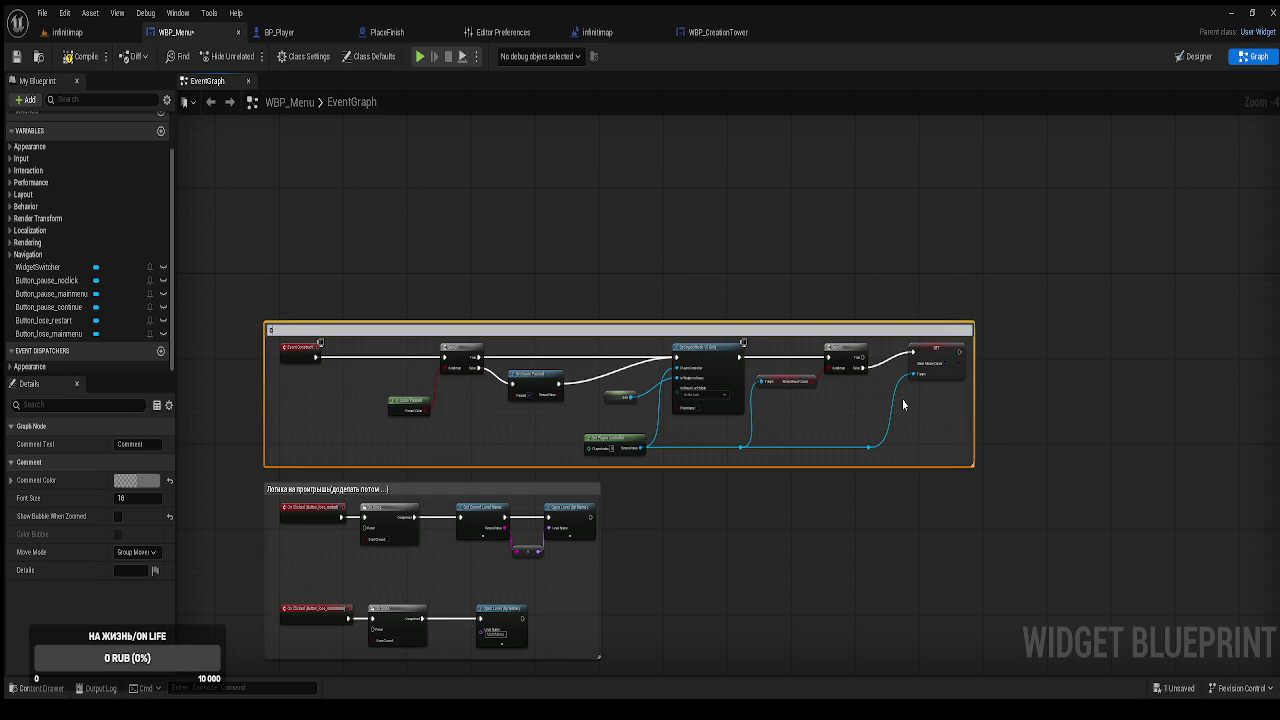
type("быти")
type(" на к")
type(" появление виджа")
key("Return")
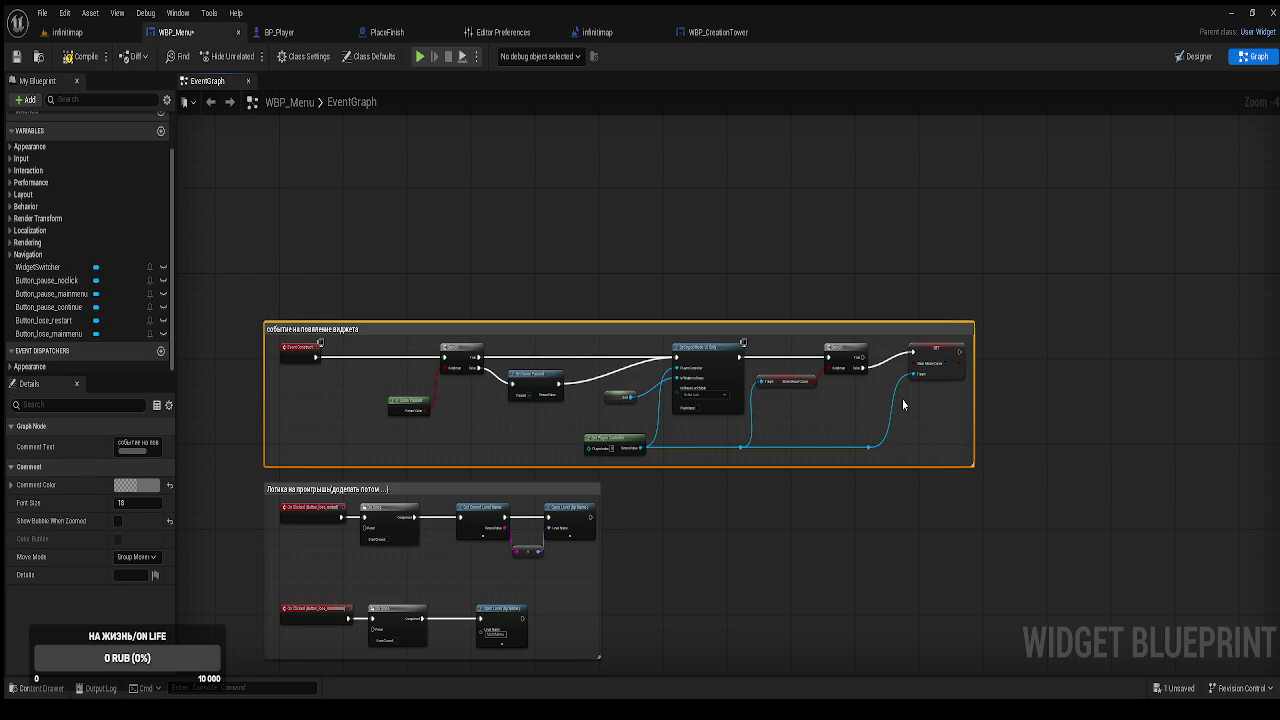
mouse_move(830, 534)
left_mouse_down()
mouse_move(859, 362)
mouse_move(825, 464)
left_mouse_up()
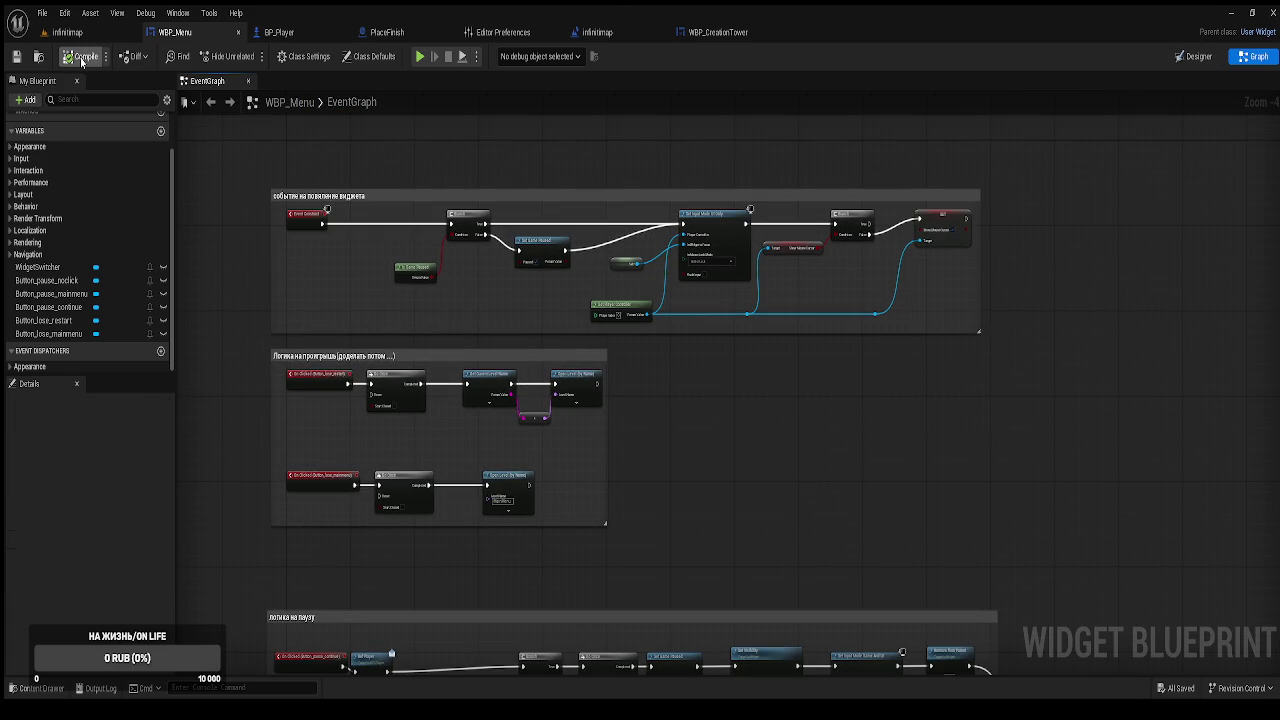
Rearrange the Health, !=, AND and Is Game Paused nodes in the логика на паузу group.
mouse_move(517, 437)
left_mouse_down()
mouse_move(517, 417)
mouse_move(611, 326)
mouse_move(626, 158)
left_mouse_up()
scroll(614, 300, "up", 3)
left_click_drag(634, 386, 717, 268)
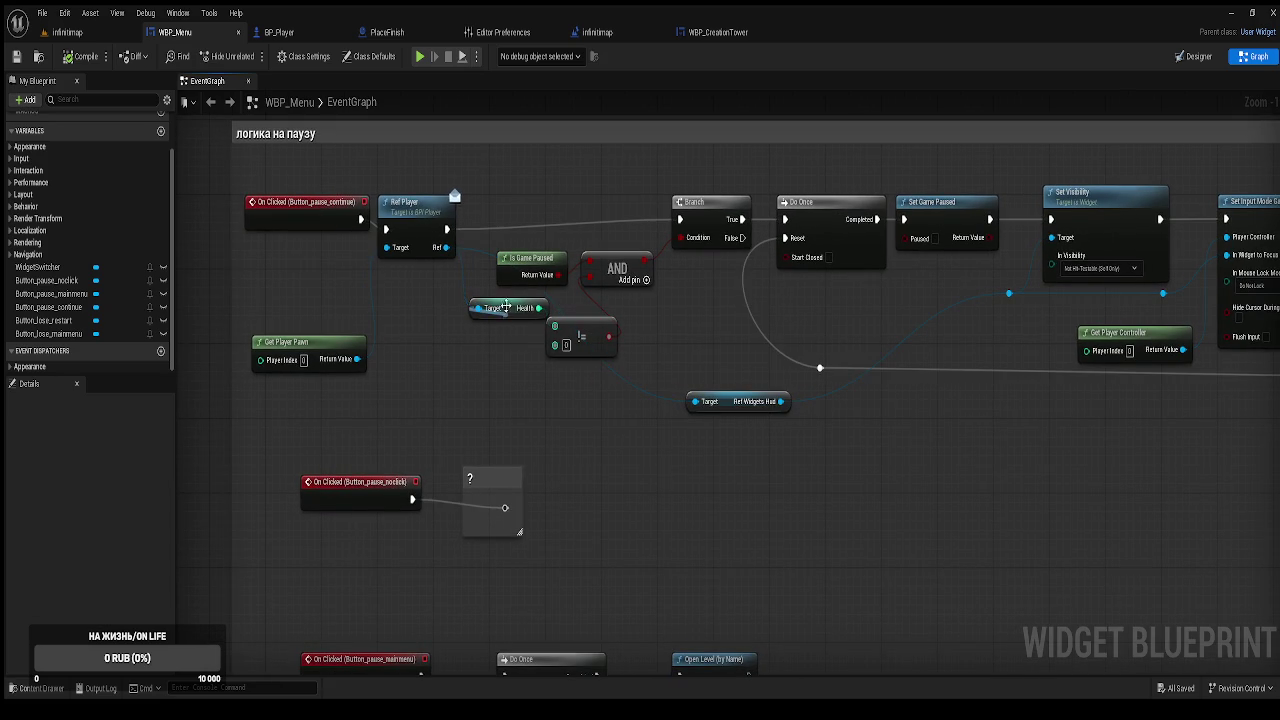
left_click_drag(484, 302, 449, 321)
mouse_move(590, 343)
left_mouse_down()
mouse_move(562, 371)
mouse_move(565, 394)
left_mouse_up()
left_click_drag(616, 277, 636, 287)
left_click_drag(556, 260, 576, 250)
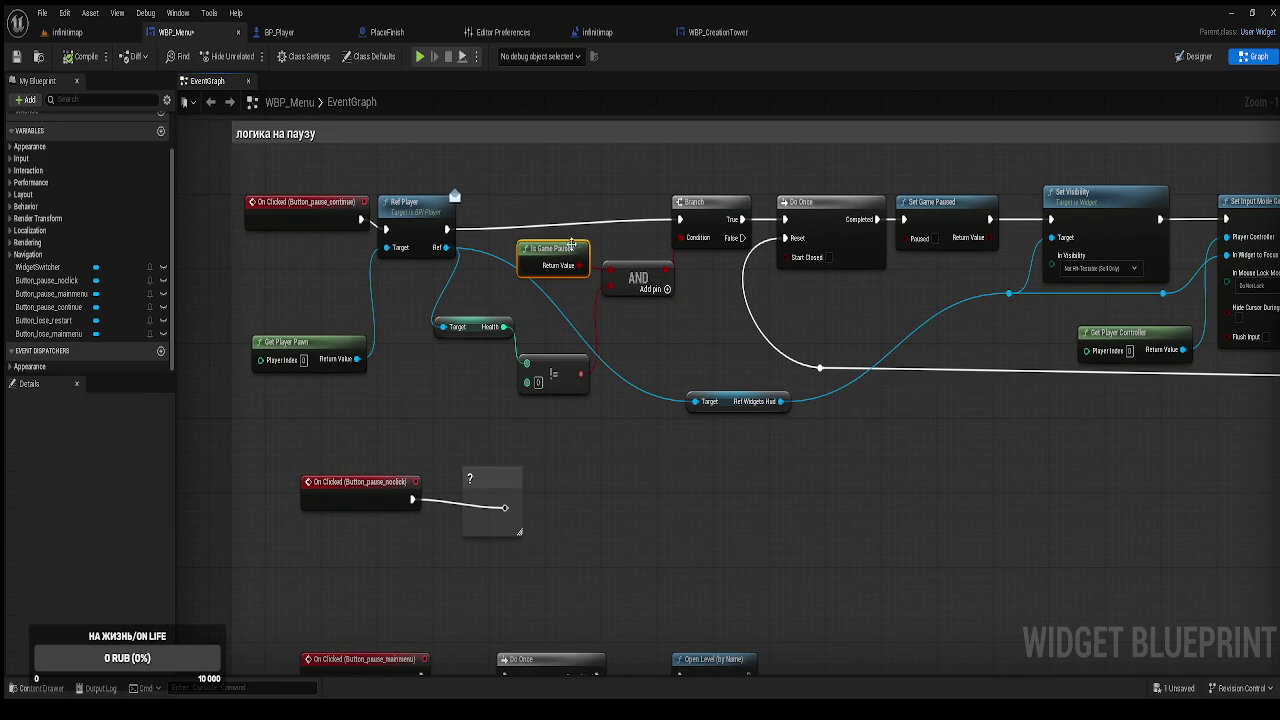
Add a reroute on the Ref wire, move Ref Widgets Hud, compile, and open PlaceFinish.
double_click(548, 302)
mouse_move(548, 302)
left_mouse_down()
mouse_move(551, 262)
mouse_move(527, 304)
left_mouse_up()
mouse_move(730, 407)
left_mouse_down()
mouse_move(710, 338)
mouse_move(672, 346)
left_mouse_up()
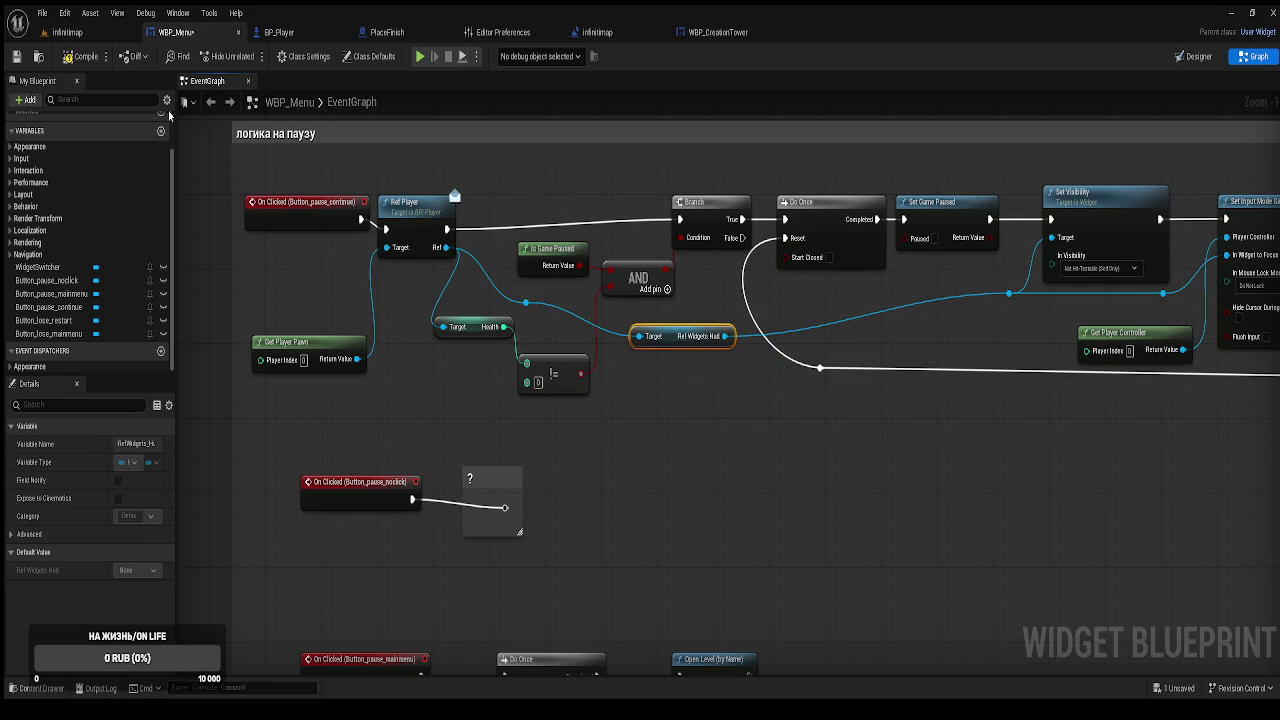
left_click(80, 56)
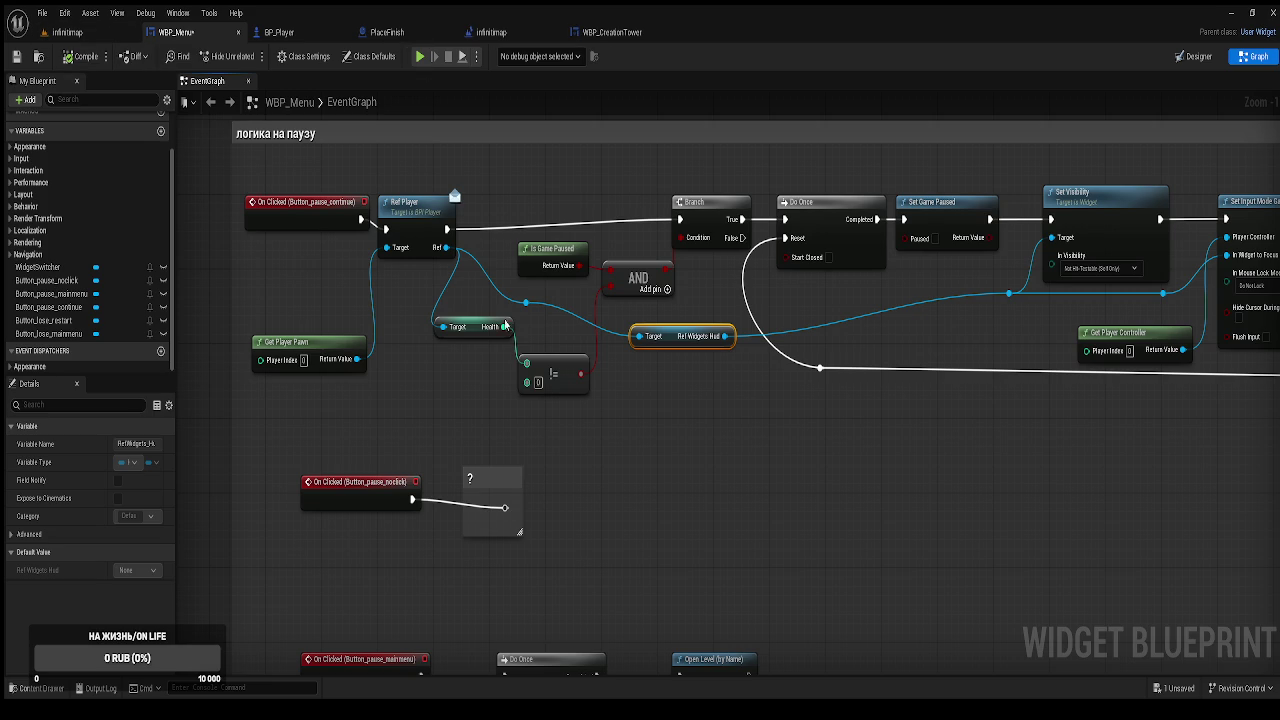
left_click(399, 33)
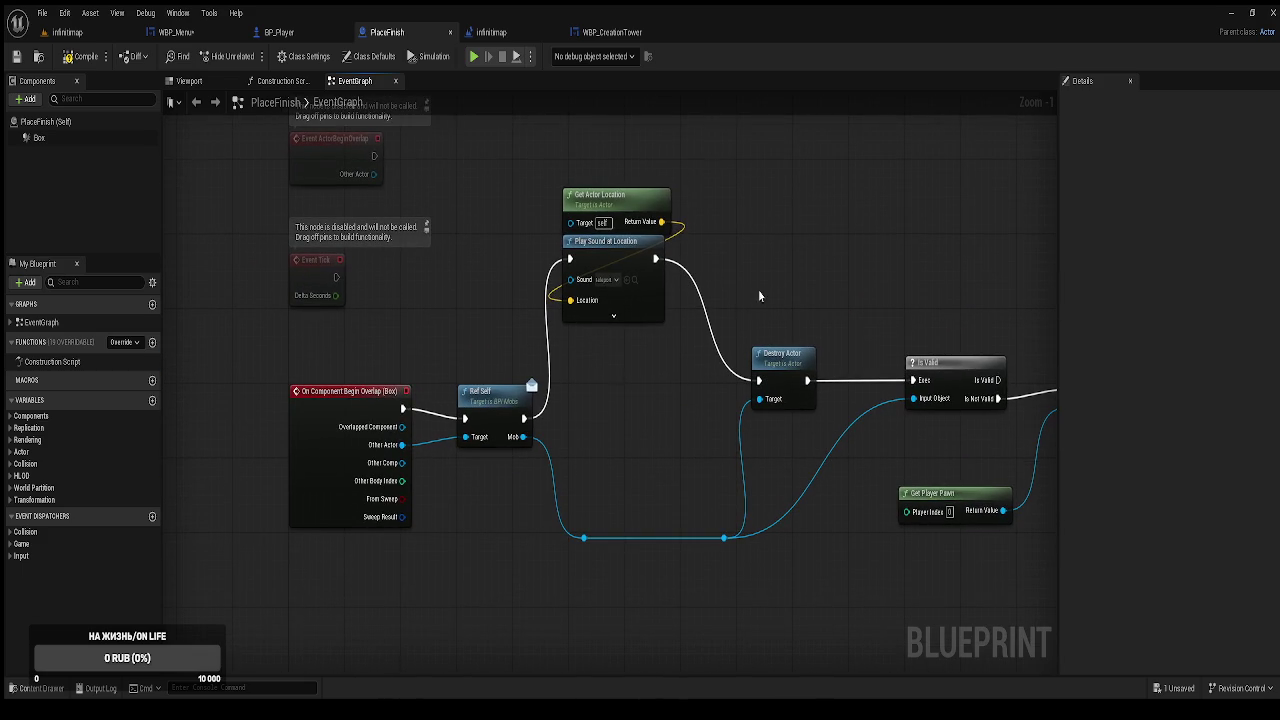
Review PlaceFinish's menu-widget, Remove from Parent and Add to Viewport nodes, then return to infinitimap.
scroll(654, 364, "down", 1)
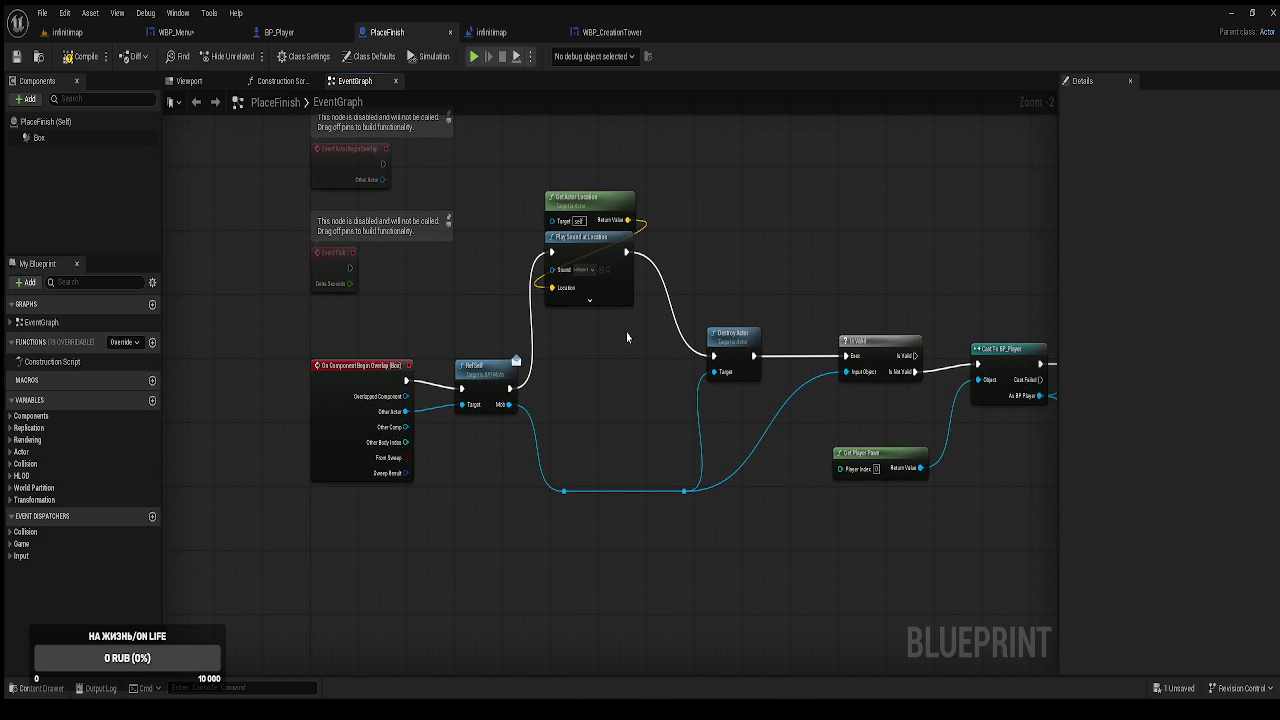
mouse_move(697, 435)
left_mouse_down()
mouse_move(531, 474)
mouse_move(413, 472)
left_mouse_up()
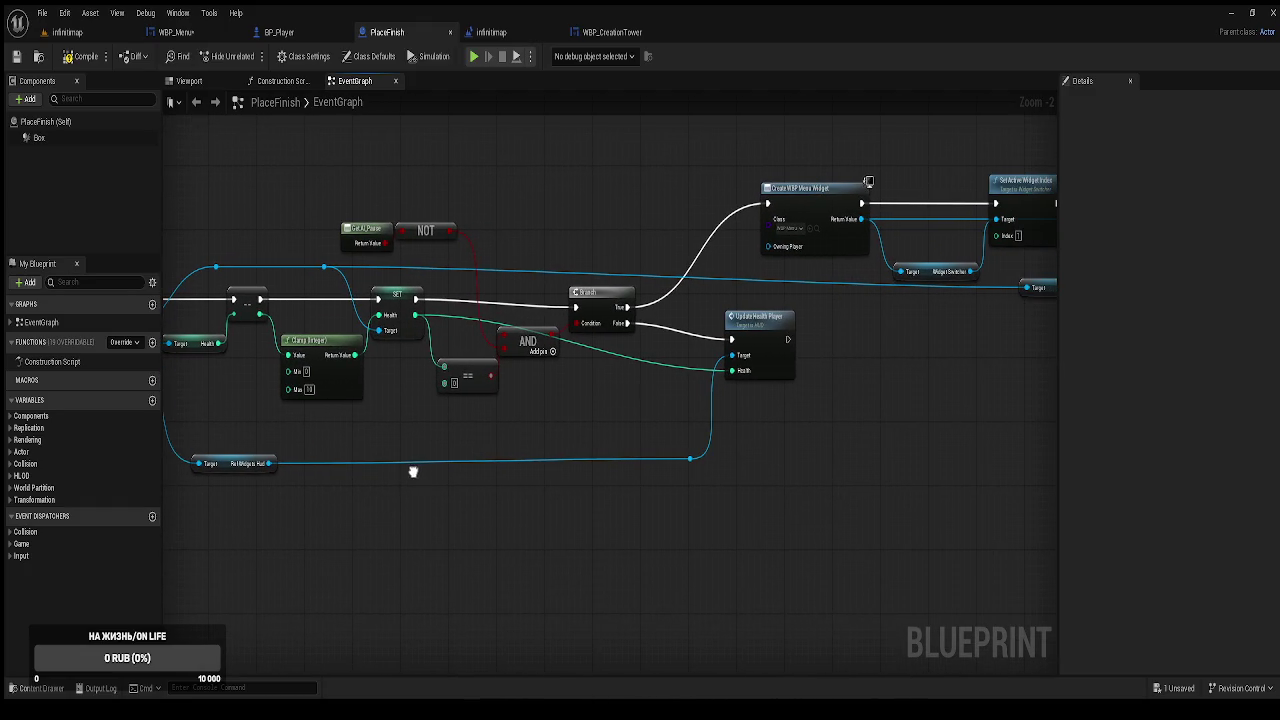
left_click_drag(768, 420, 637, 449)
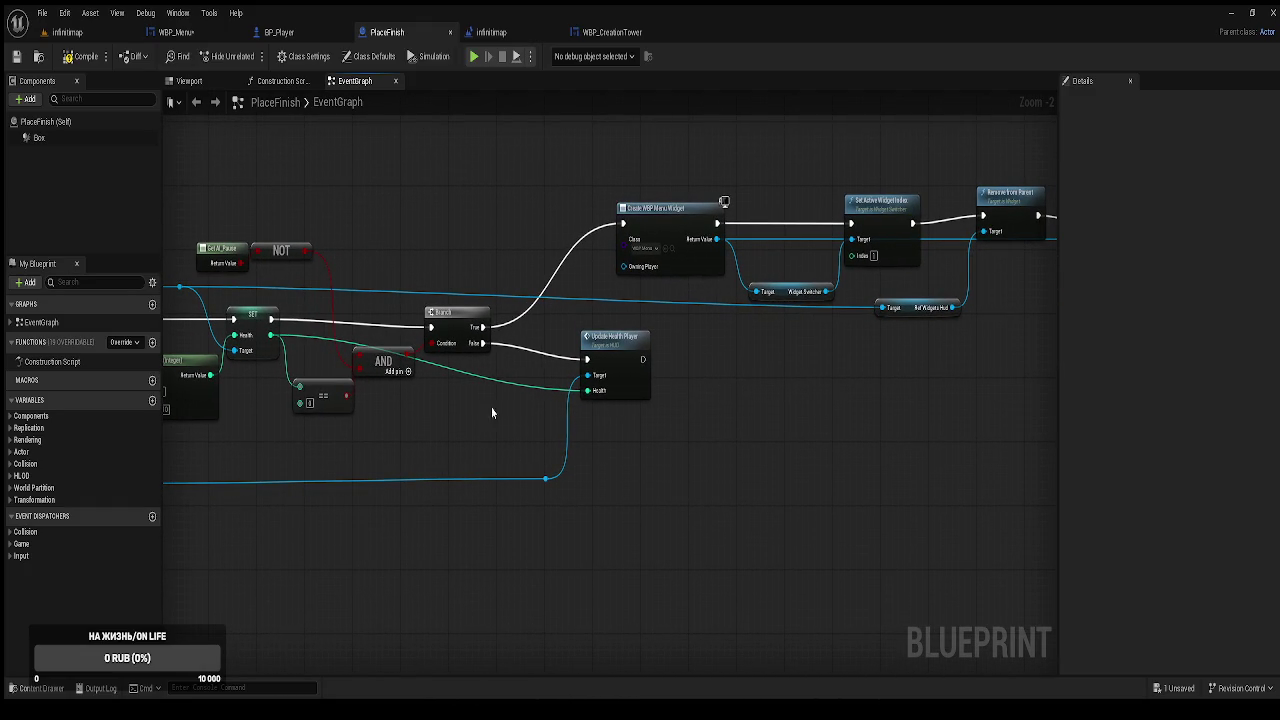
mouse_move(434, 268)
left_mouse_down()
mouse_move(449, 249)
mouse_move(484, 243)
left_mouse_up()
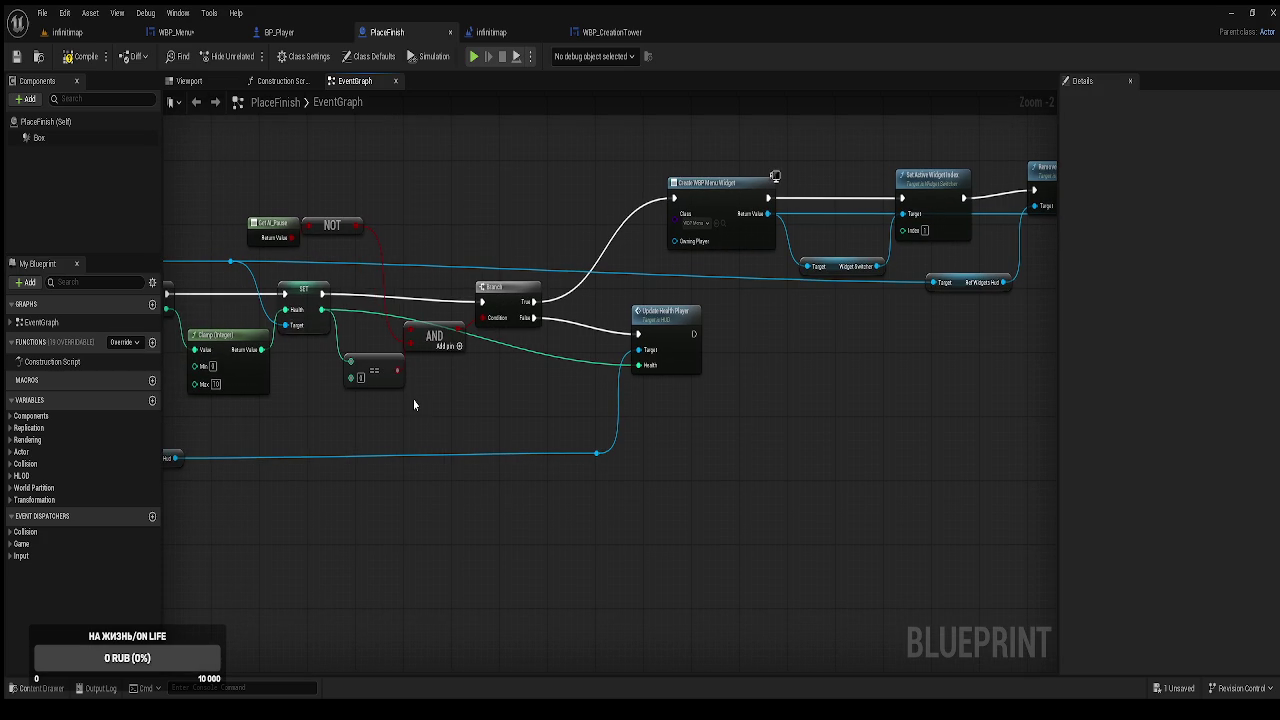
mouse_move(485, 405)
left_mouse_down()
mouse_move(450, 400)
mouse_move(554, 386)
mouse_move(516, 394)
mouse_move(908, 389)
left_mouse_up()
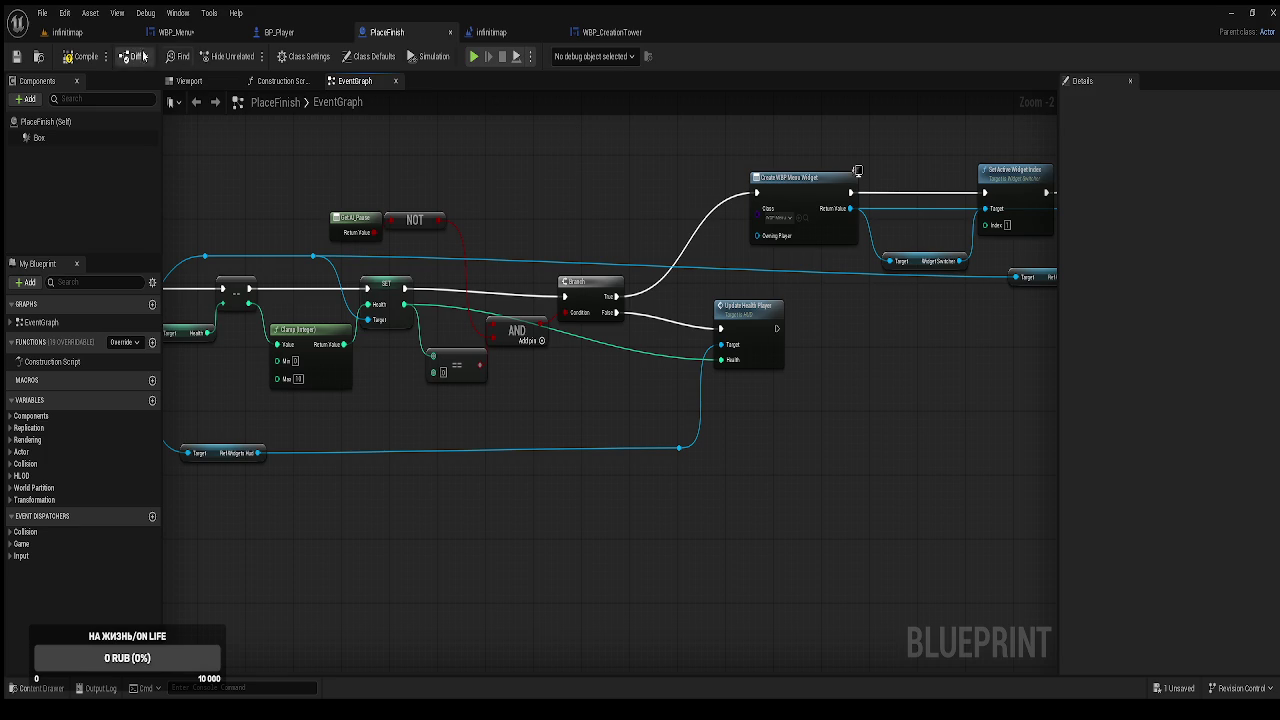
left_click(85, 34)
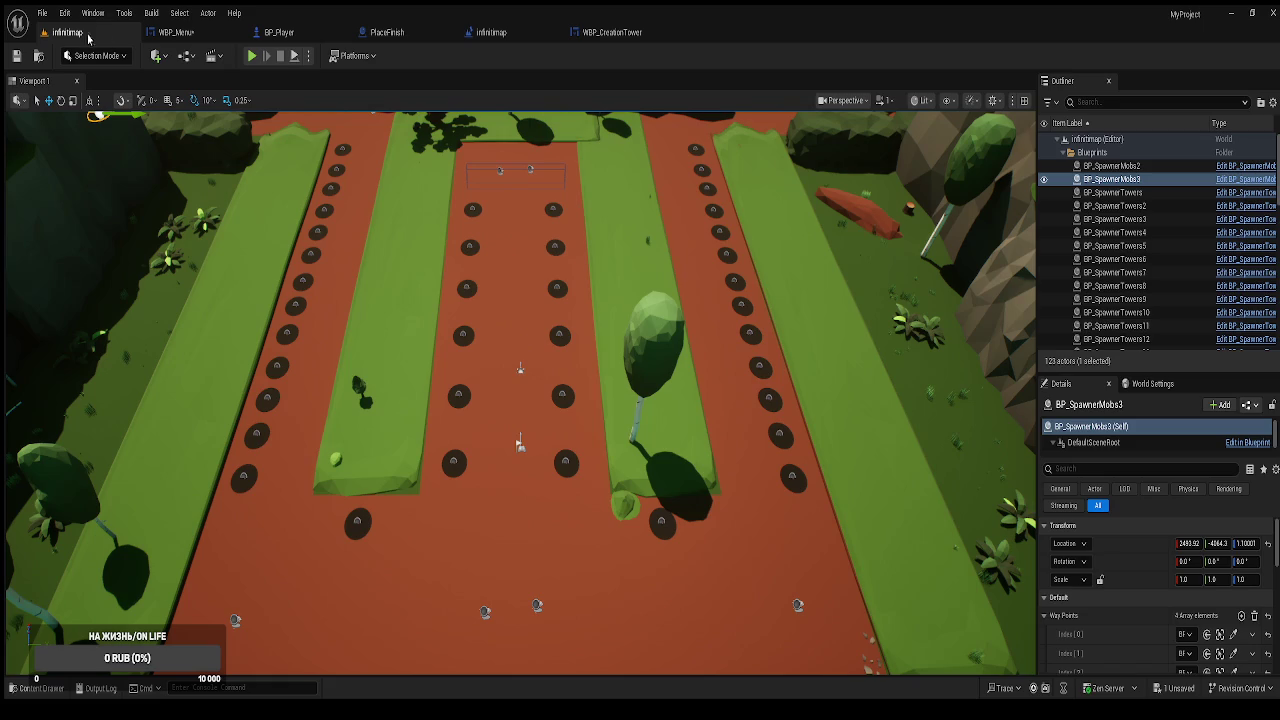
Playtest the pause menu, resuming with Продолжить, exiting via Главное меню, then open the Content Drawer.
left_click(252, 56)
key("Escape")
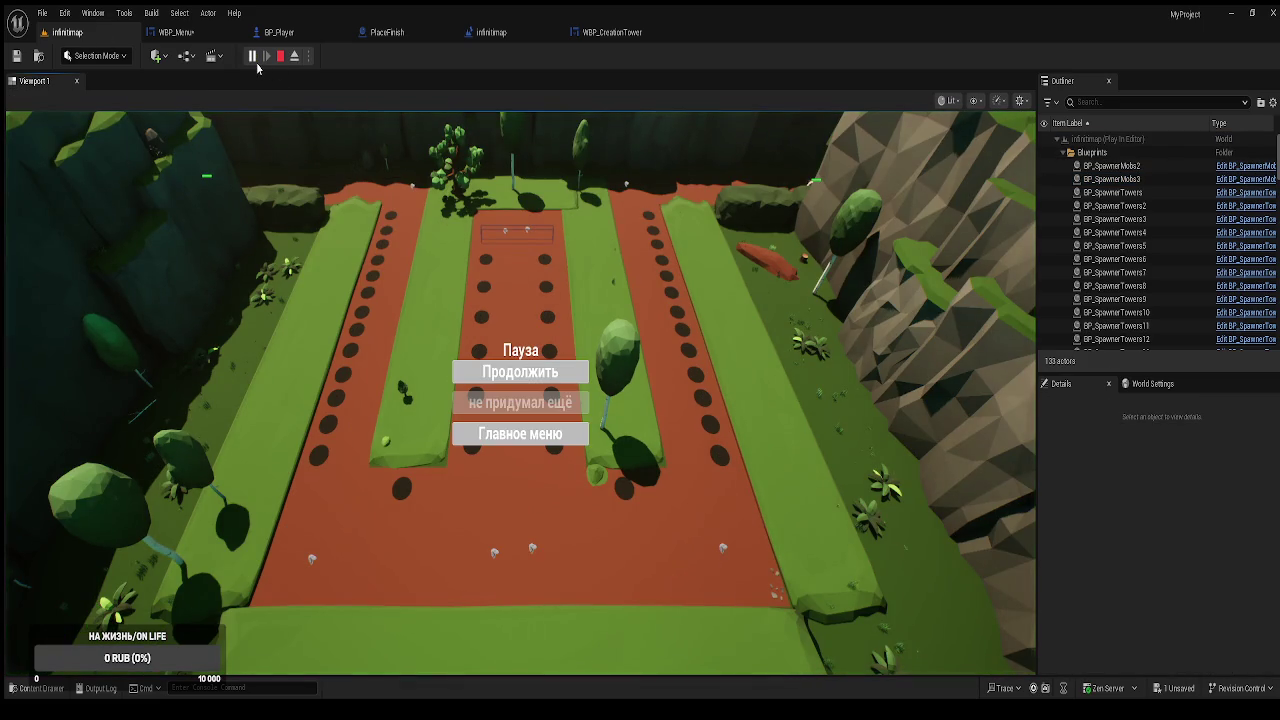
left_click(540, 376)
key("Escape")
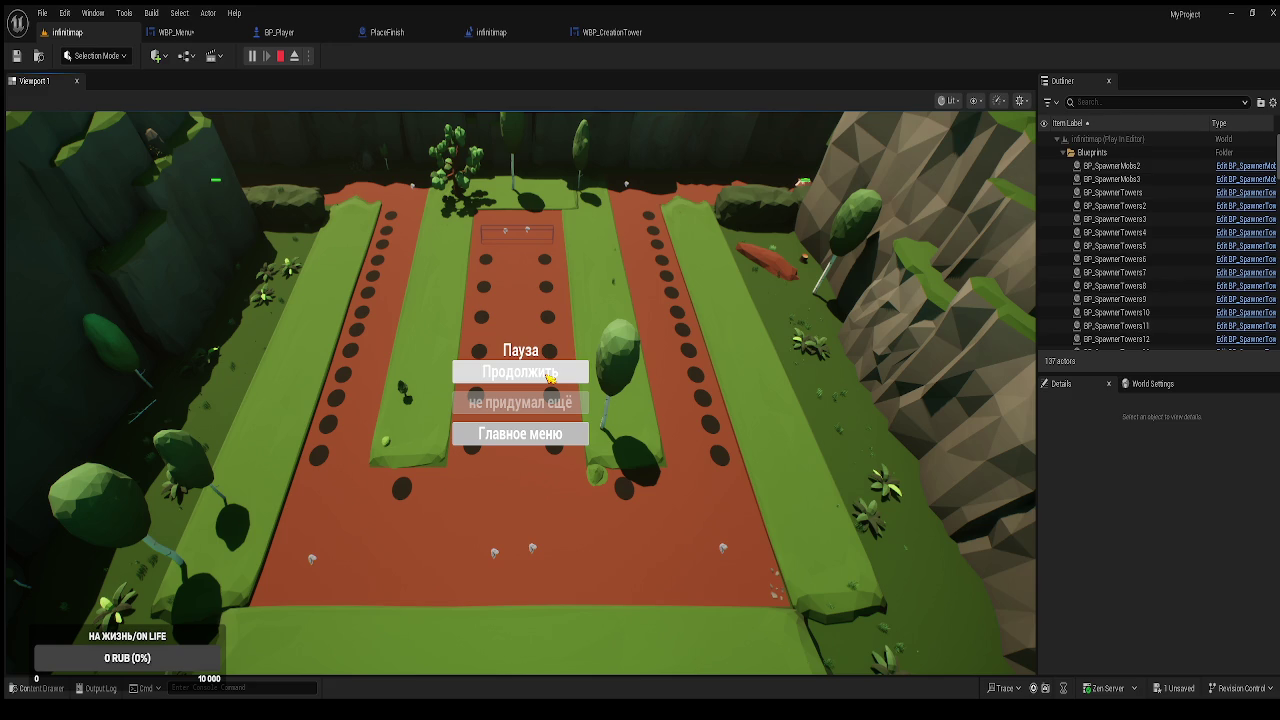
left_click(549, 376)
key("Escape")
left_click(549, 432)
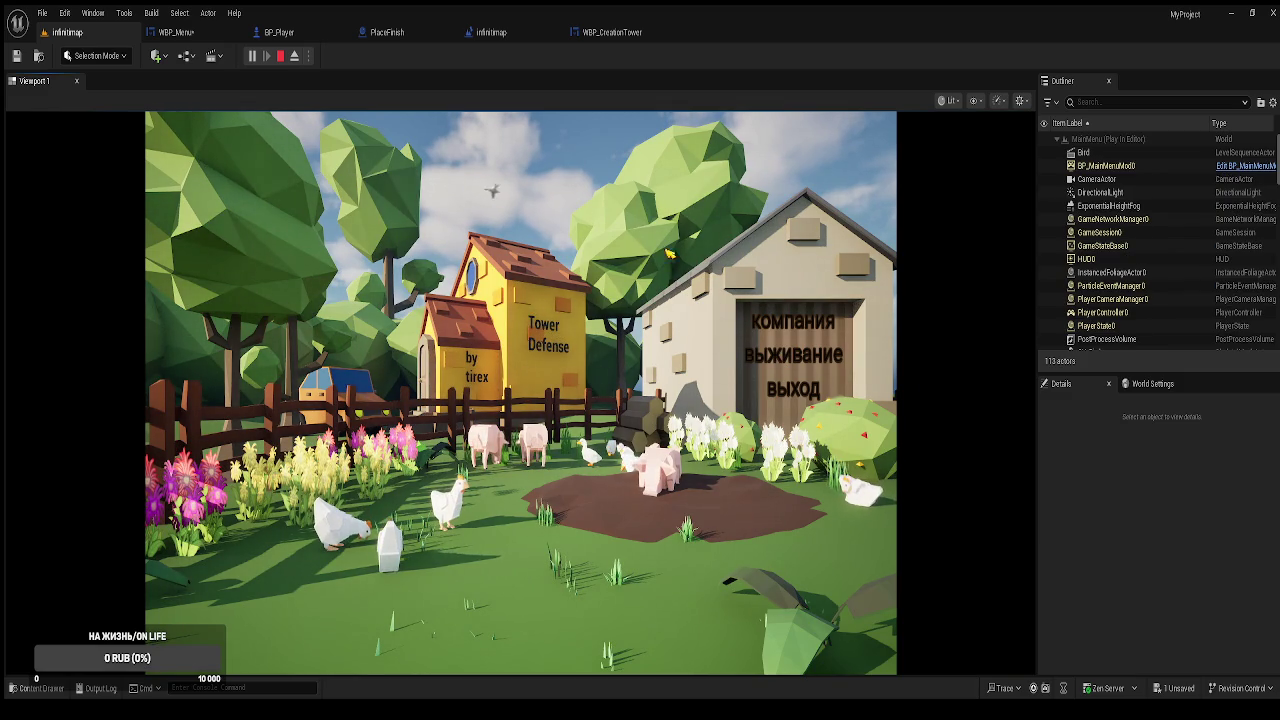
key("Escape")
key("ctrl+space")
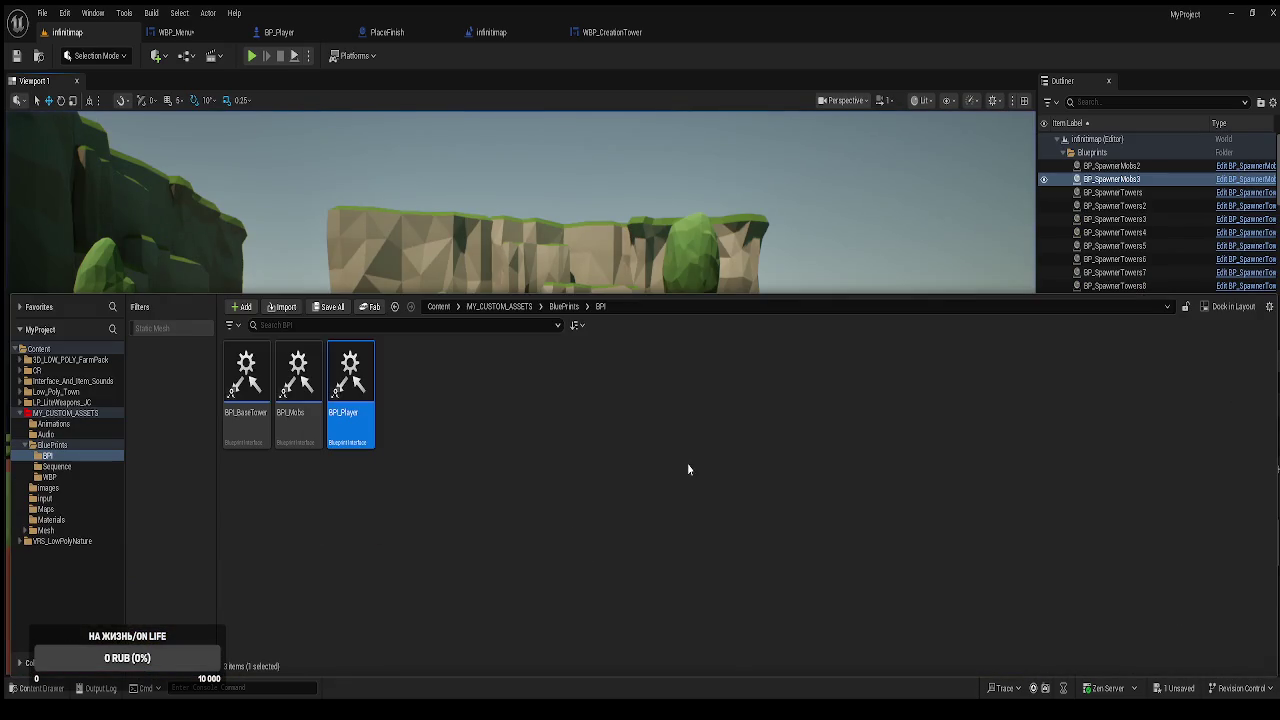
Open the MainMenu map from the Maps folder.
left_click(46, 509)
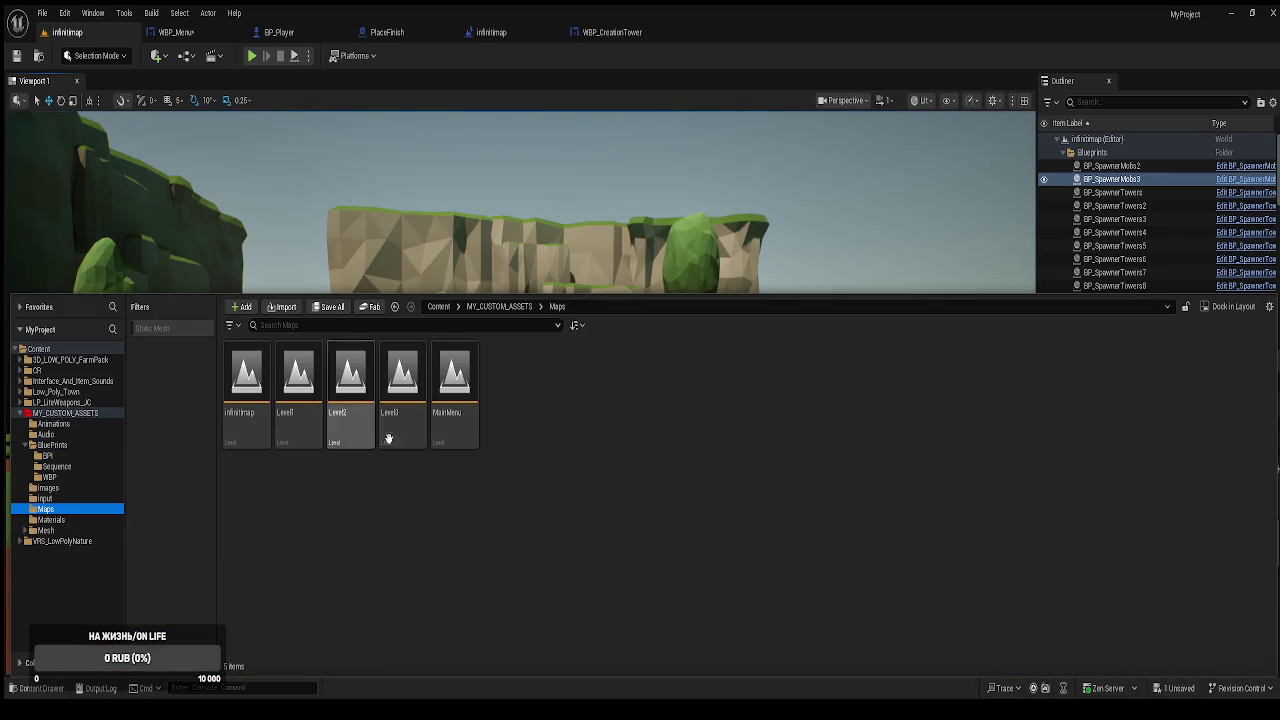
left_click(467, 424)
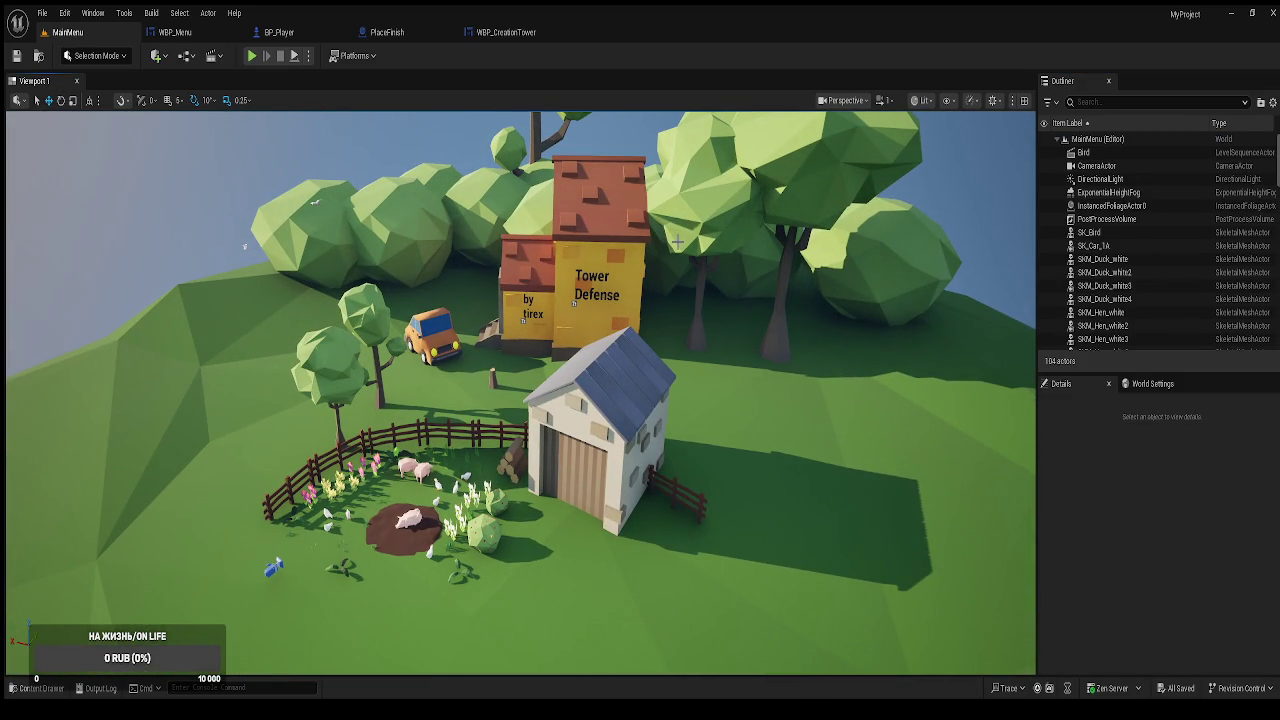
scroll(677, 241, "up", 5)
Widen and tilt the viewport to frame the yellow house and its Tower Defense text.
scroll(520, 390, "up", 10)
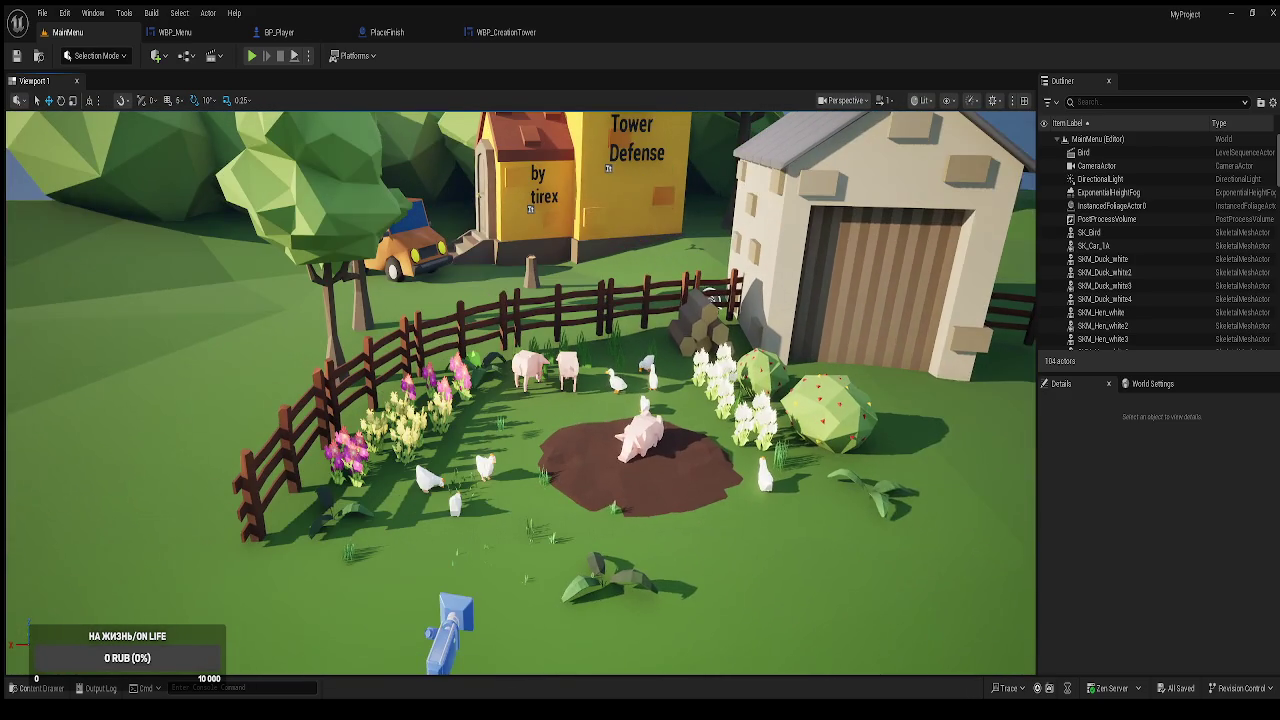
scroll(520, 390, "down", 4)
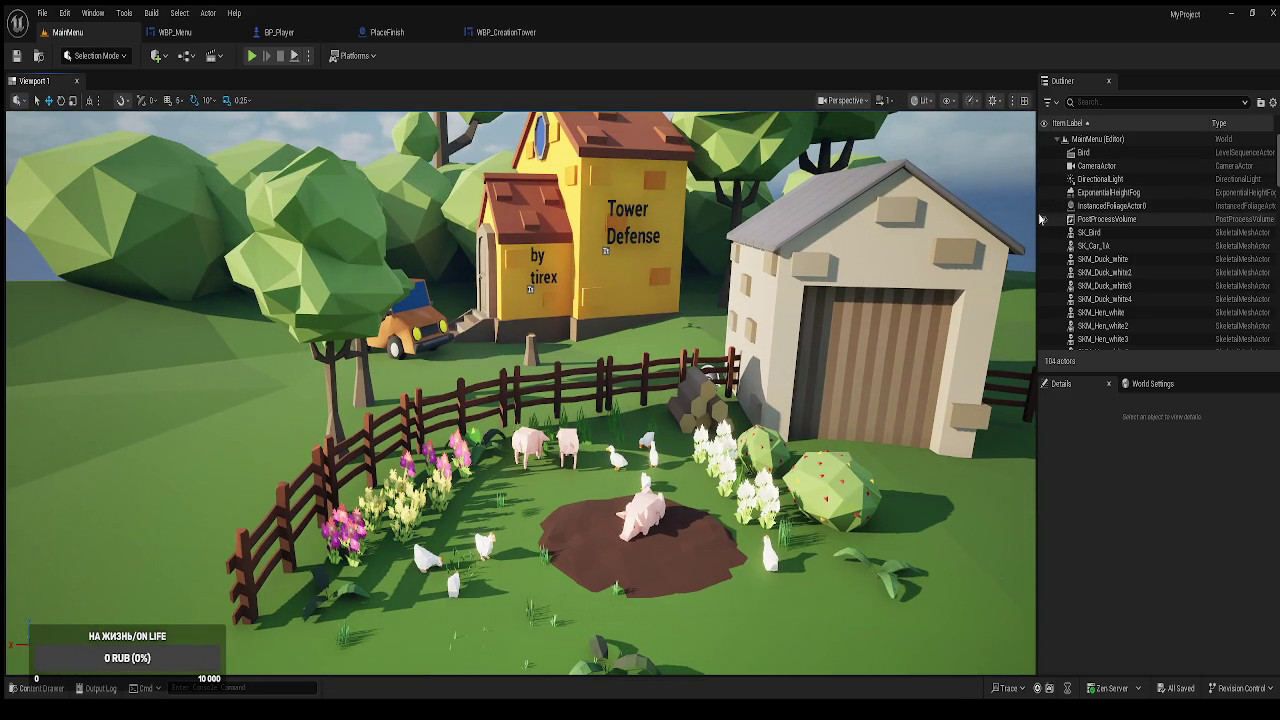
left_click_drag(1037, 218, 1077, 218)
left_click_drag(540, 400, 550, 360)
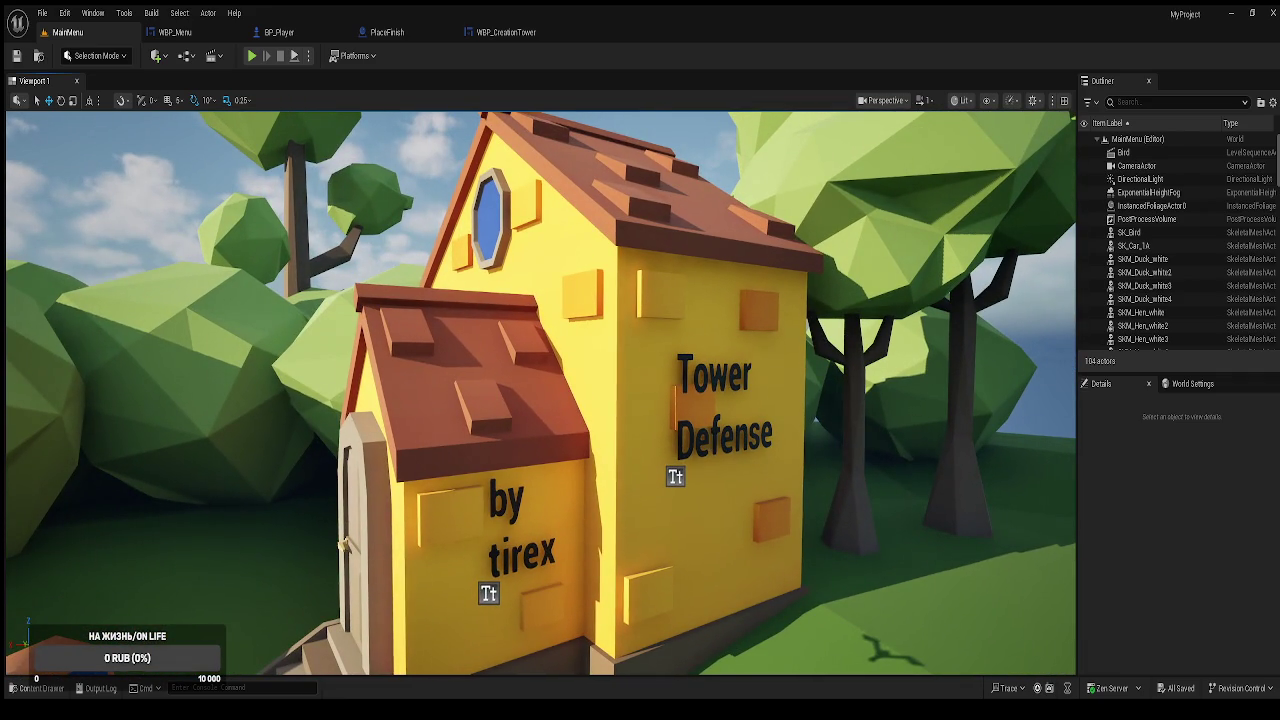
left_click(710, 442)
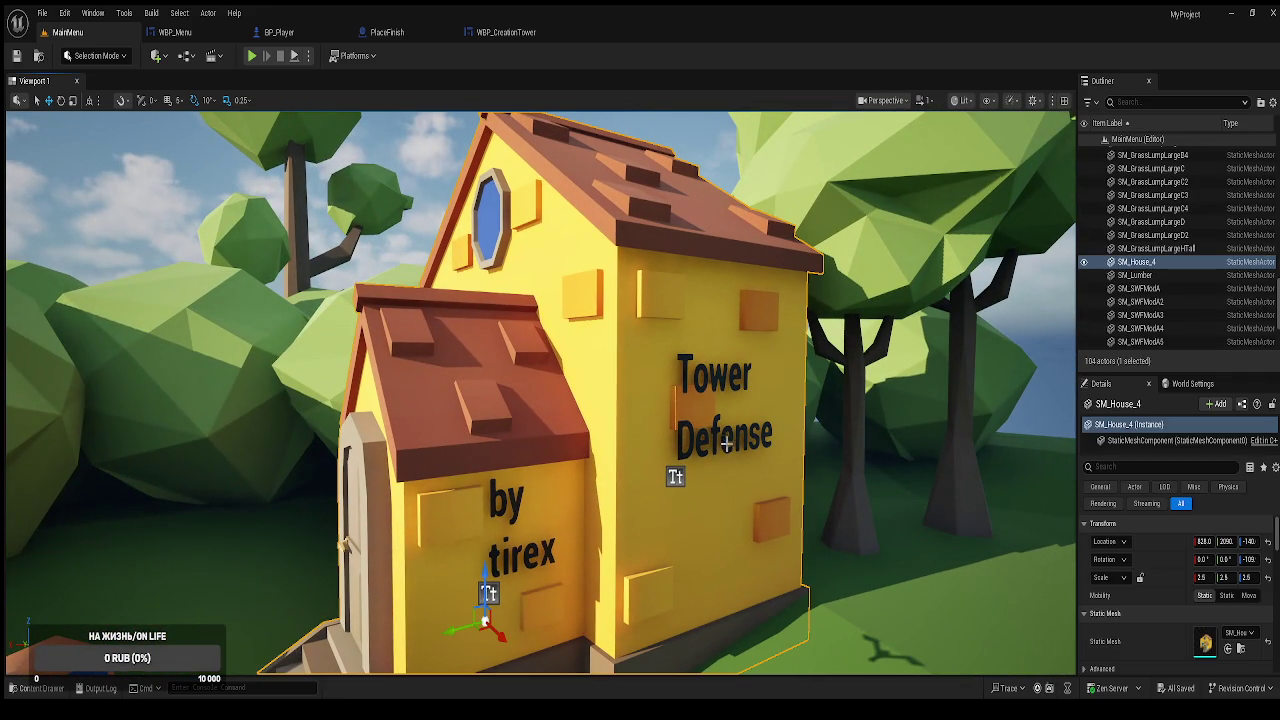
left_click(712, 432)
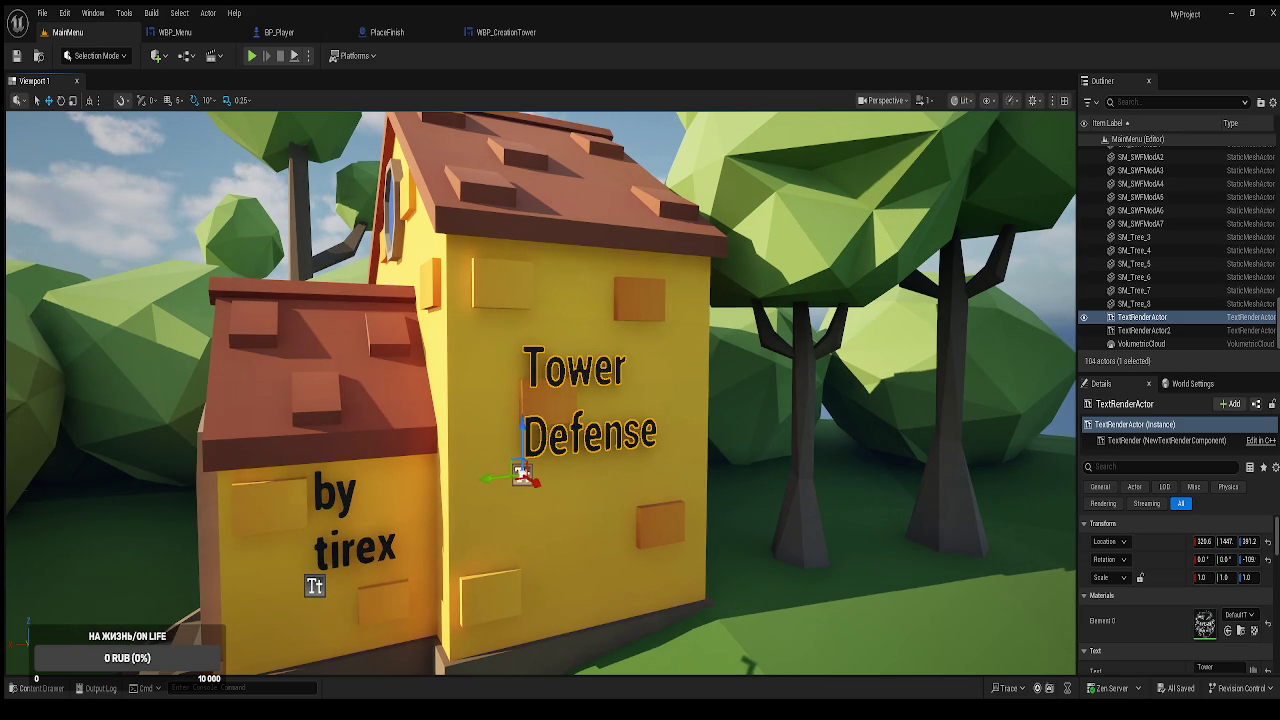
Move the by tirex text up along the house wall.
left_click(340, 494)
key("w")
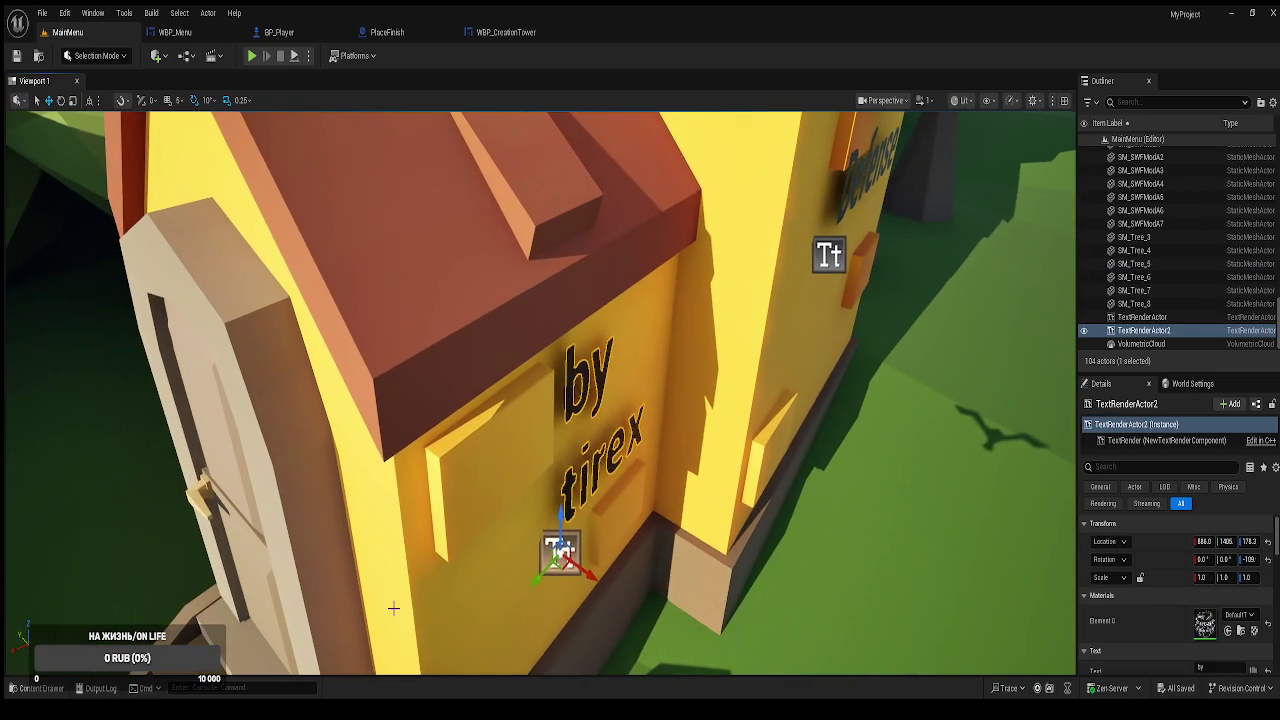
left_click(562, 565)
mouse_move(563, 563)
left_mouse_down()
mouse_move(575, 541)
mouse_move(601, 557)
mouse_move(650, 515)
mouse_move(717, 502)
left_mouse_up()
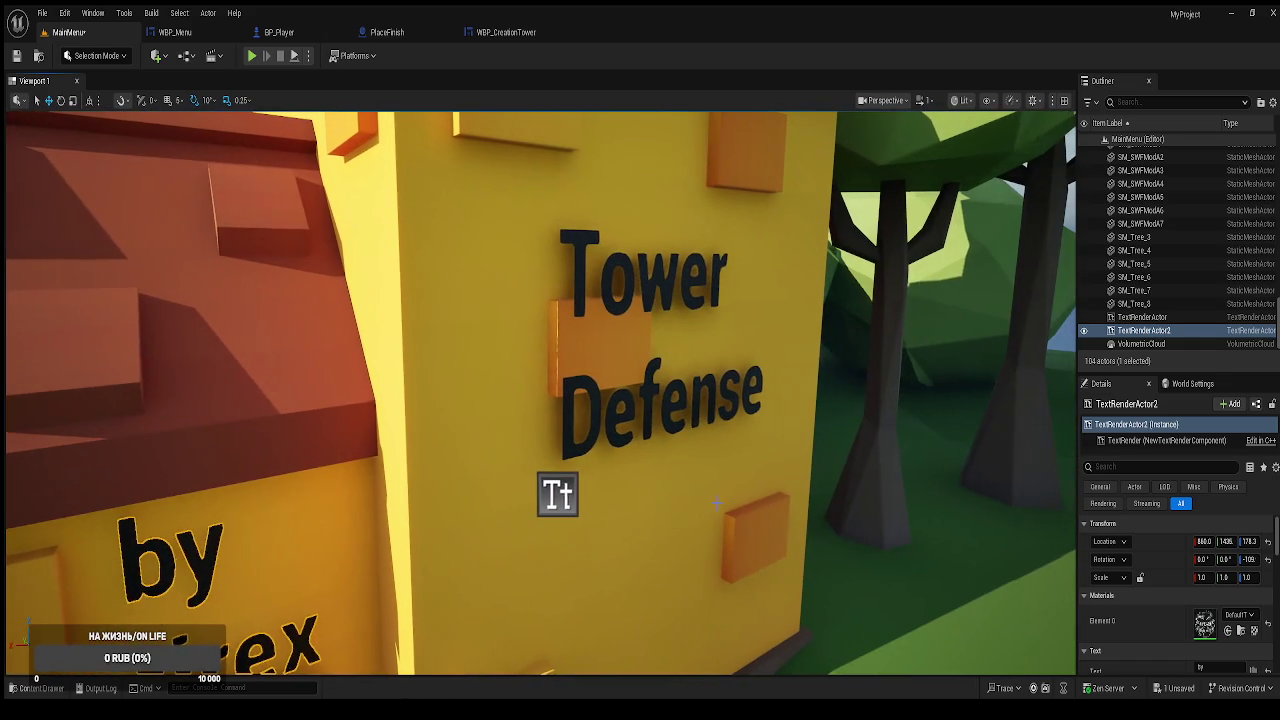
Slide the Tower Defense text right along the wall.
left_click(705, 420)
left_click(697, 402)
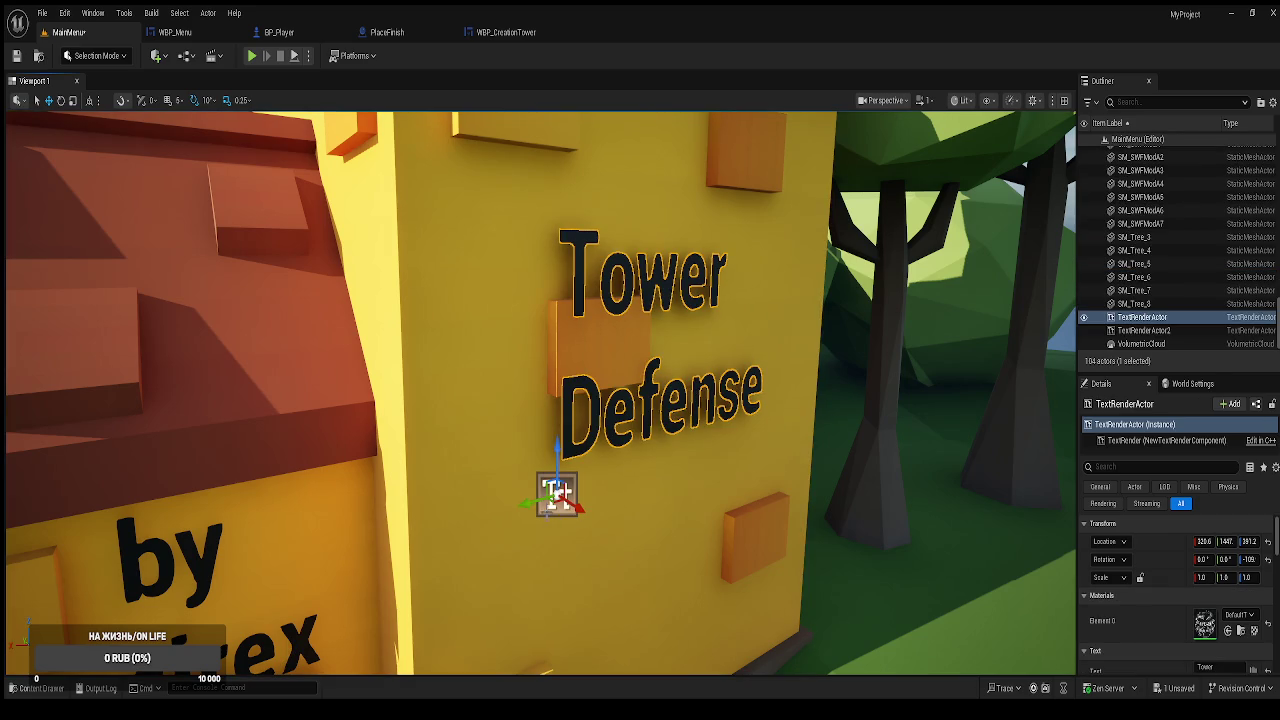
mouse_move(542, 510)
left_mouse_down()
mouse_move(633, 488)
mouse_move(557, 491)
mouse_move(551, 580)
mouse_move(528, 500)
mouse_move(537, 452)
mouse_move(545, 460)
left_mouse_up()
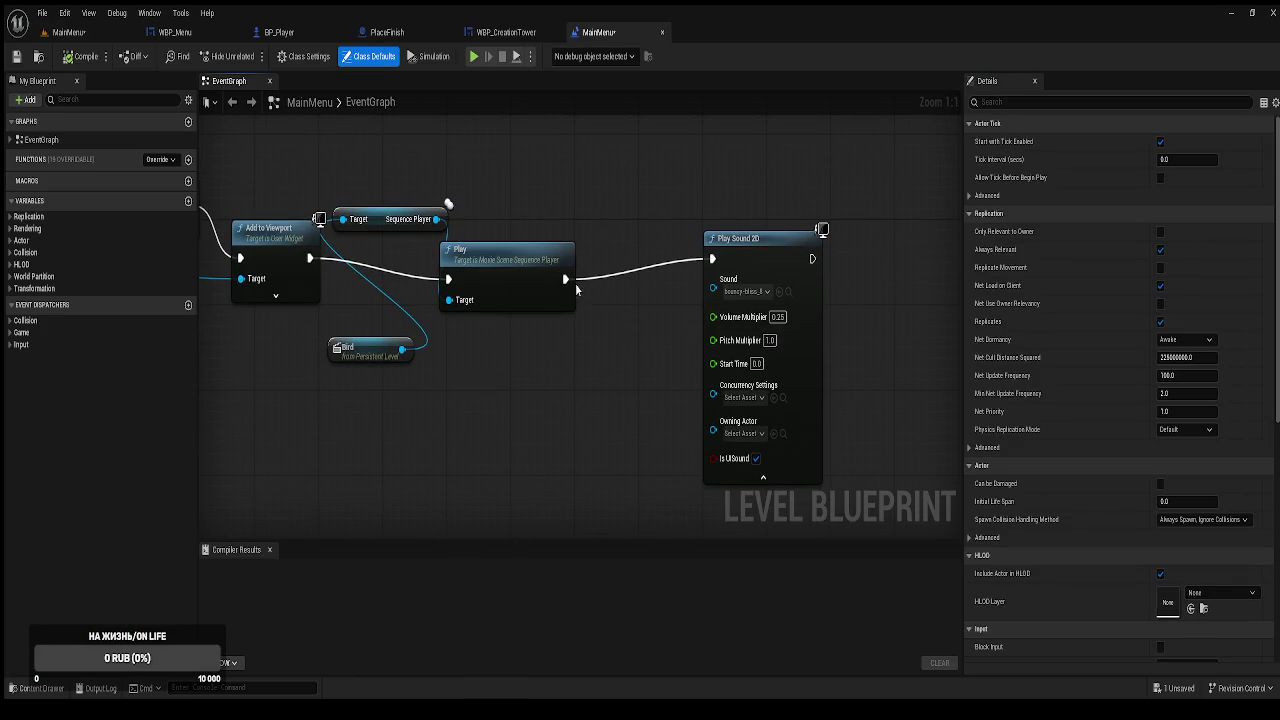
Disconnect Play Sound 2D from the sequence Play, compile the level blueprint, and play MainMenu.
left_click(564, 279, "alt")
left_click(77, 57)
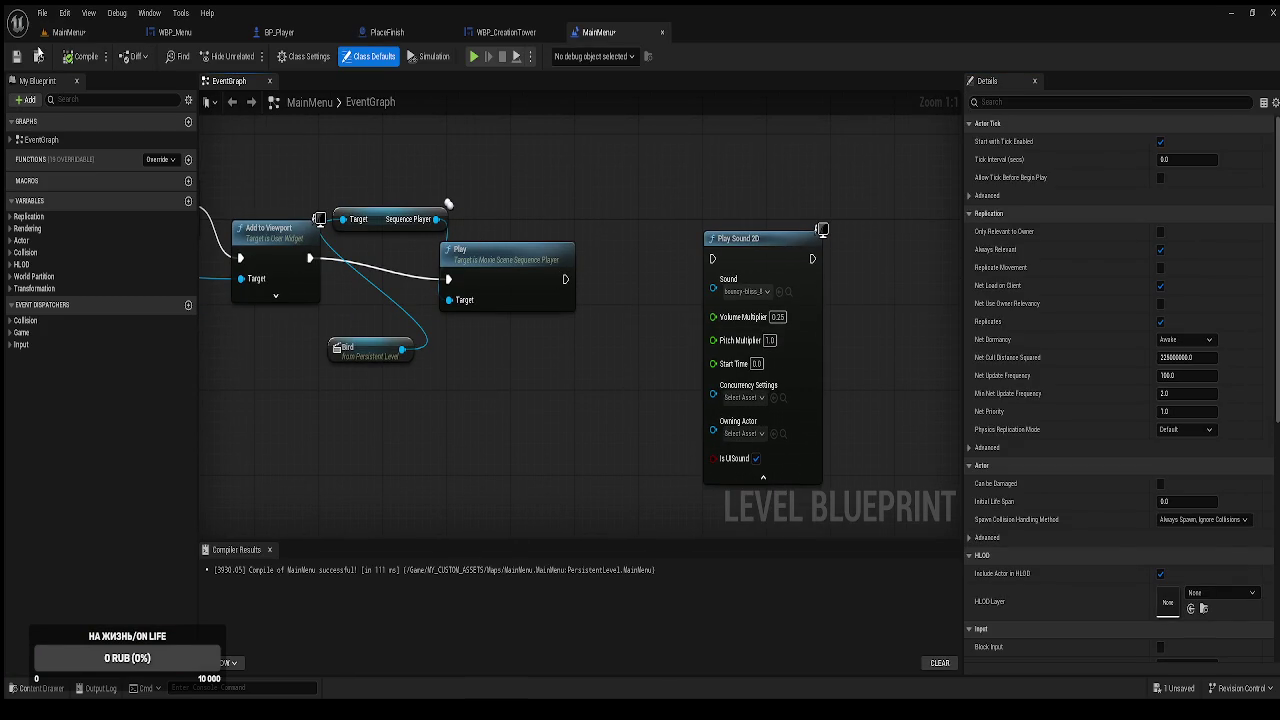
left_click(72, 36)
left_click(252, 55)
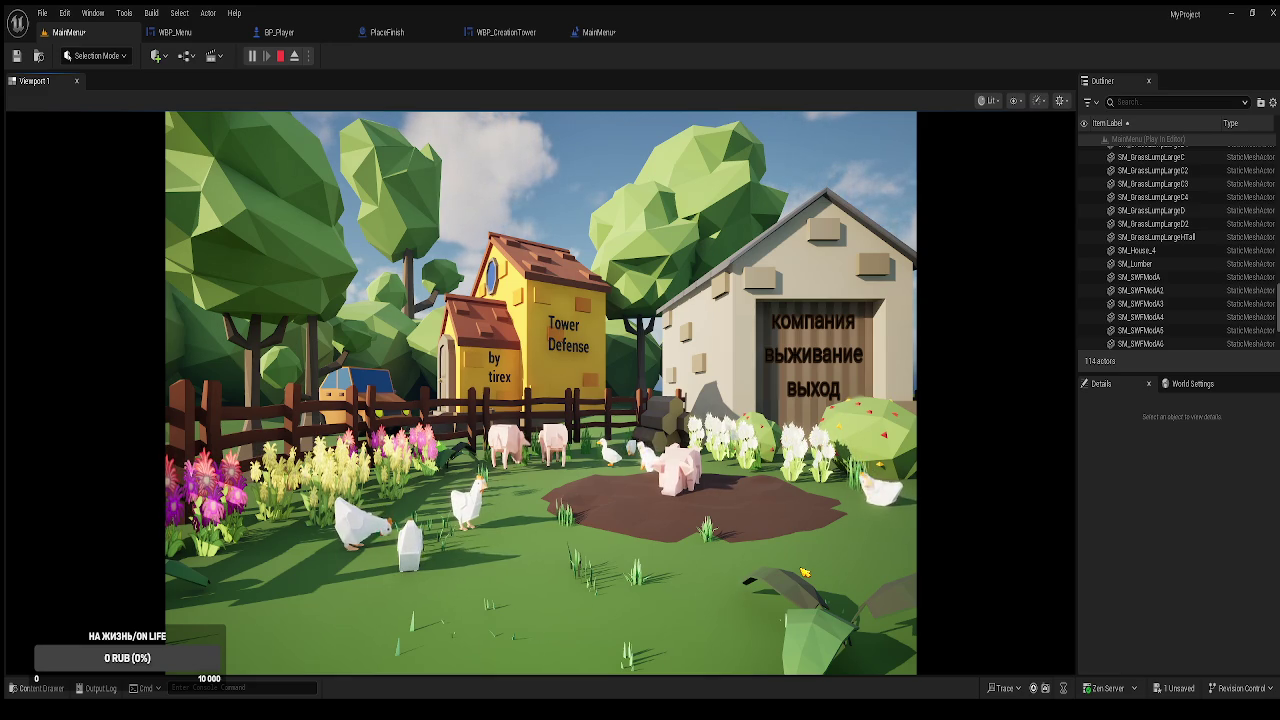
Duplicate the Tower Defense text and move the original left onto the smaller building.
left_click(814, 390)
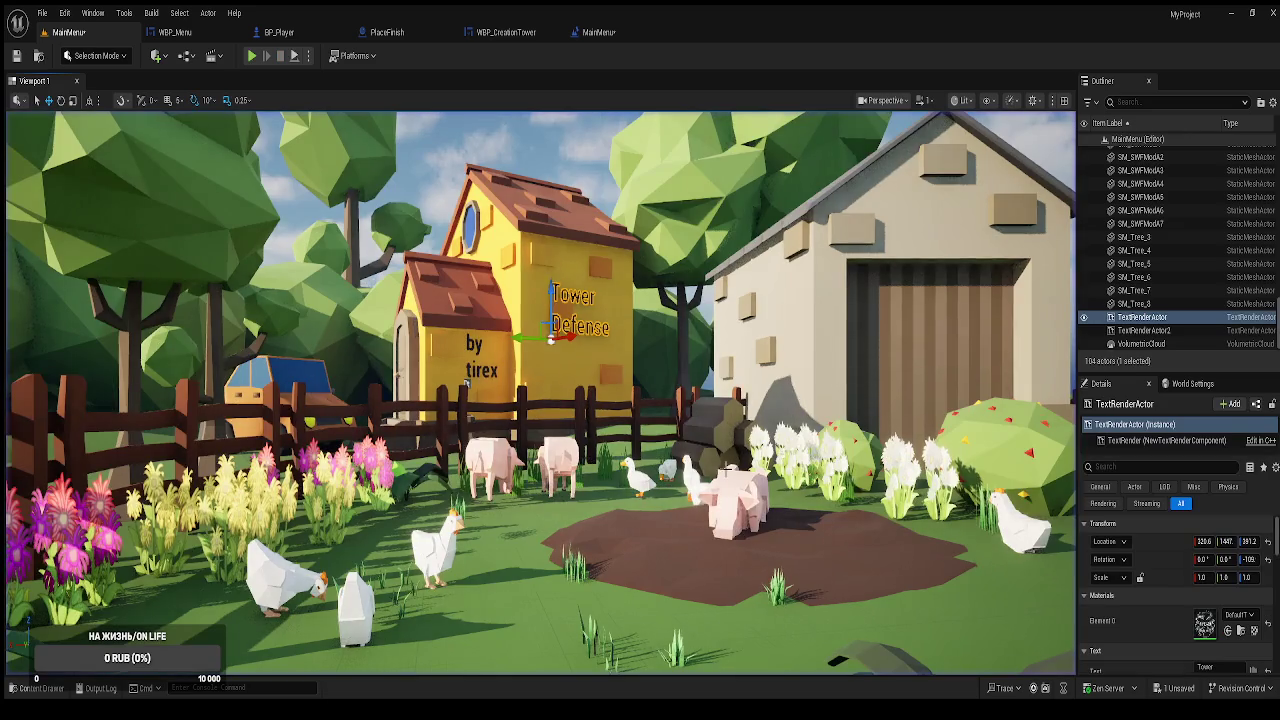
key("f")
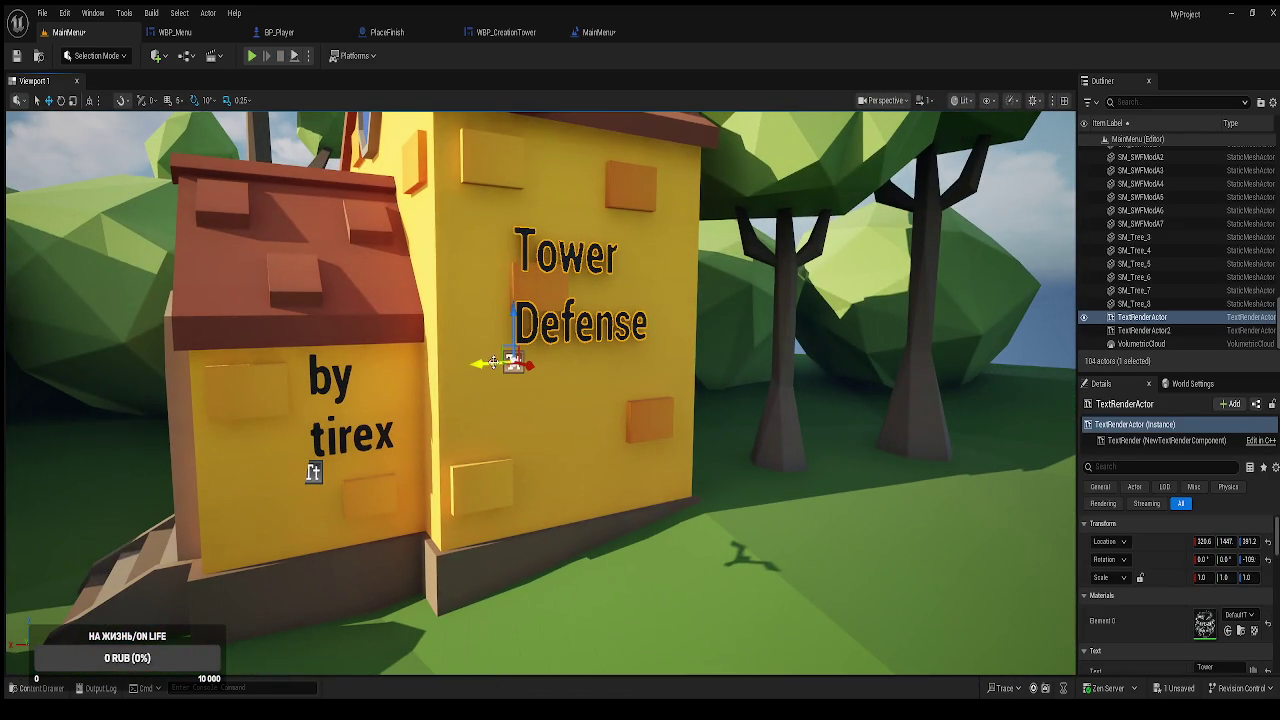
mouse_move(530, 364)
left_mouse_down()
mouse_move(651, 357)
mouse_move(690, 296)
left_mouse_up()
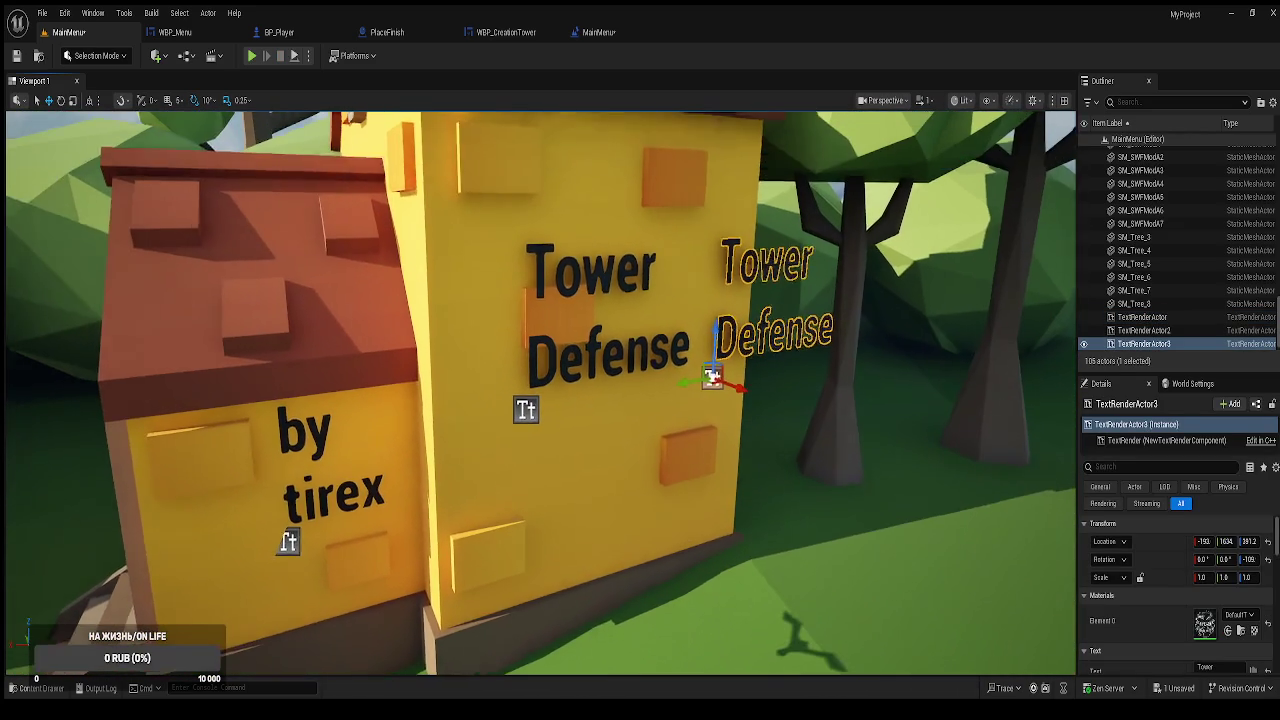
left_click(627, 357)
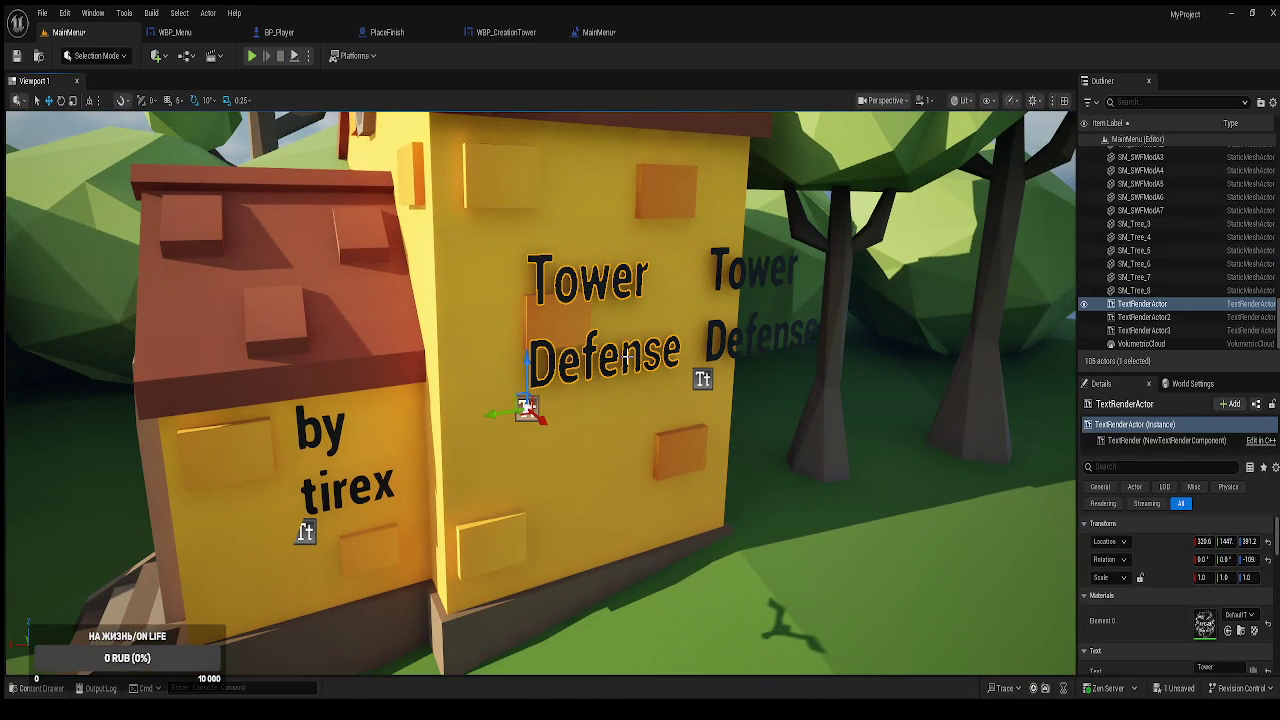
left_click_drag(495, 411, 270, 418)
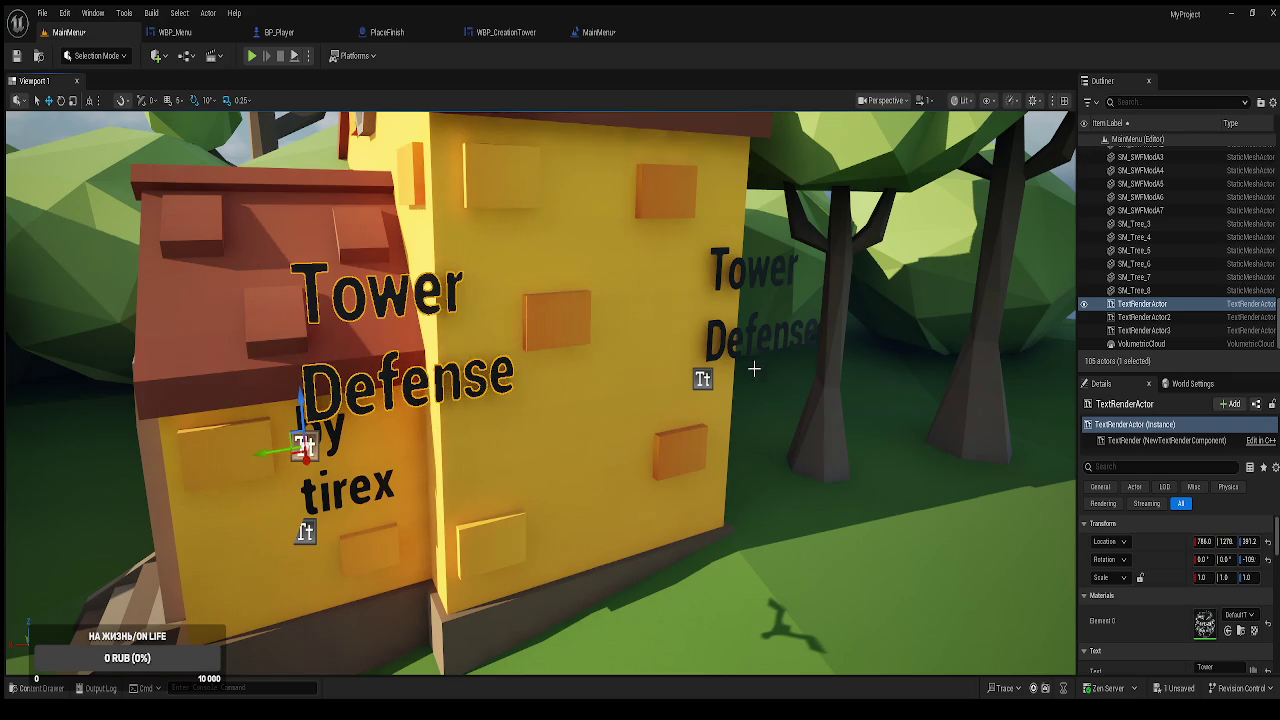
left_click(755, 350)
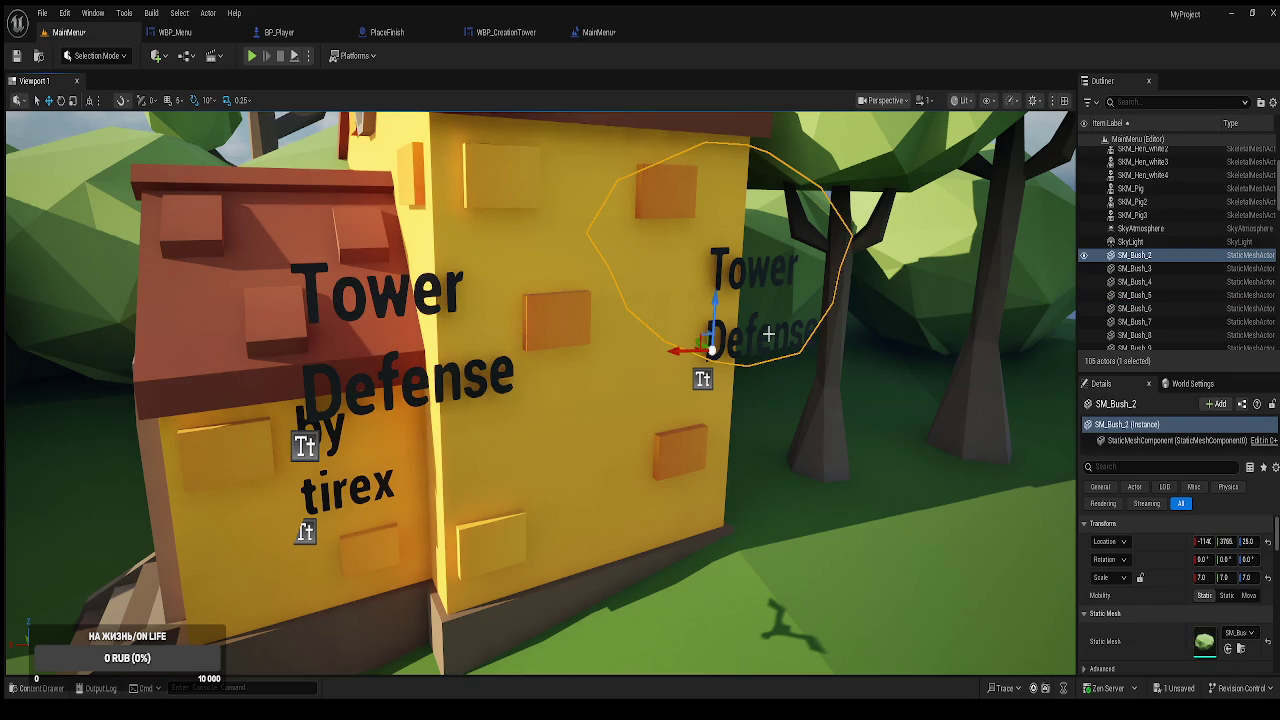
Duplicate the copy beside the tree and edit the first copy to read only 'Tower'.
left_click(706, 348)
left_click_drag(683, 381, 833, 357)
left_click(763, 341)
left_click(763, 341)
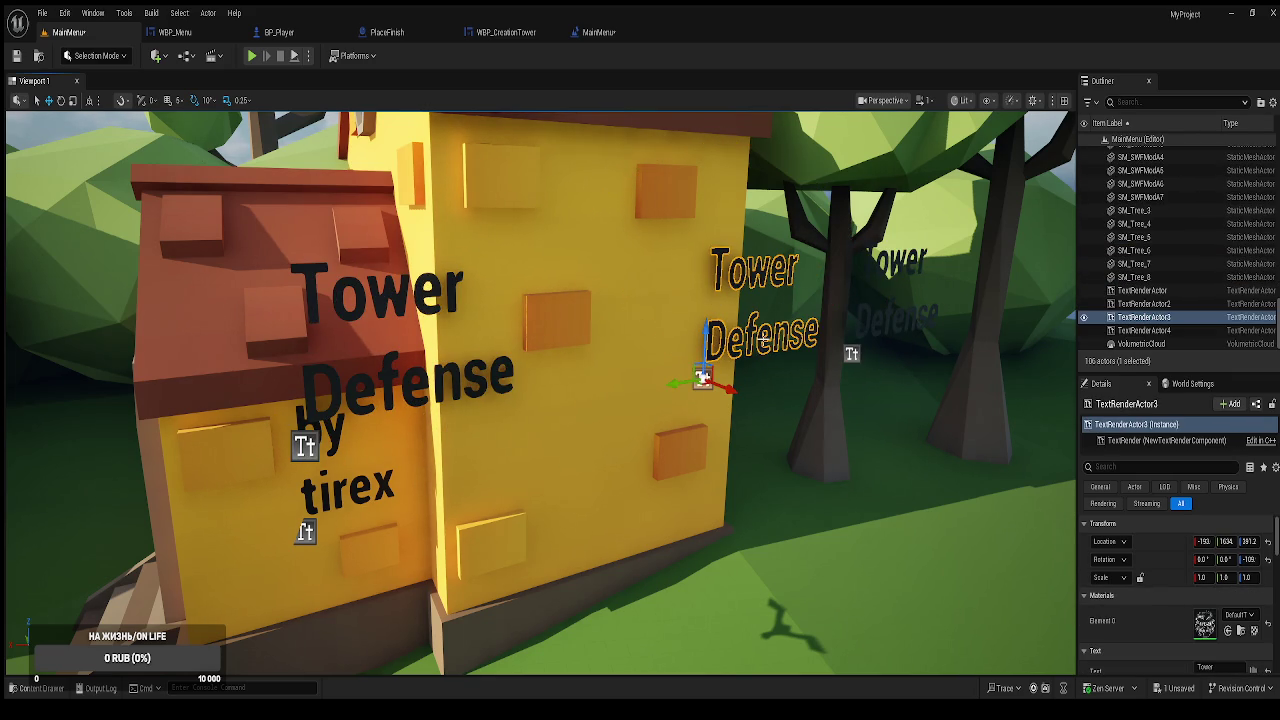
scroll(1206, 615, "down", 3)
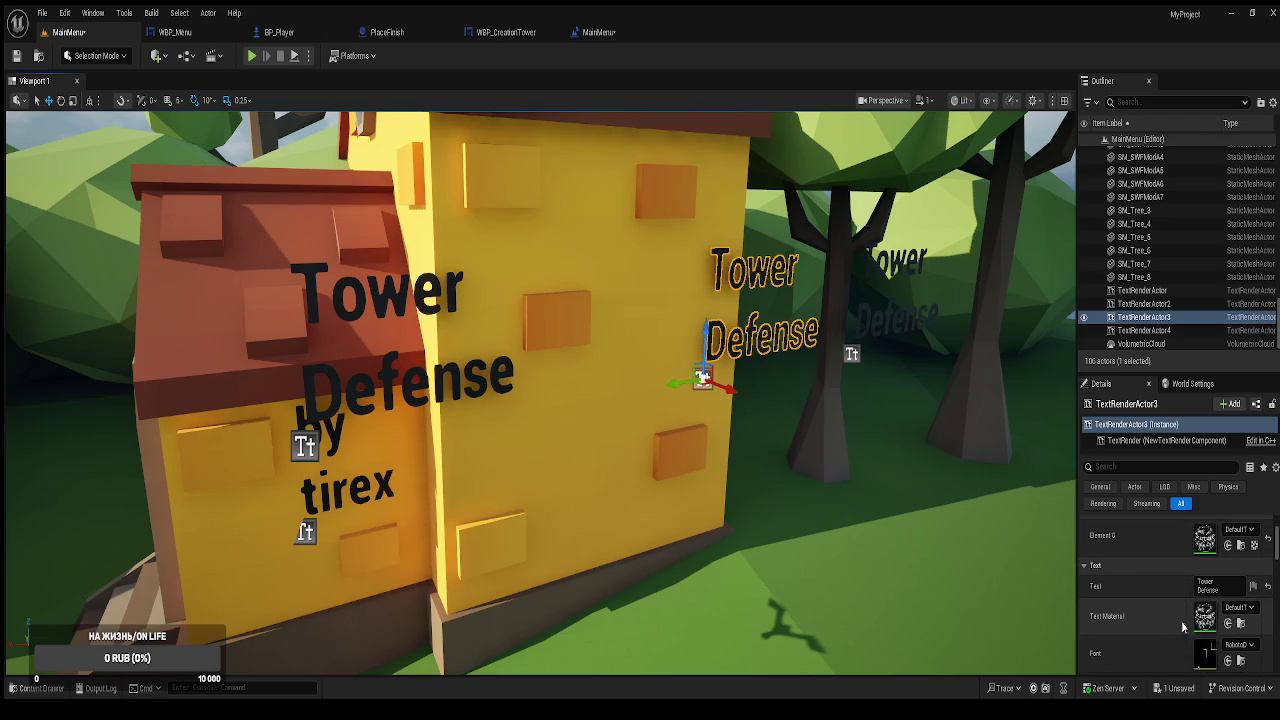
left_click(1187, 567)
key("BackSpace")
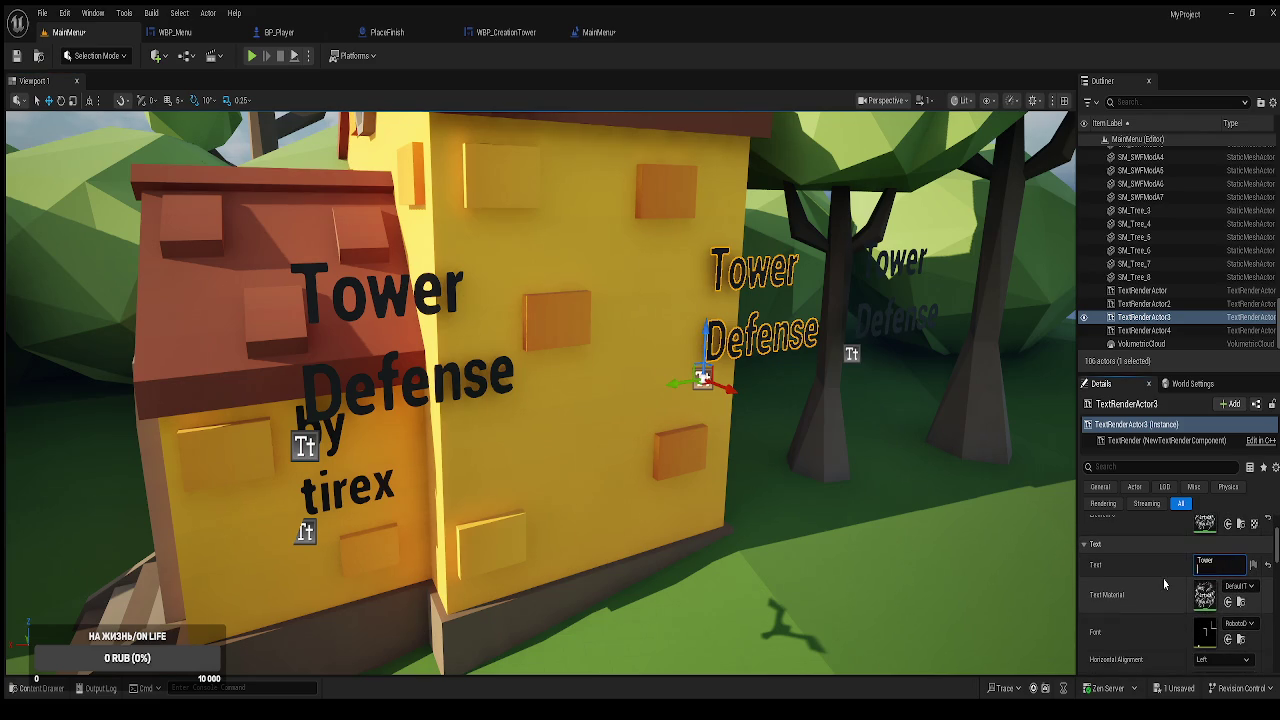
key("BackSpace")
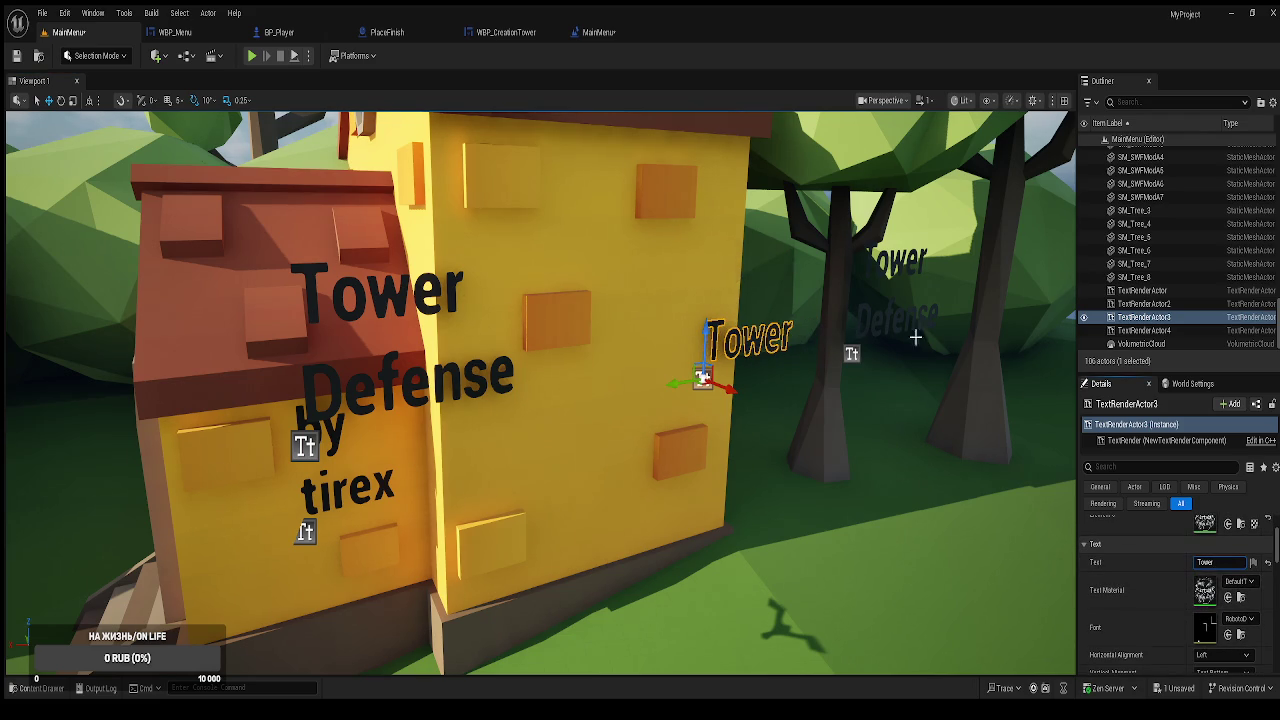
Edit the tree-side copy so it reads only 'Defense'.
left_click(894, 319)
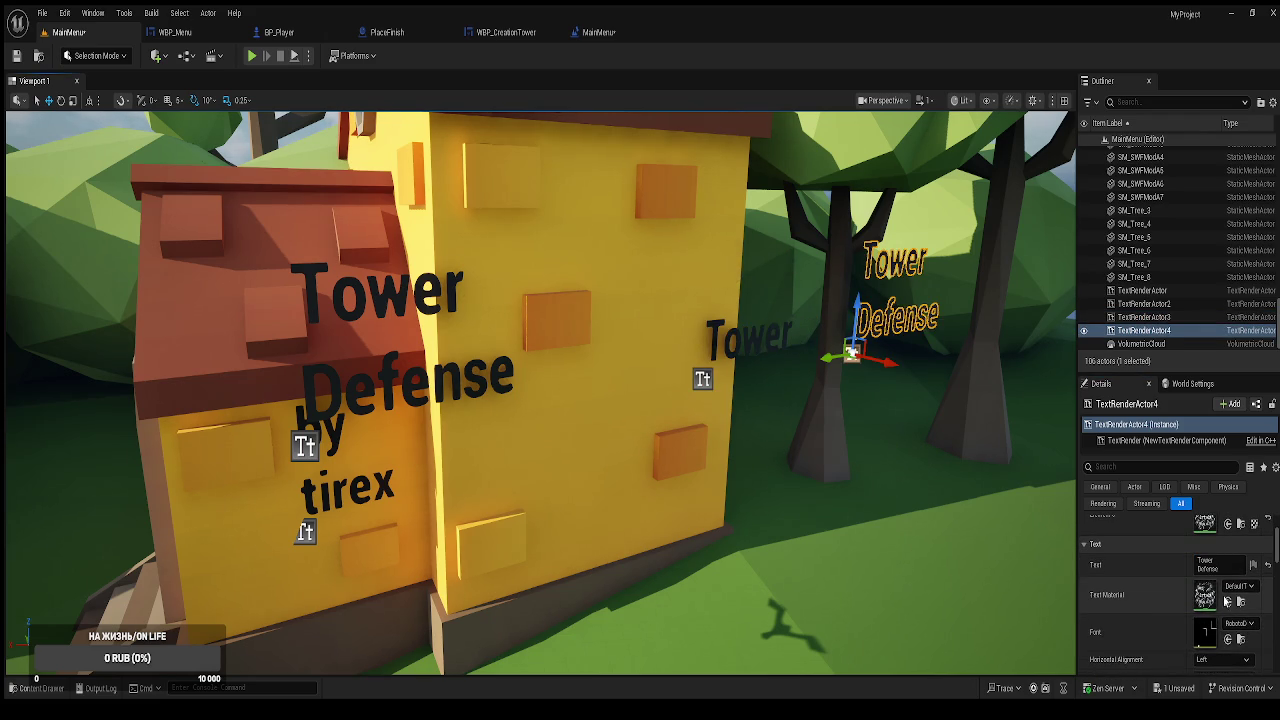
left_click(1222, 587)
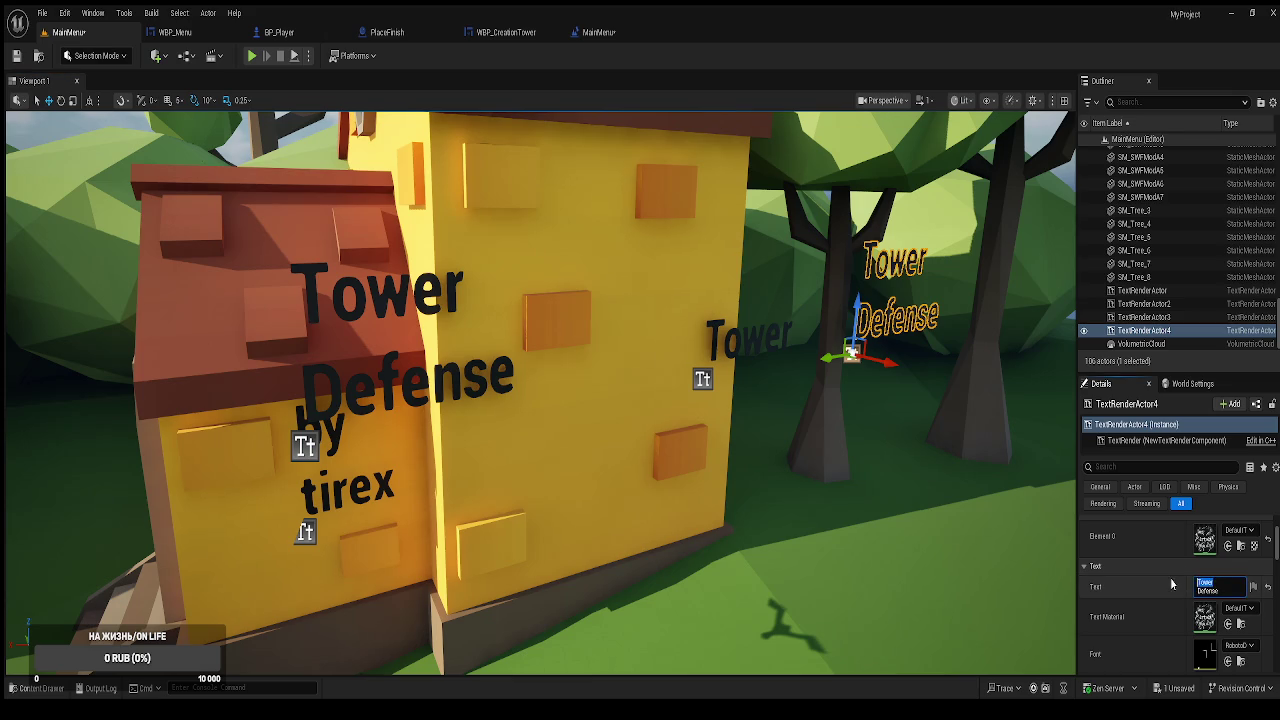
key("BackSpace")
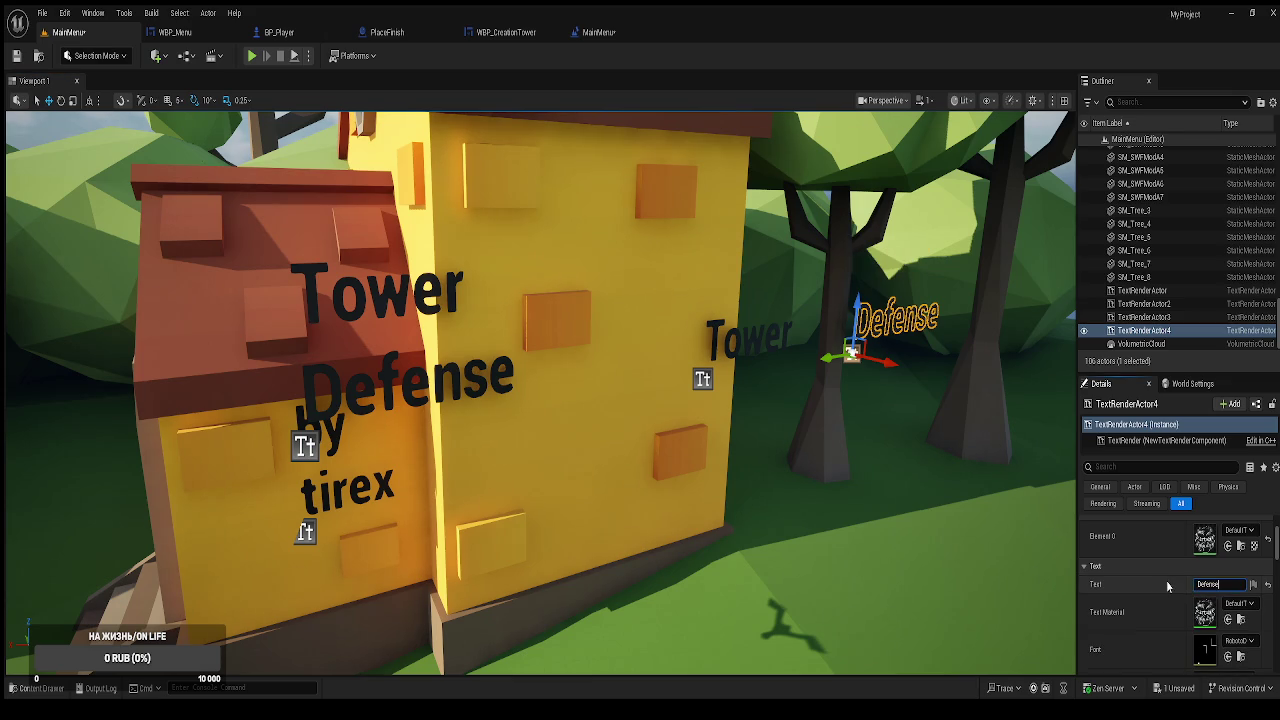
Place the Tower text high on the tower wall with Defense beneath it.
left_click(738, 342)
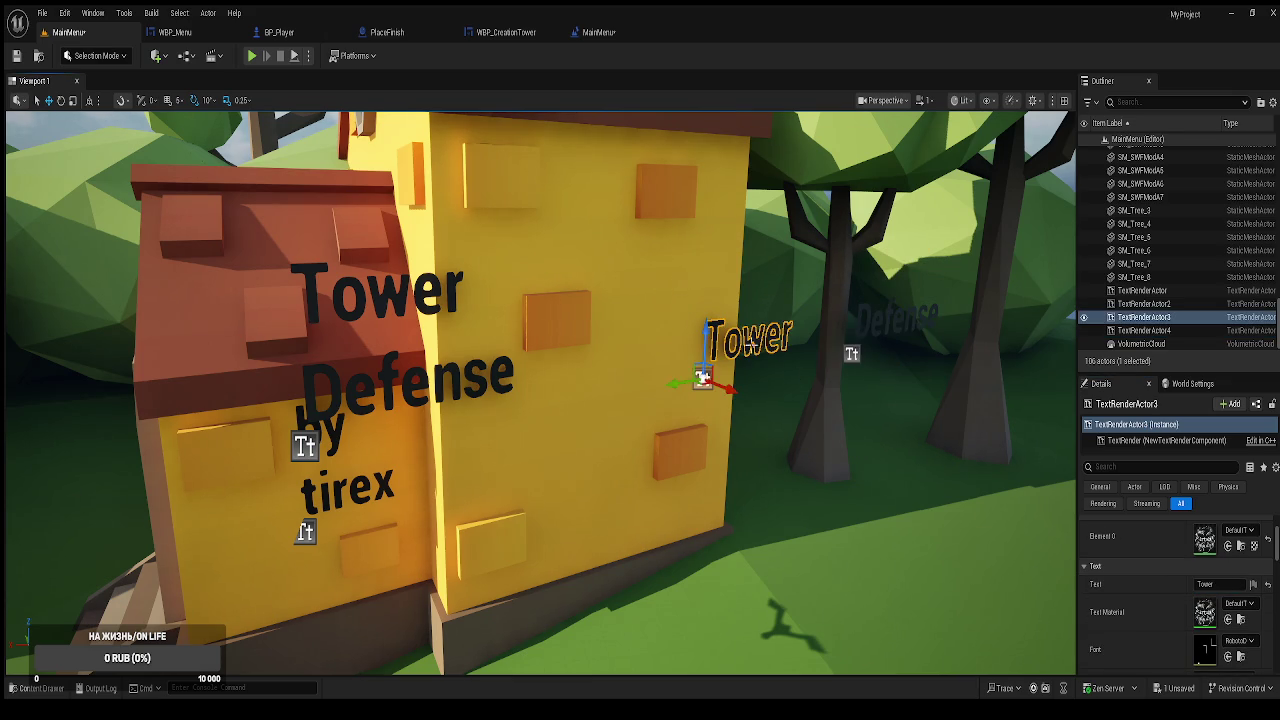
left_click_drag(680, 382, 582, 400)
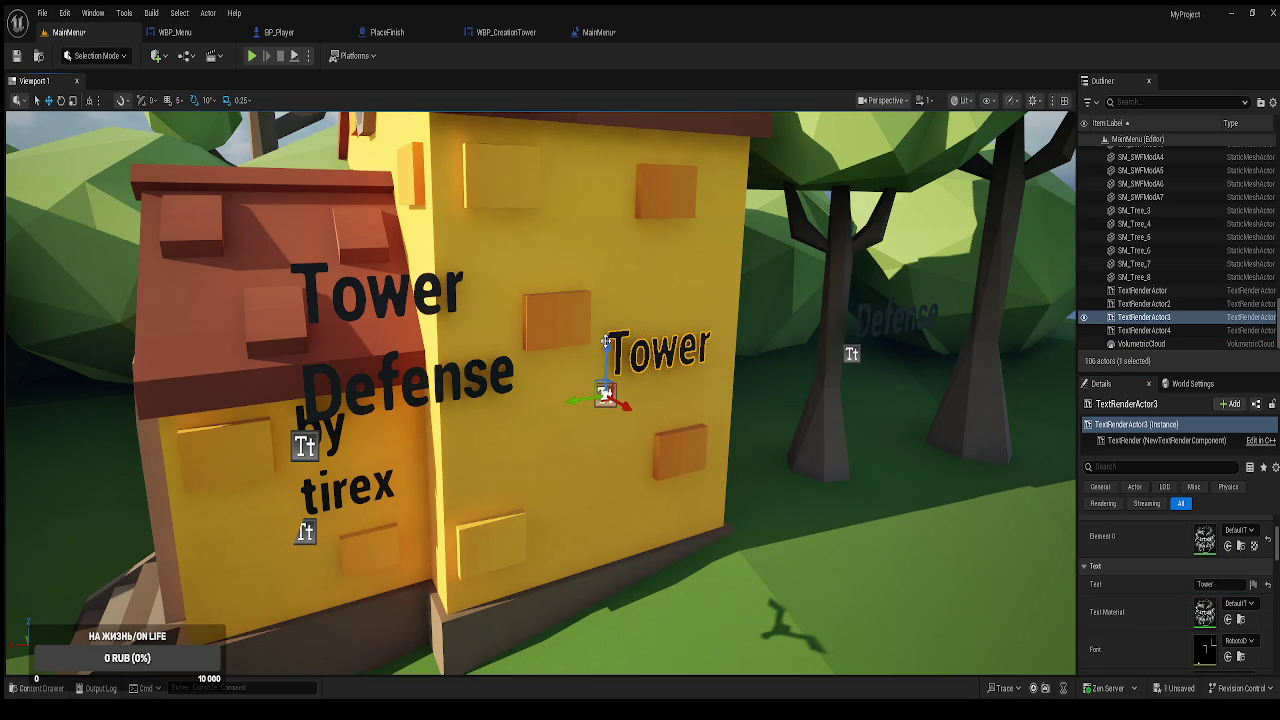
left_click_drag(605, 345, 607, 254)
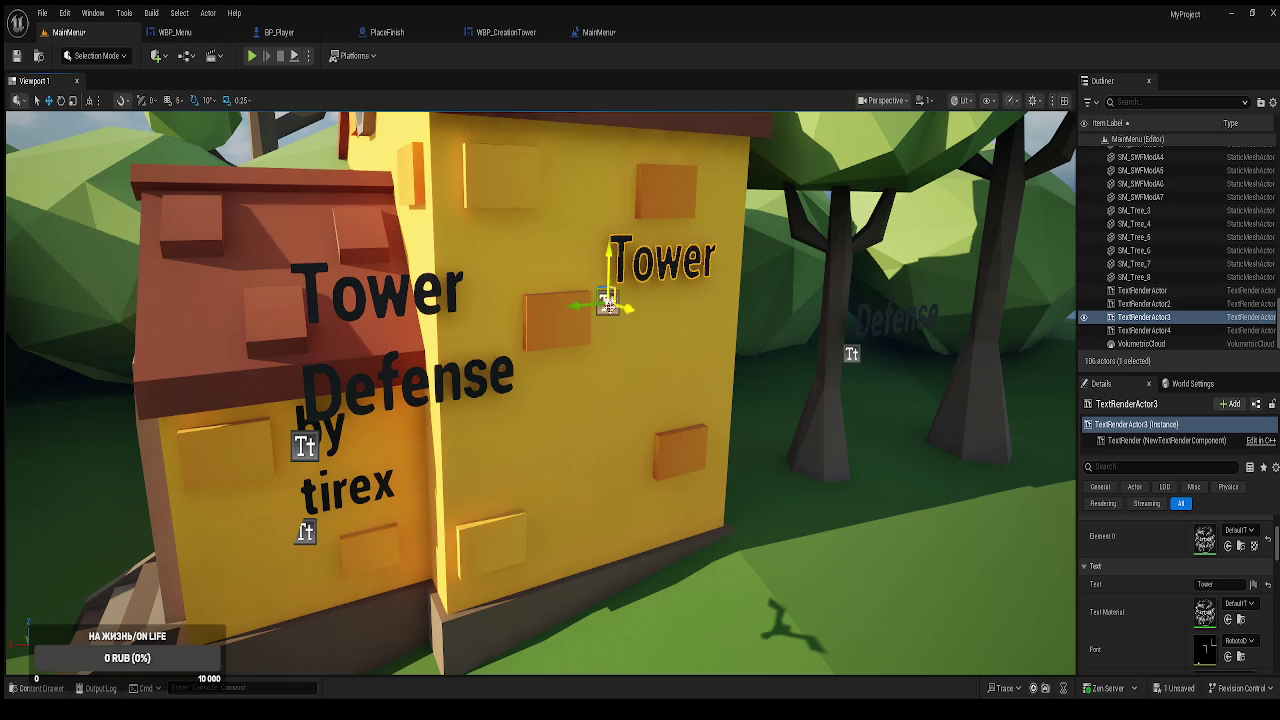
left_click_drag(630, 312, 622, 311)
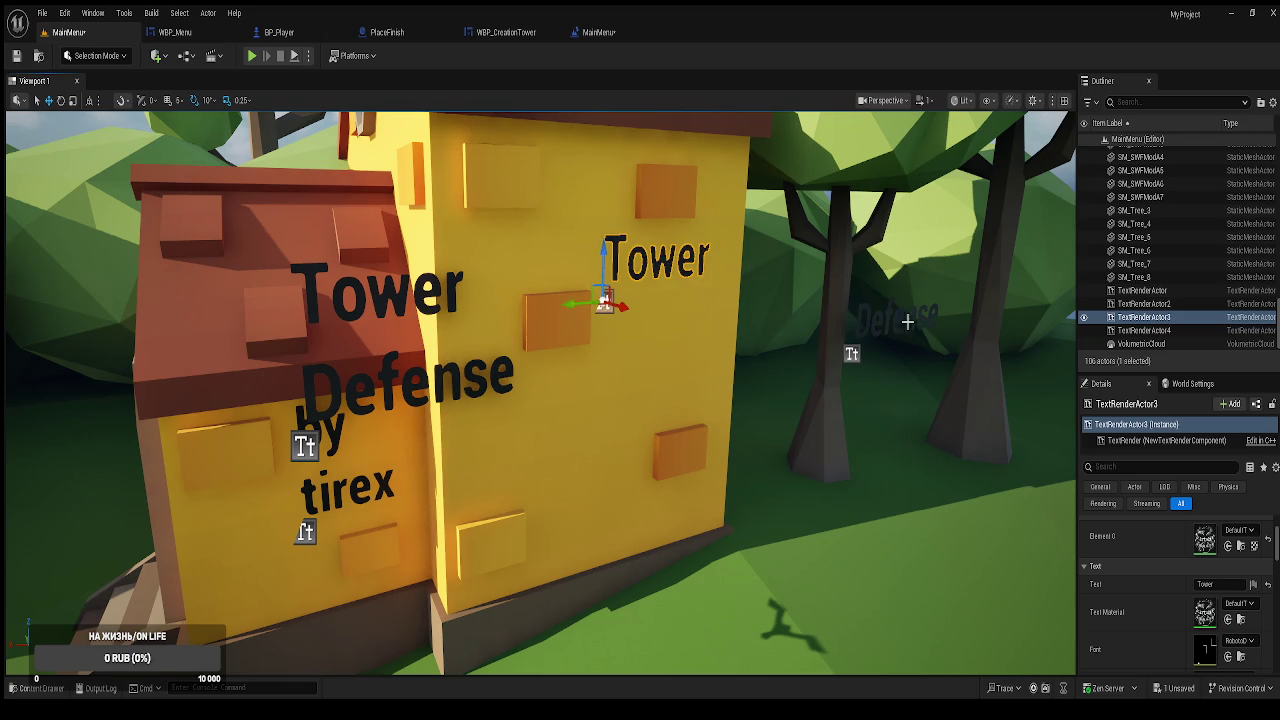
left_click(851, 354)
mouse_move(850, 331)
left_mouse_down()
mouse_move(622, 372)
mouse_move(620, 397)
mouse_move(513, 443)
left_mouse_up()
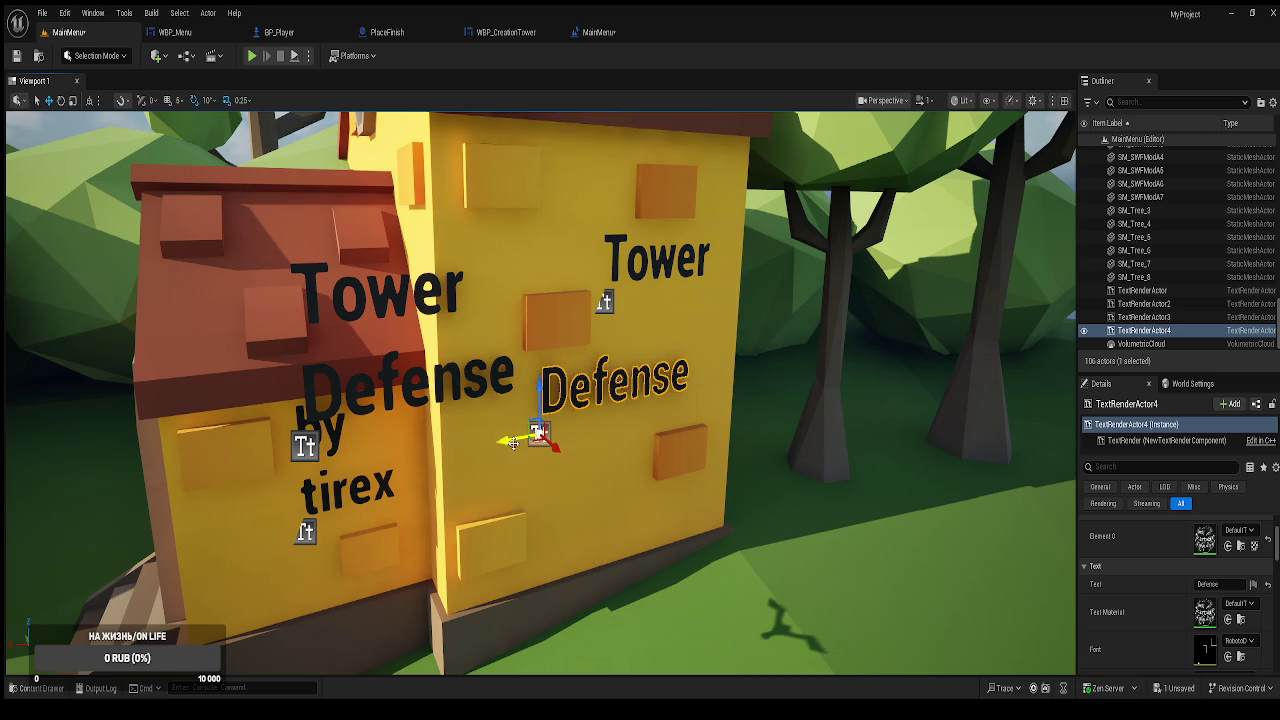
Move the left Tower Defense text off the tower and nudge Defense slightly left.
left_click(384, 386)
key("f")
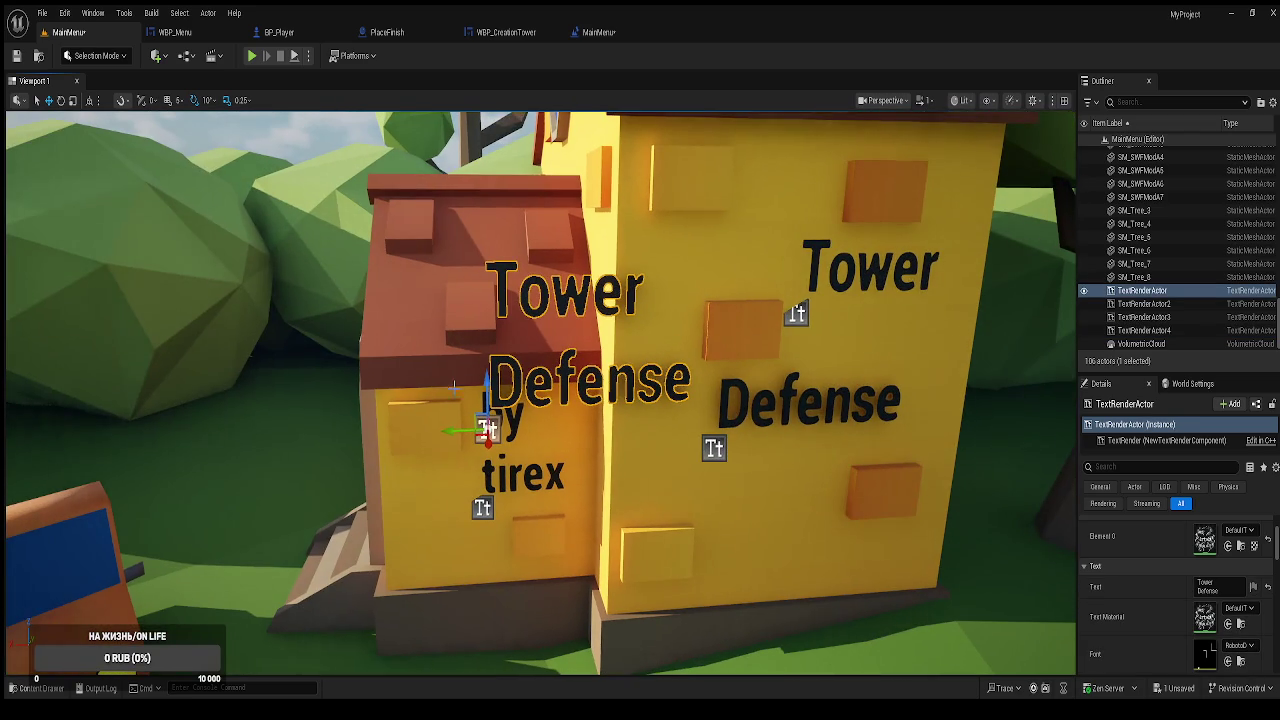
left_click_drag(443, 430, 214, 437)
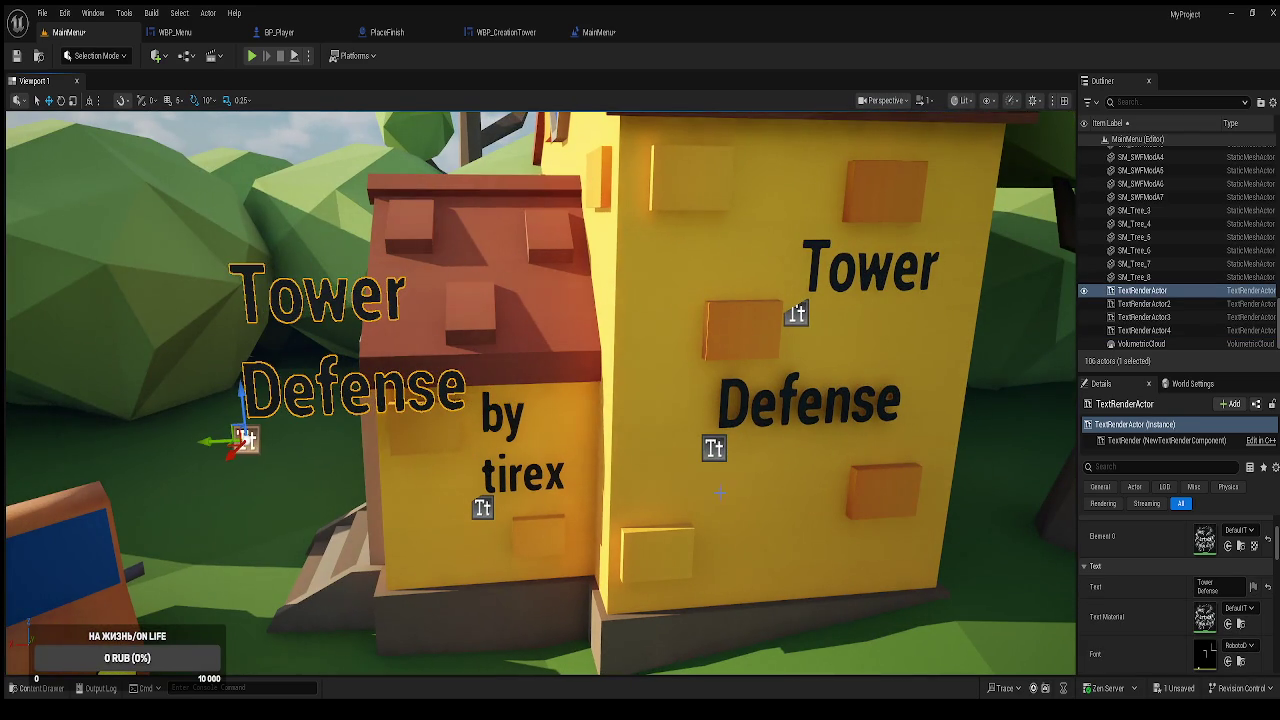
left_click(748, 405)
mouse_move(690, 449)
left_mouse_down()
mouse_move(668, 452)
mouse_move(705, 465)
mouse_move(589, 423)
left_mouse_up()
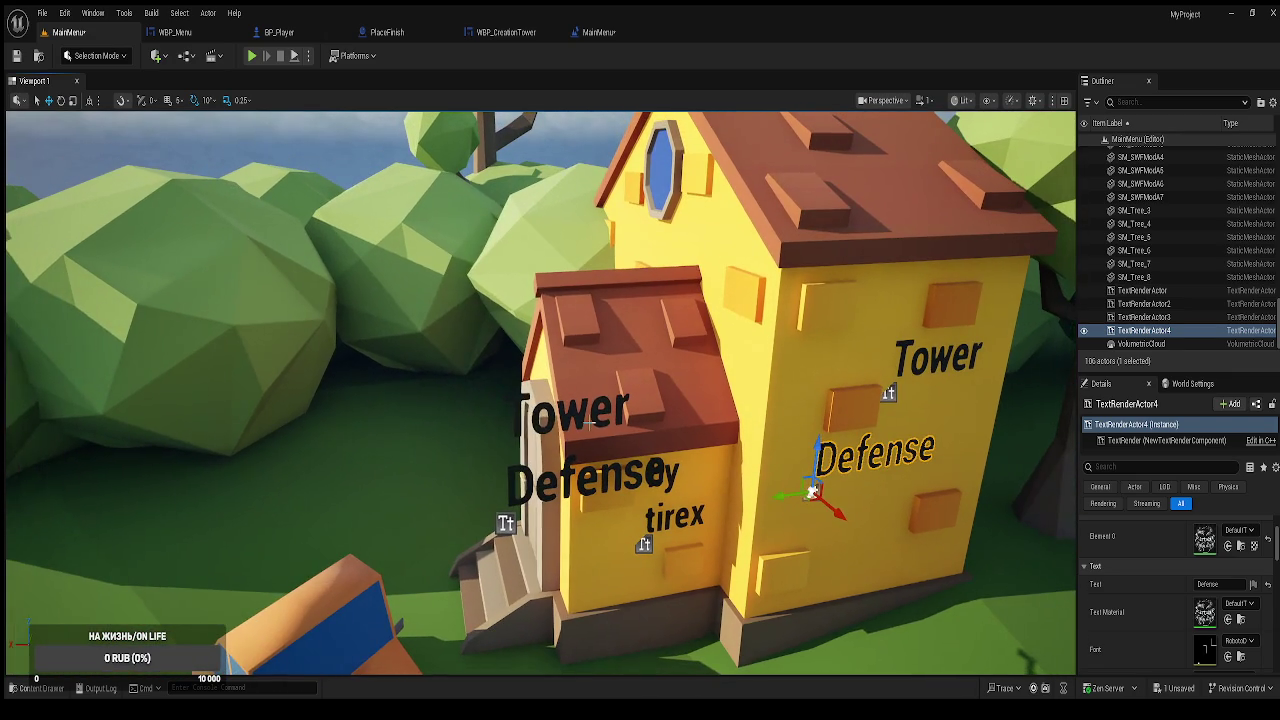
left_click(513, 410)
Toggle the left Tower Defense text's Visible setting off and back on.
scroll(1253, 590, "down", 5)
scroll(1245, 617, "down", 3)
scroll(1232, 614, "up", 1)
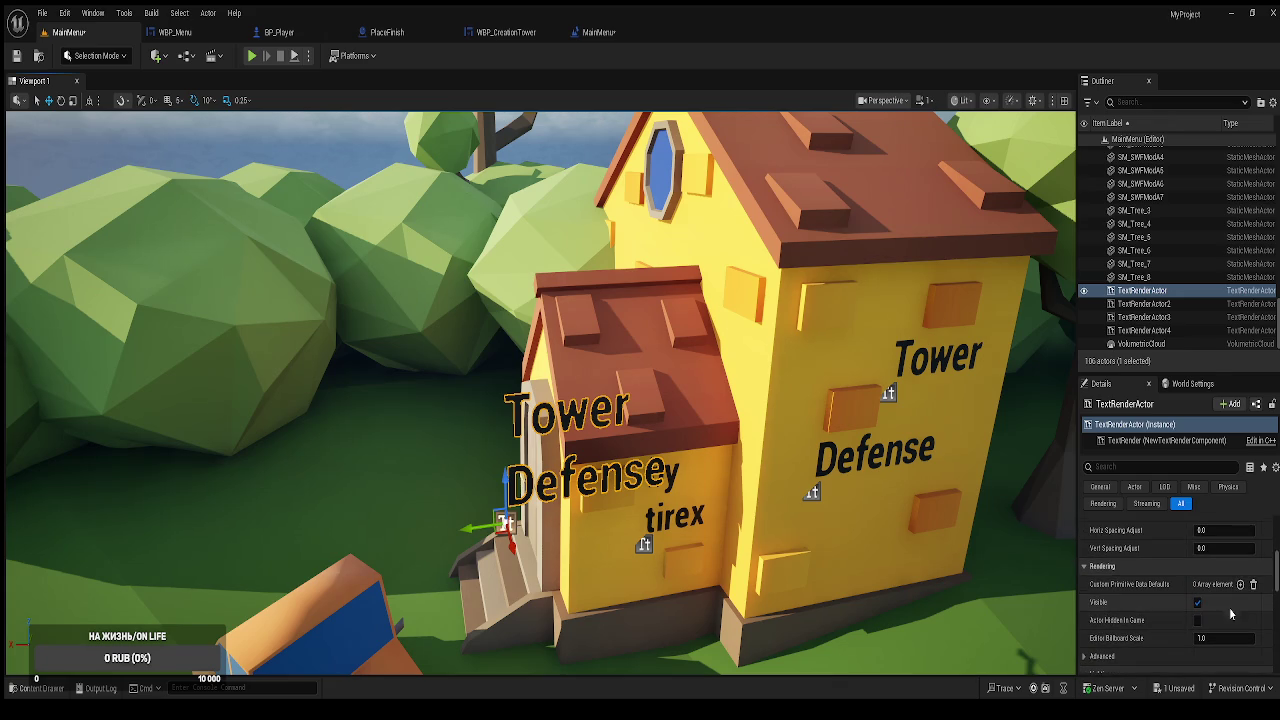
left_click(1199, 603)
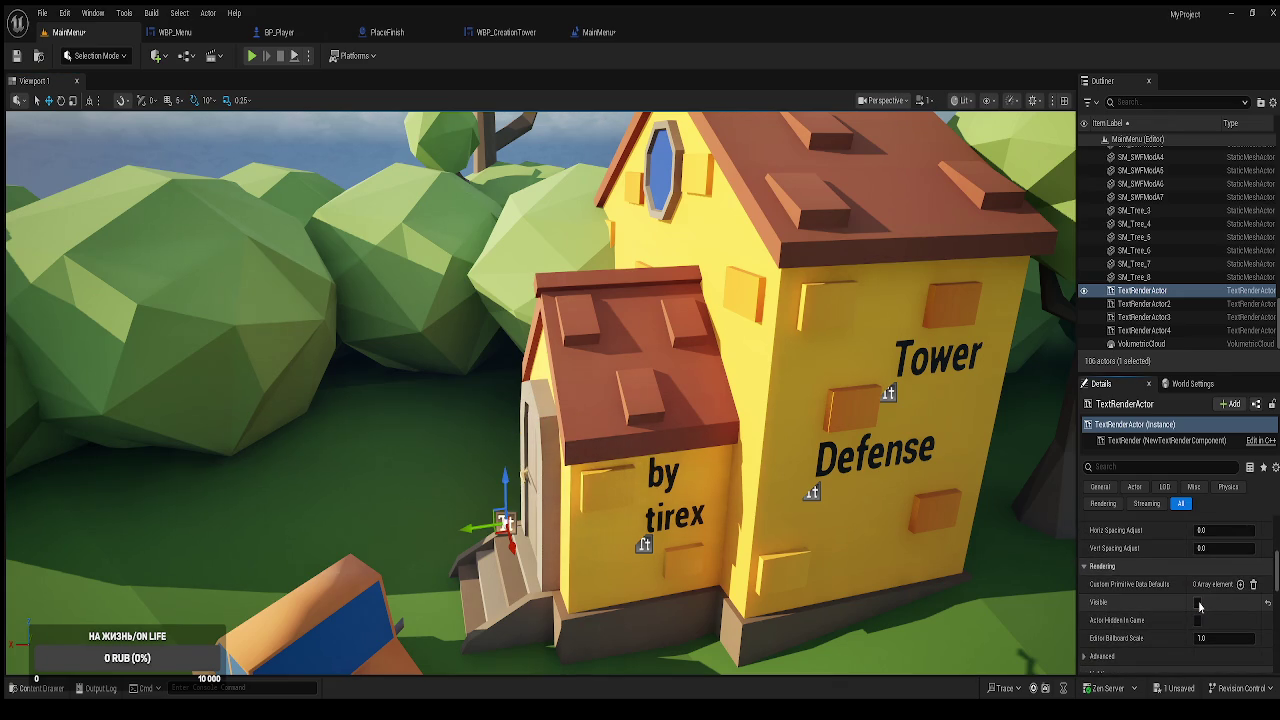
left_click(1199, 603)
left_click(1199, 603)
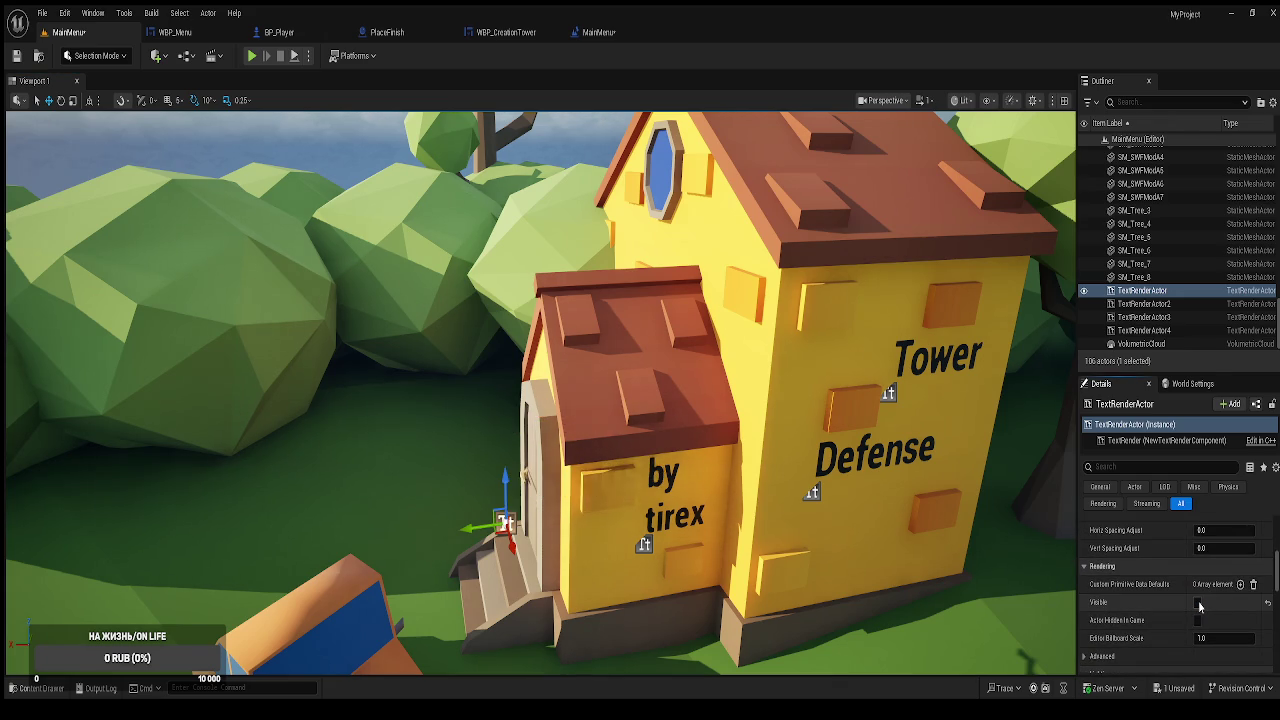
left_click(1199, 603)
Orbit around the house, save the level with Ctrl+S, and start a play preview.
mouse_move(540, 390)
left_mouse_down()
mouse_move(725, 518)
mouse_move(407, 451)
mouse_move(345, 405)
mouse_move(331, 420)
mouse_move(368, 350)
mouse_move(400, 395)
mouse_move(440, 405)
mouse_move(400, 325)
left_mouse_up()
scroll(400, 395, "up", 2)
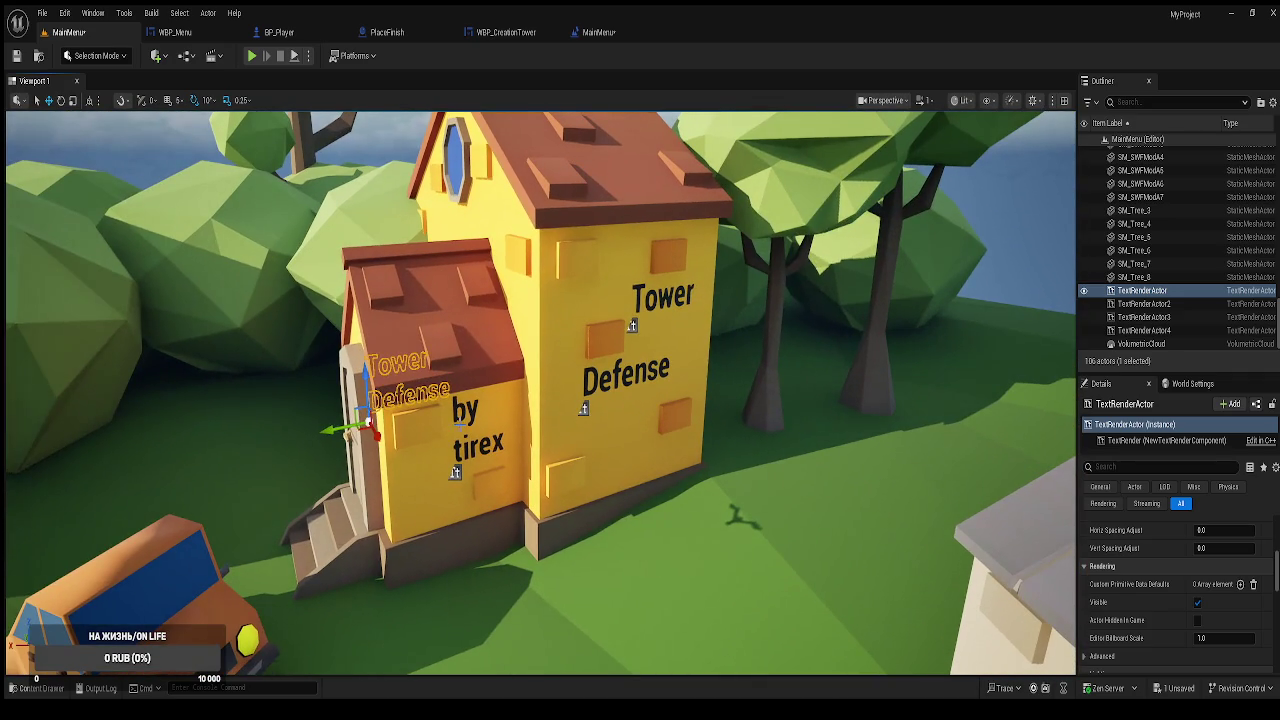
left_click(847, 390)
key("ctrl+s")
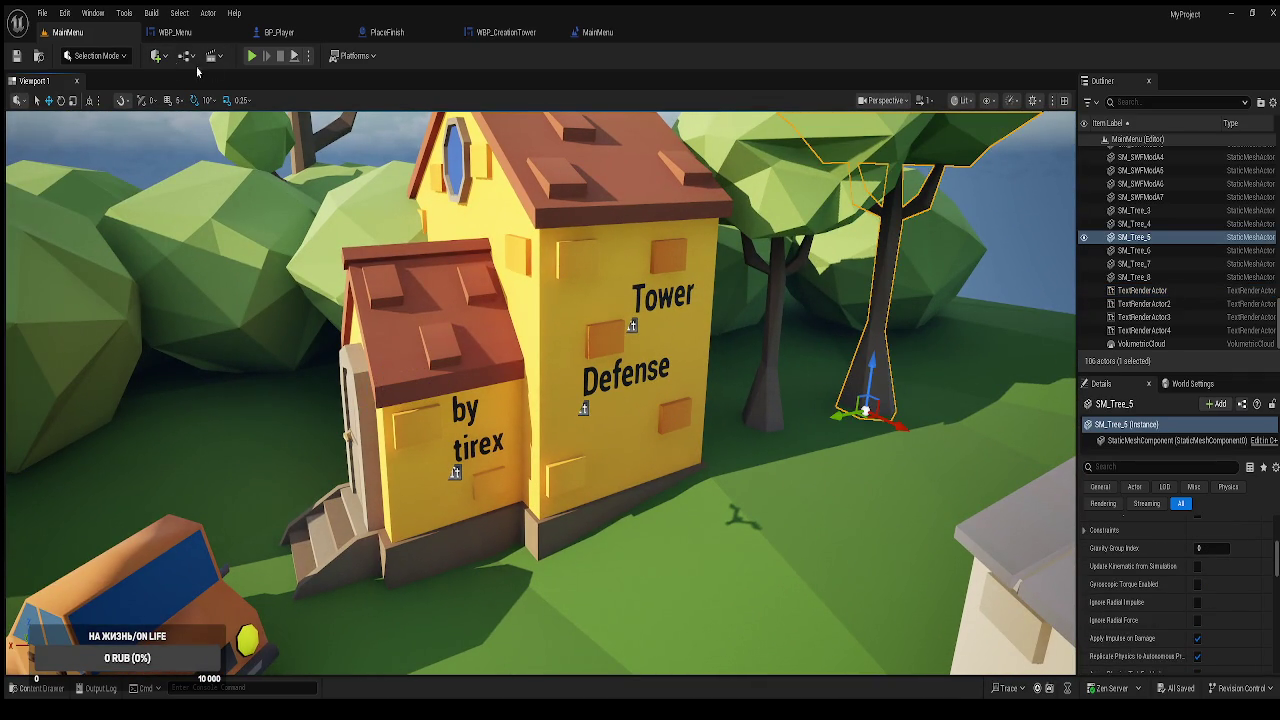
left_click(254, 56)
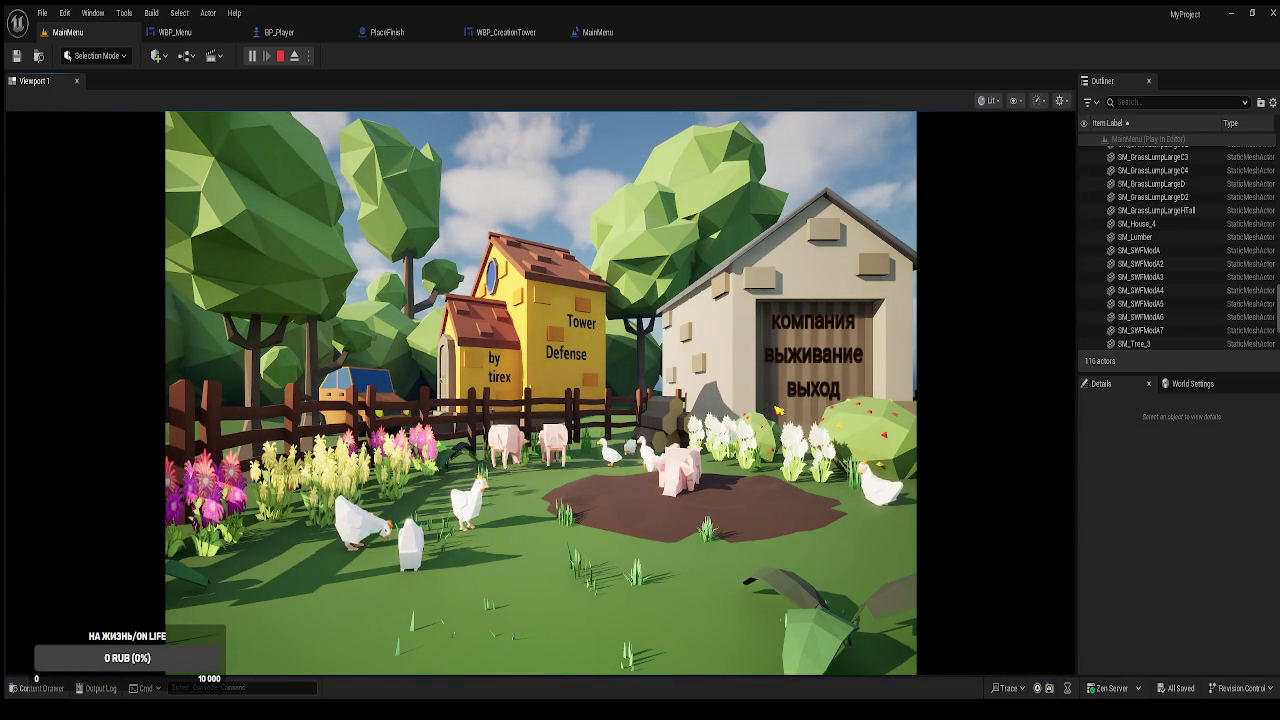
Shift the Defense text on the tower slightly left and up, then preview it in play.
key("Escape")
scroll(717, 428, "up", 10)
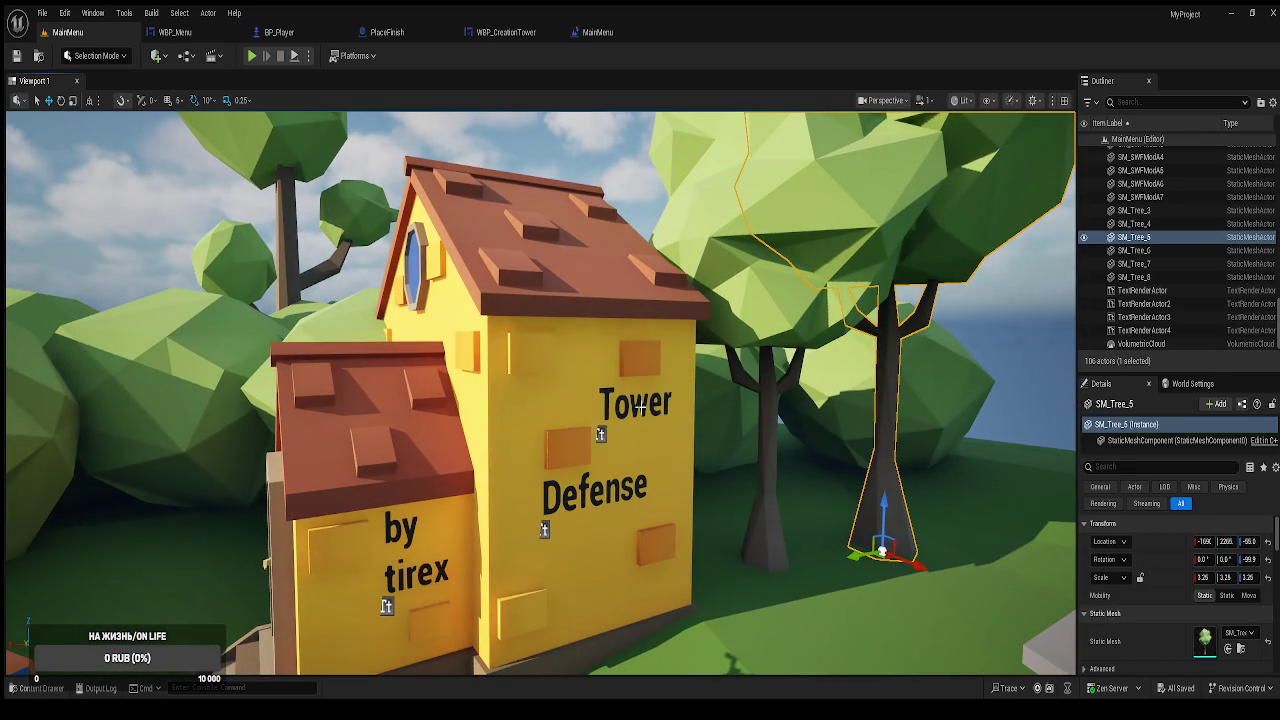
left_click(640, 407)
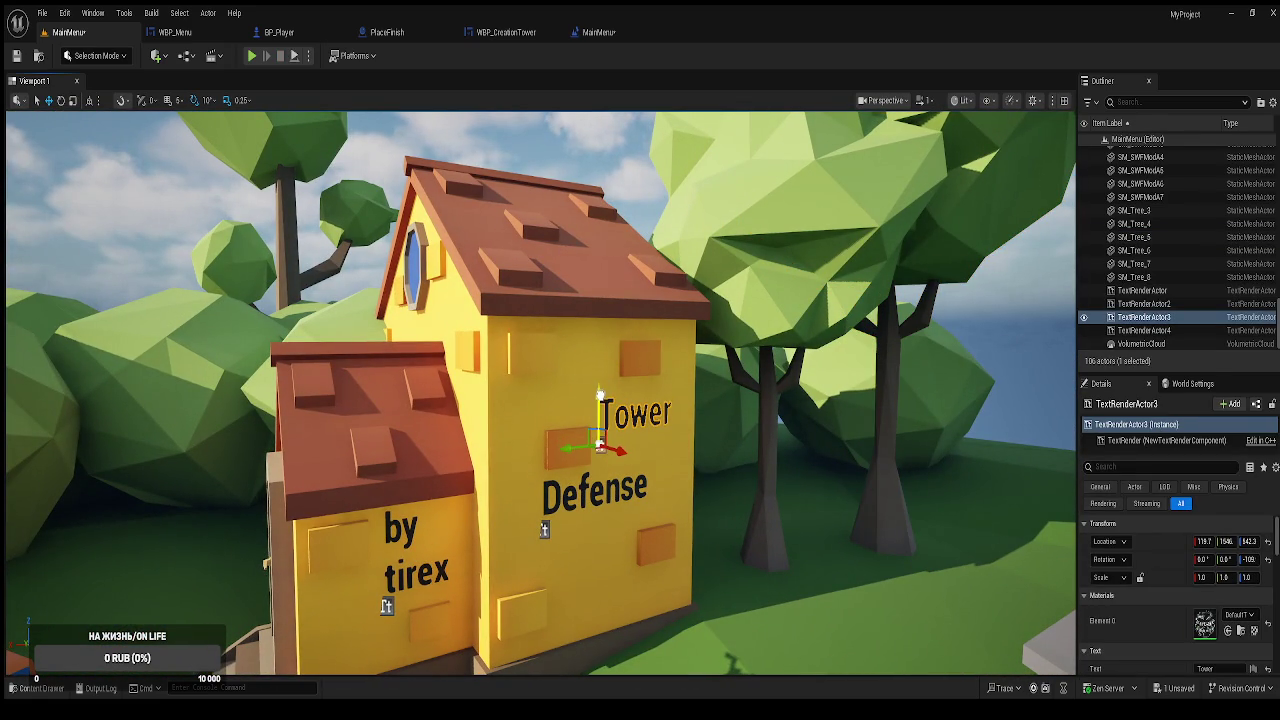
left_click(625, 488)
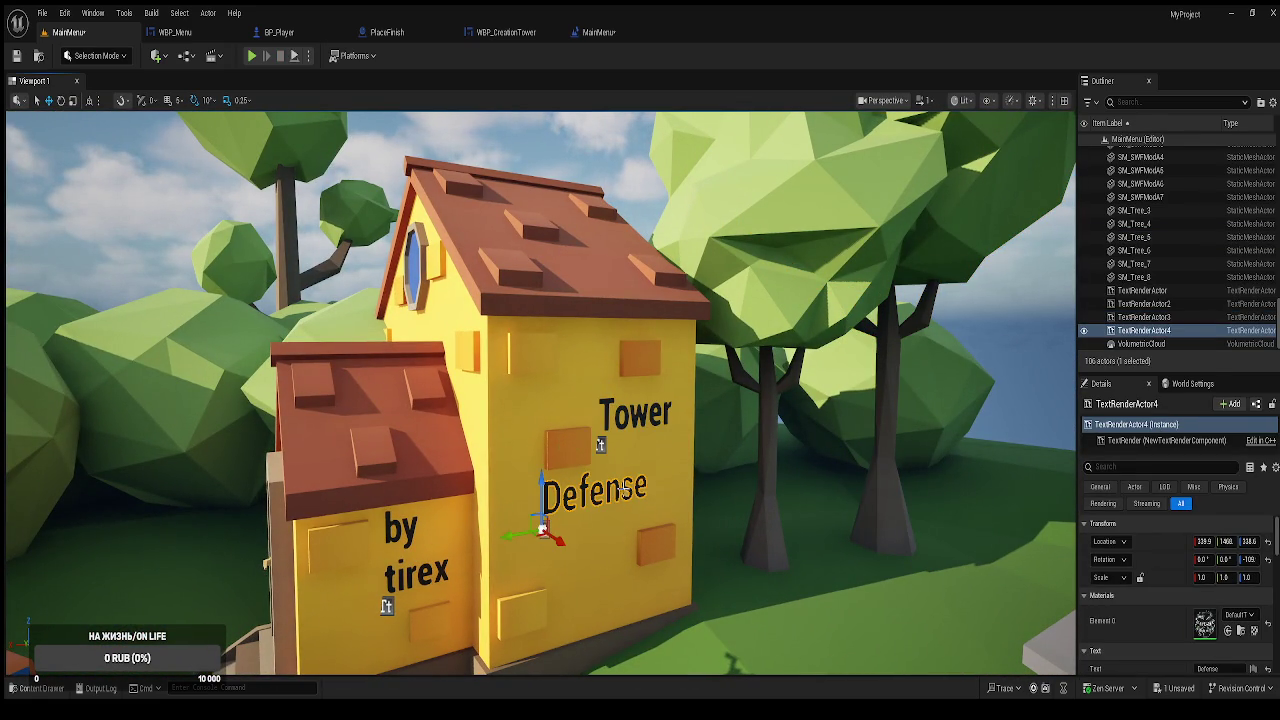
left_click_drag(528, 534, 535, 491)
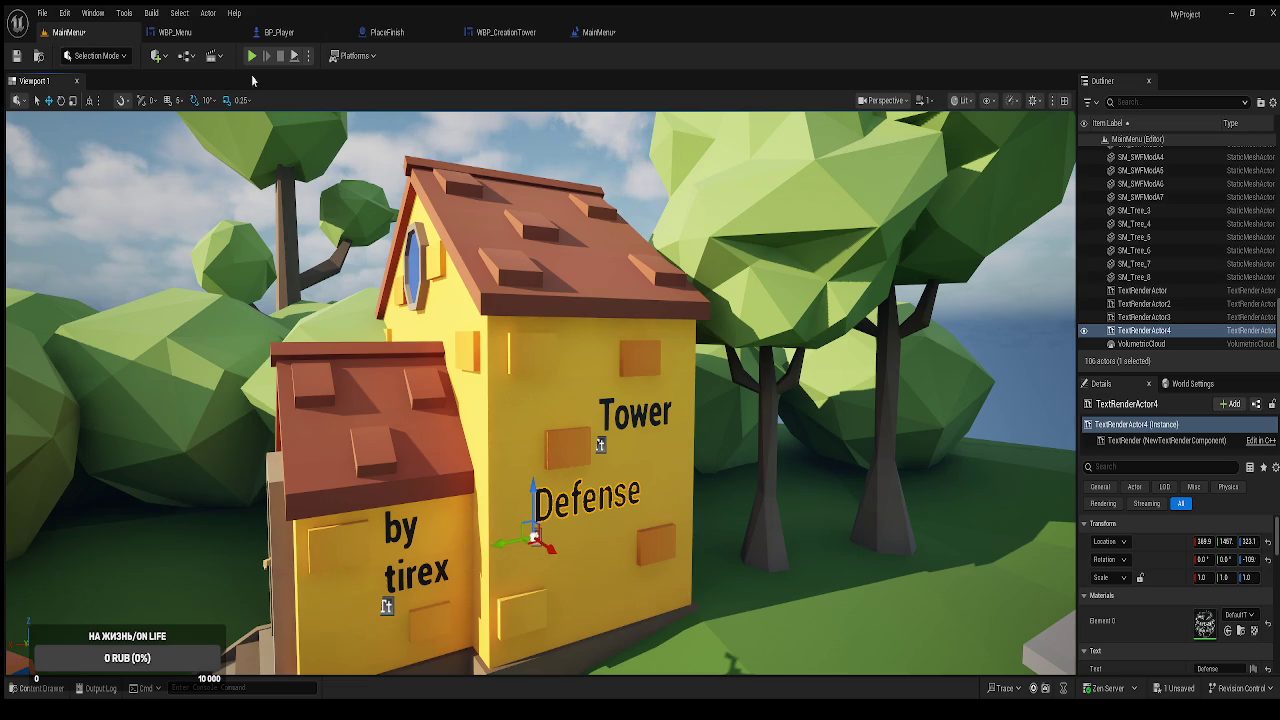
left_click(252, 56)
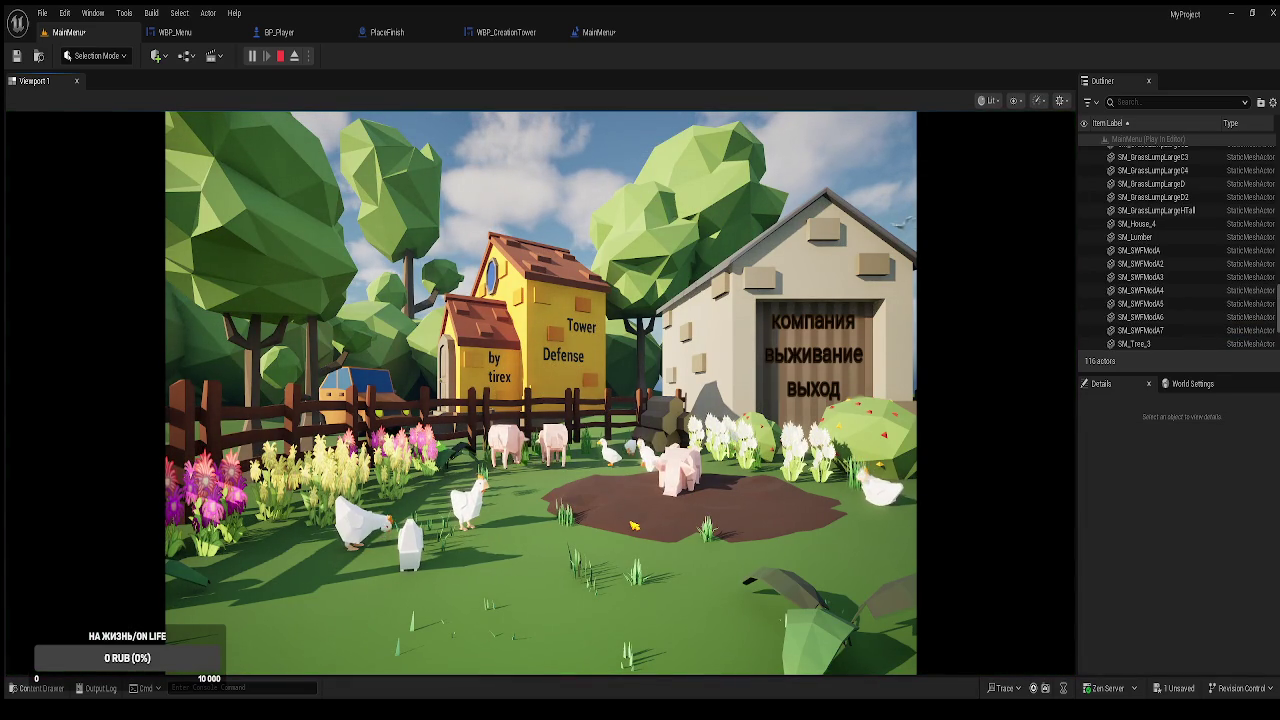
left_click(815, 390)
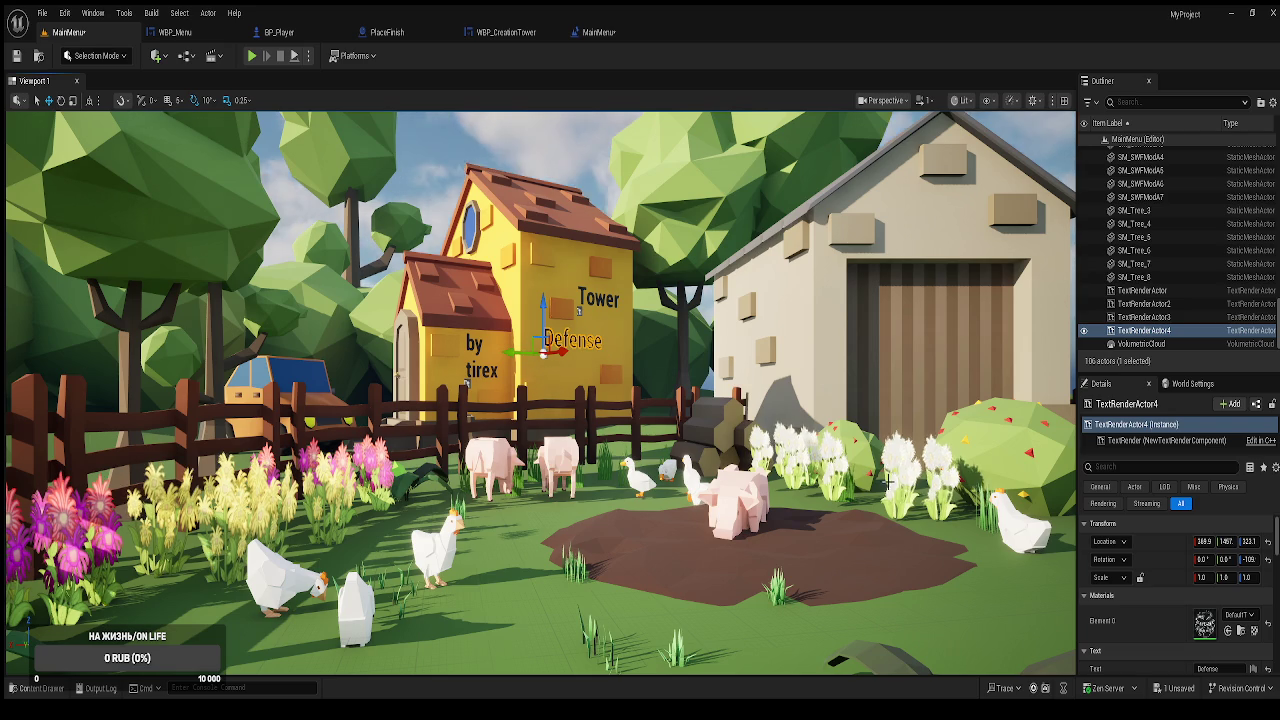
Deselect the Defense text and tilt the view up toward the sky.
scroll(540, 393, "down", 5)
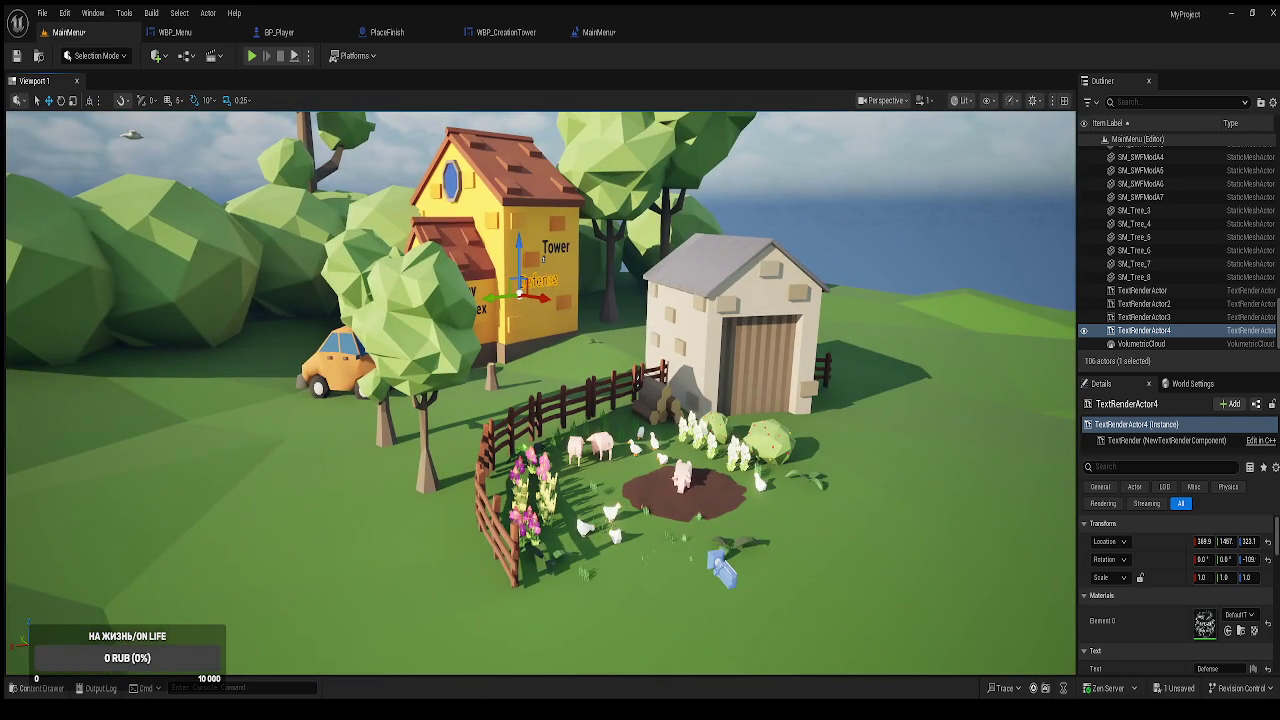
scroll(540, 393, "up", 5)
scroll(790, 198, "up", 2)
left_click(790, 198)
scroll(814, 185, "up", 2)
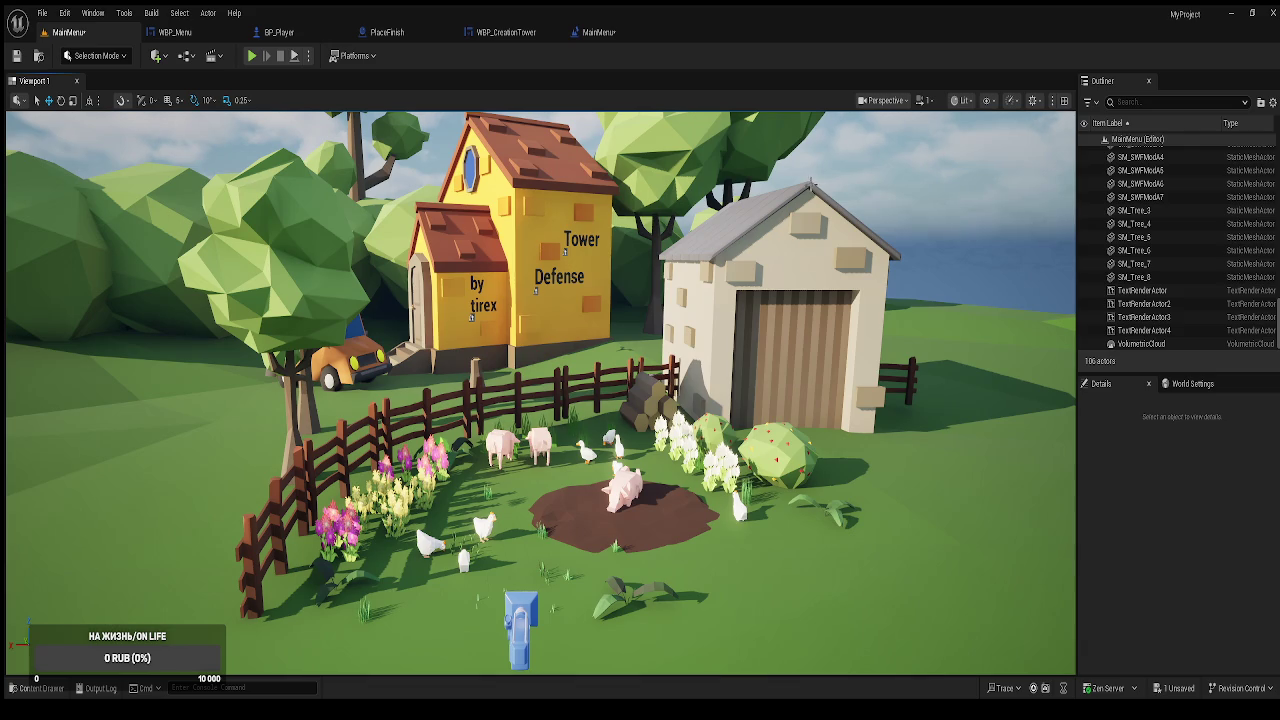
left_click_drag(814, 185, 814, 150)
Select SK_Bird to check its A_Bird looping animation, then start a Play preview.
scroll(815, 203, "up", 2)
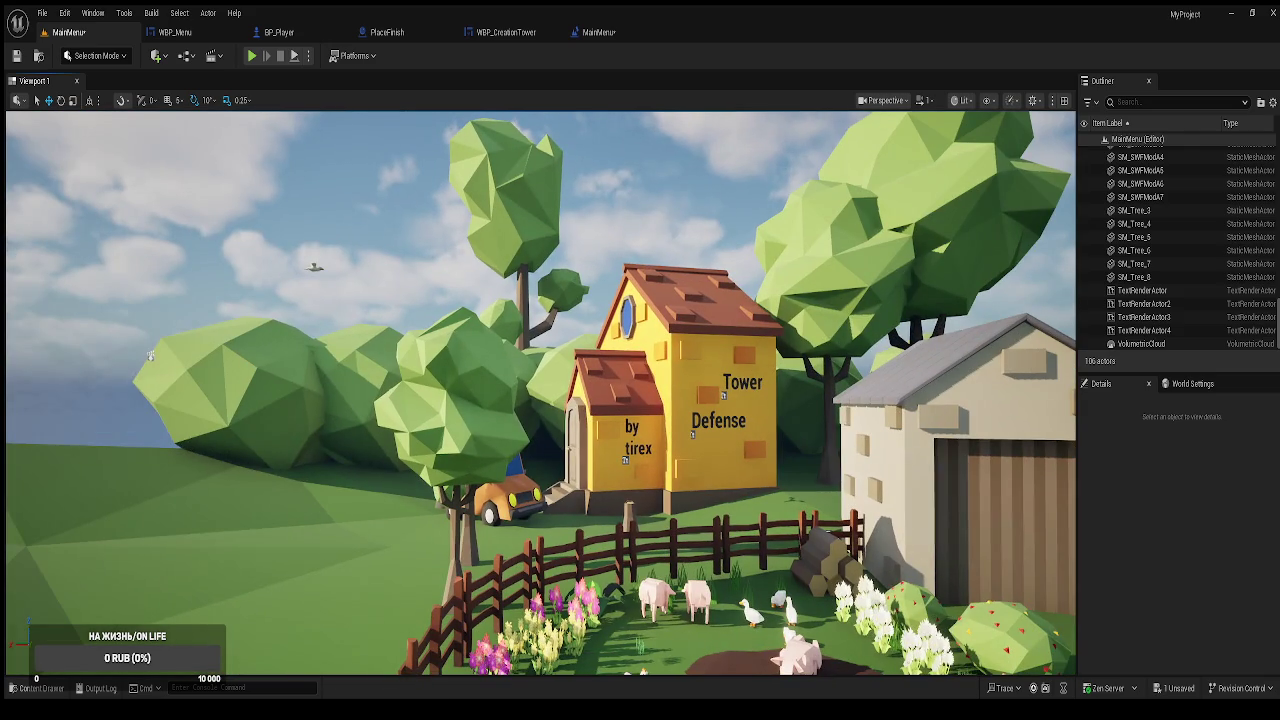
scroll(815, 203, "up", 2)
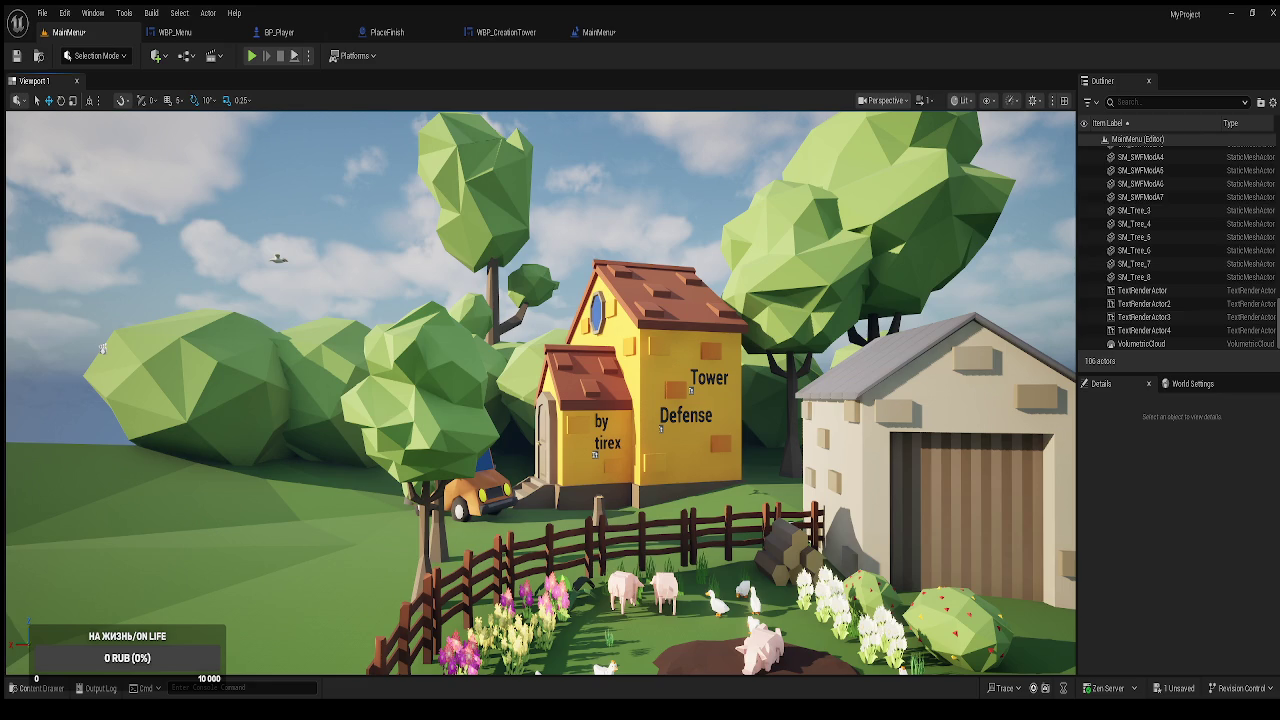
scroll(267, 313, "down", 3)
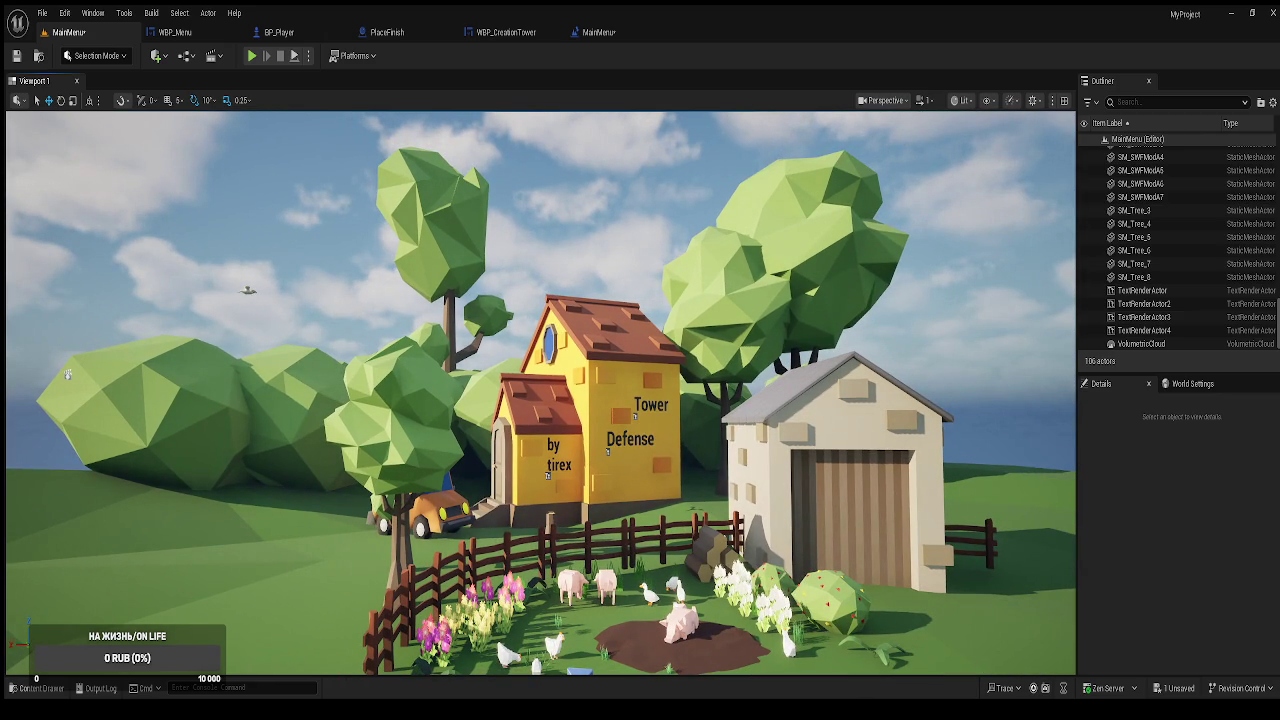
left_click(249, 291)
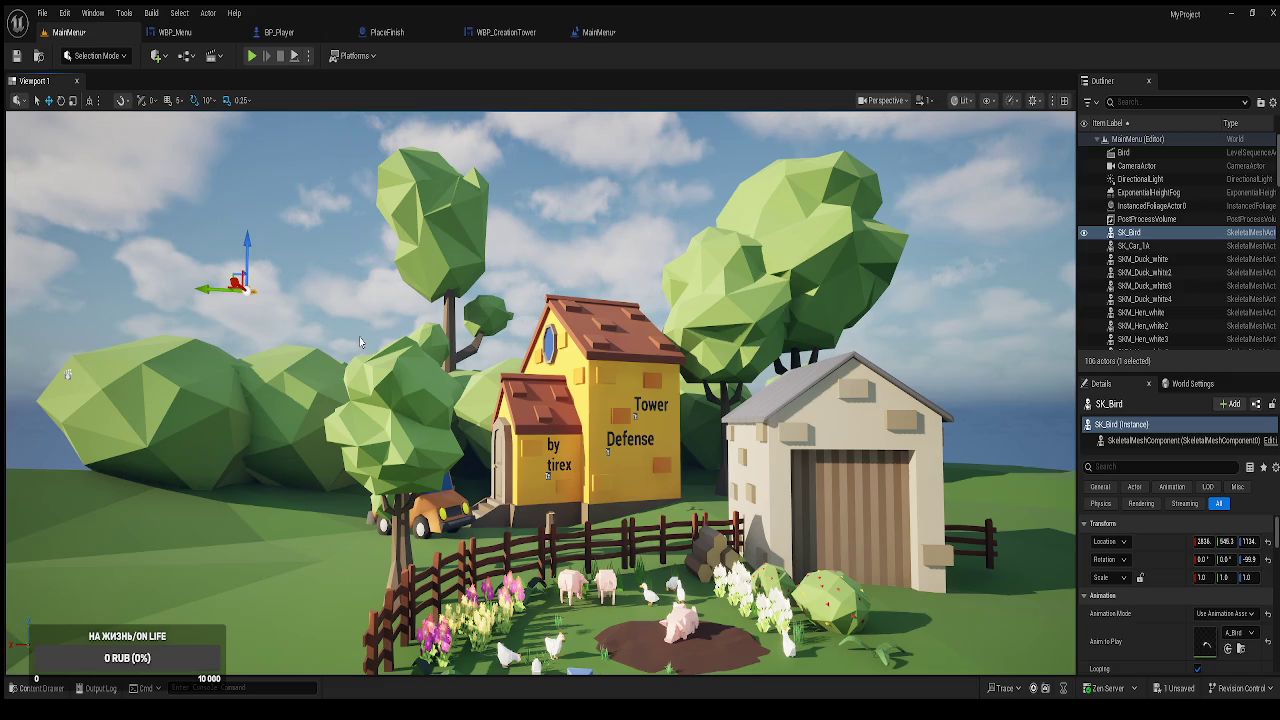
left_click(252, 55)
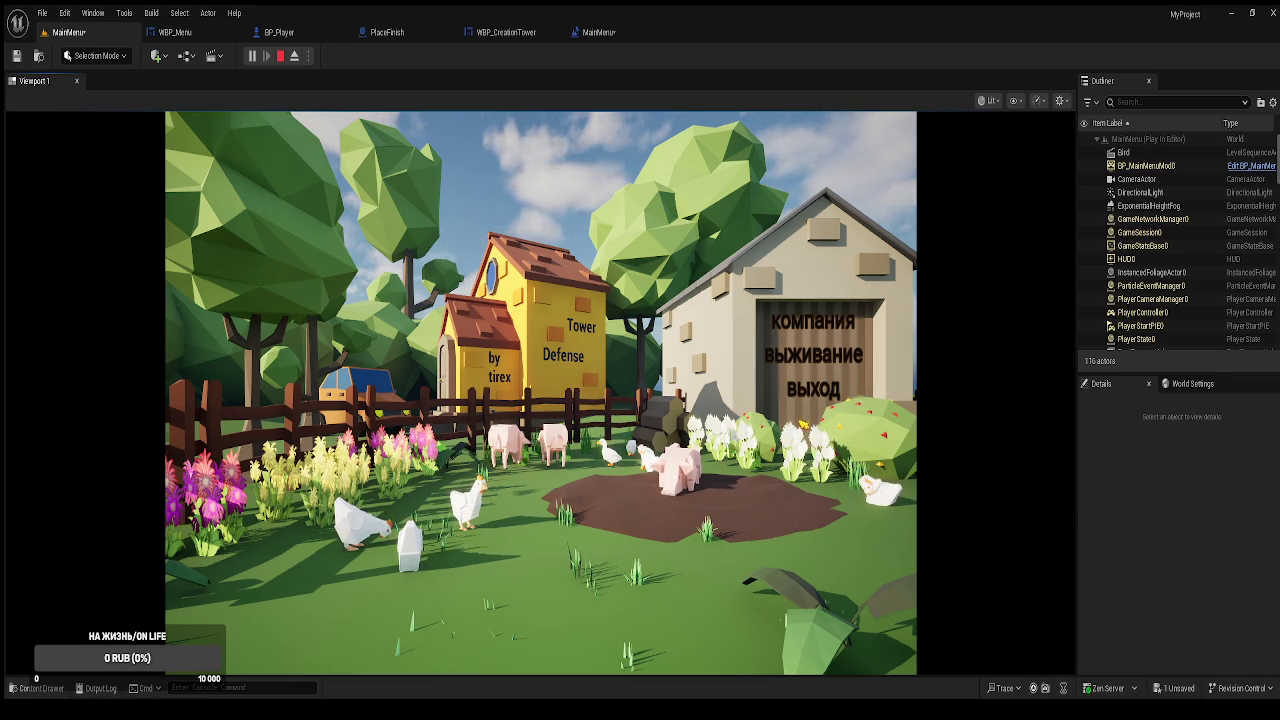
Stop the Play In Editor session and return to the level viewport.
key("Escape")
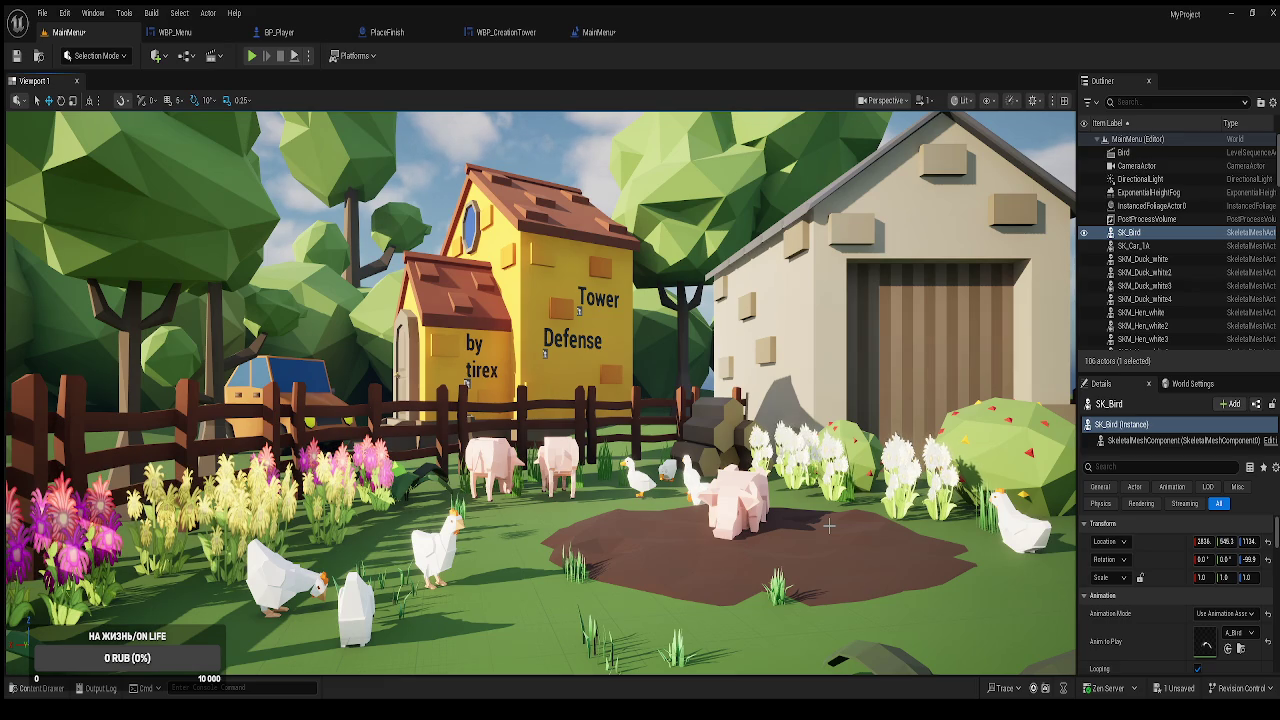
Browse the static meshes in the Low_Poly_Town folder of the asset library.
key("f")
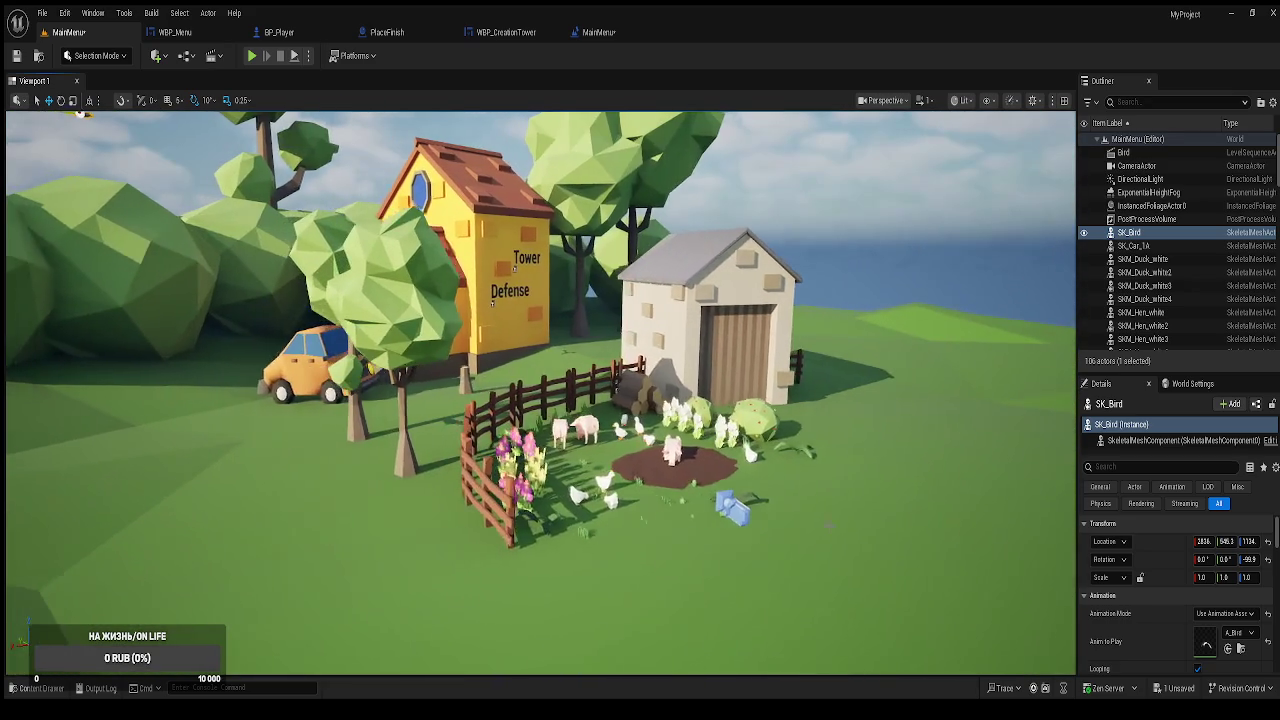
key("ctrl+space")
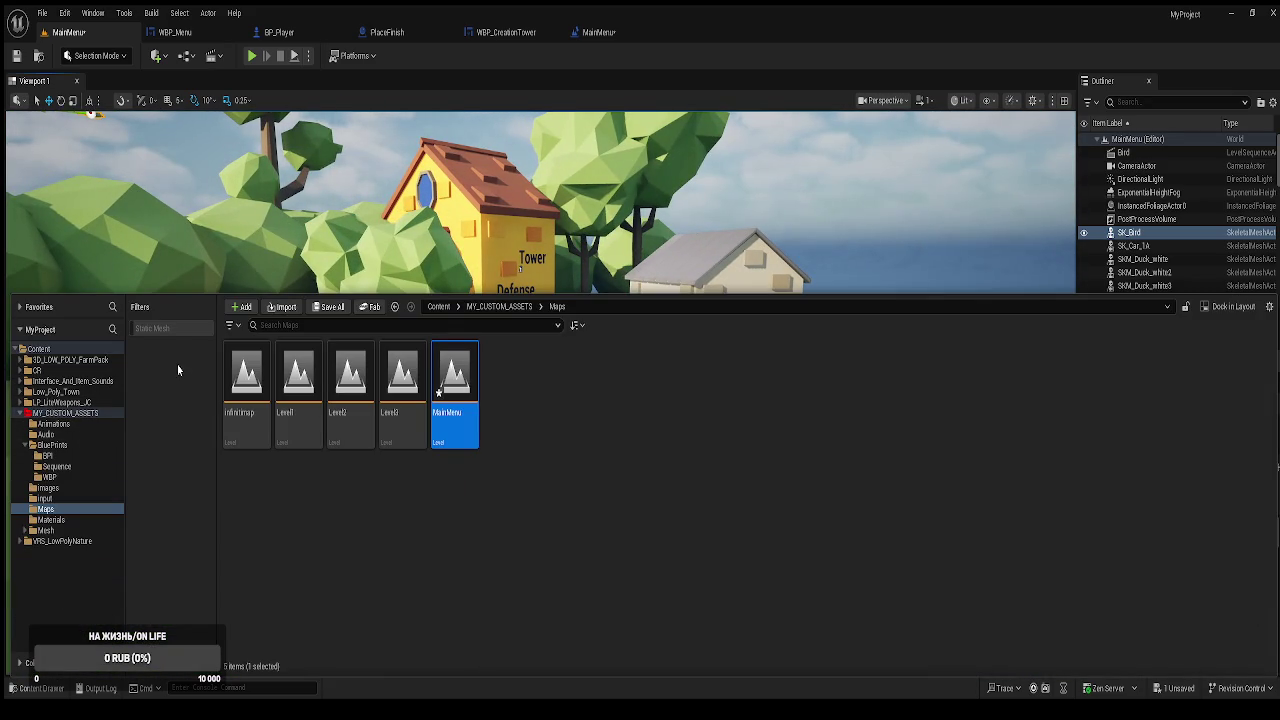
left_click(160, 328)
left_click(76, 364)
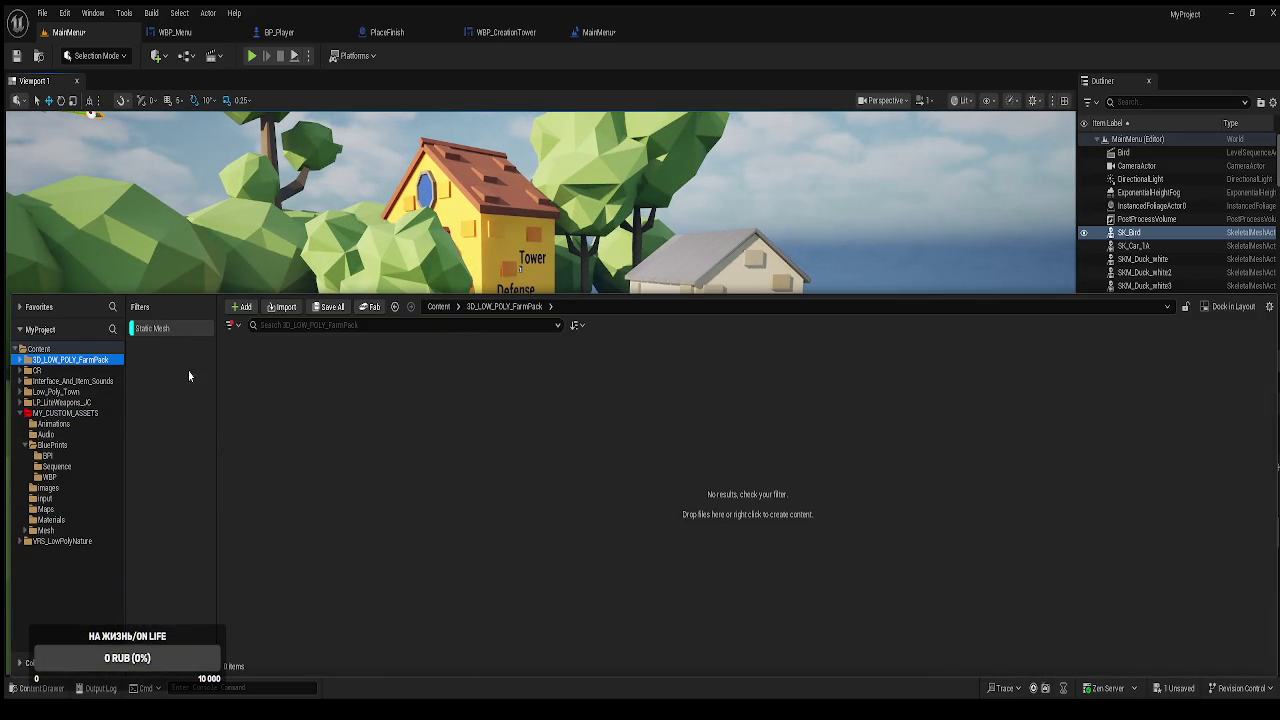
left_click(36, 371)
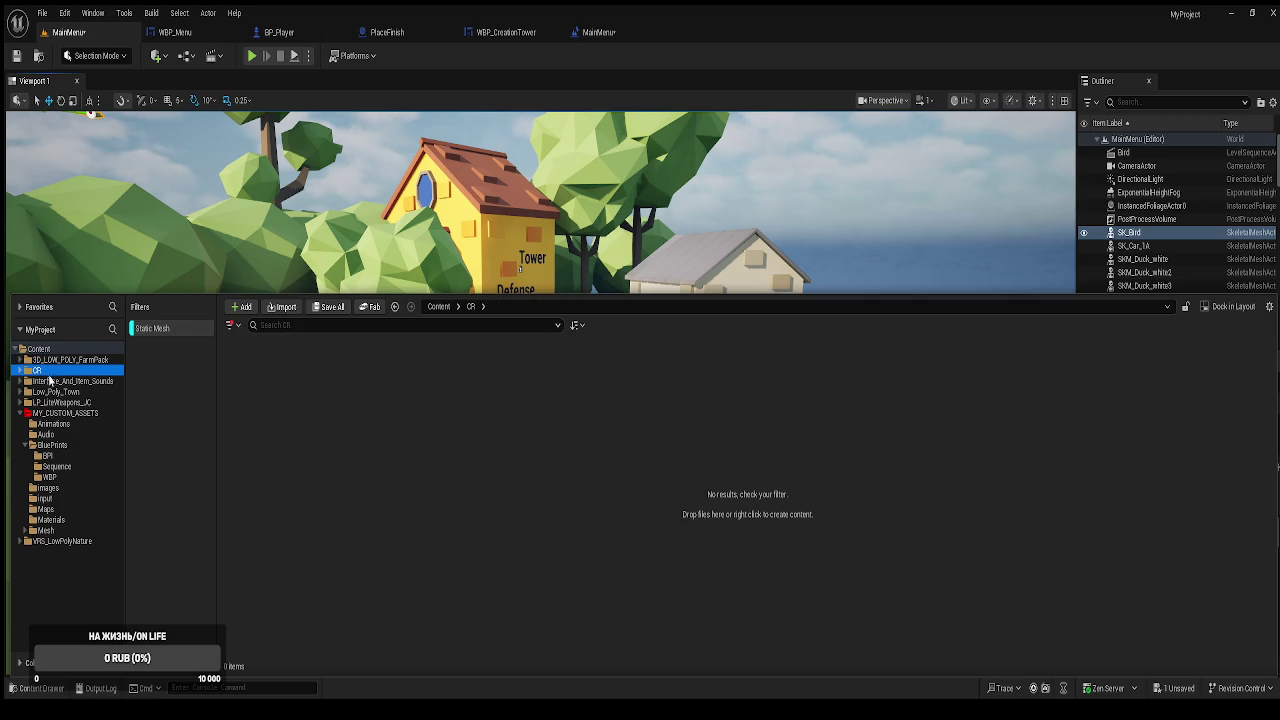
left_click(77, 382)
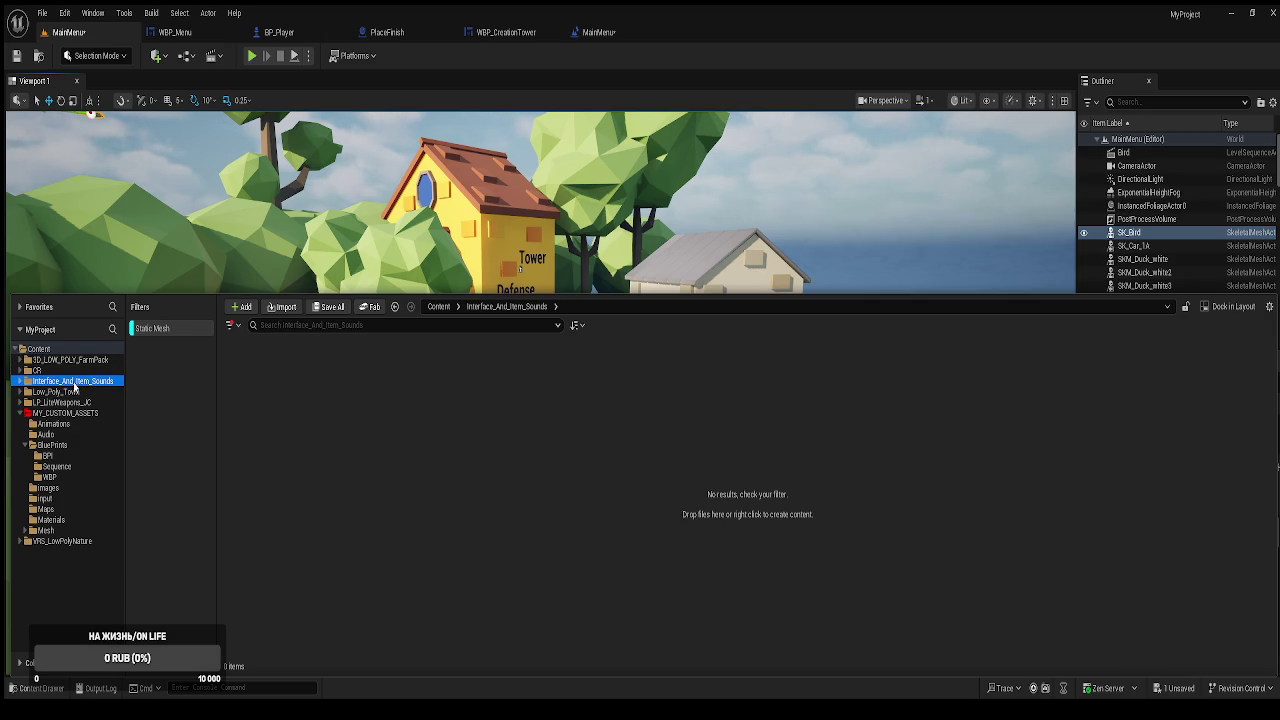
left_click(68, 392)
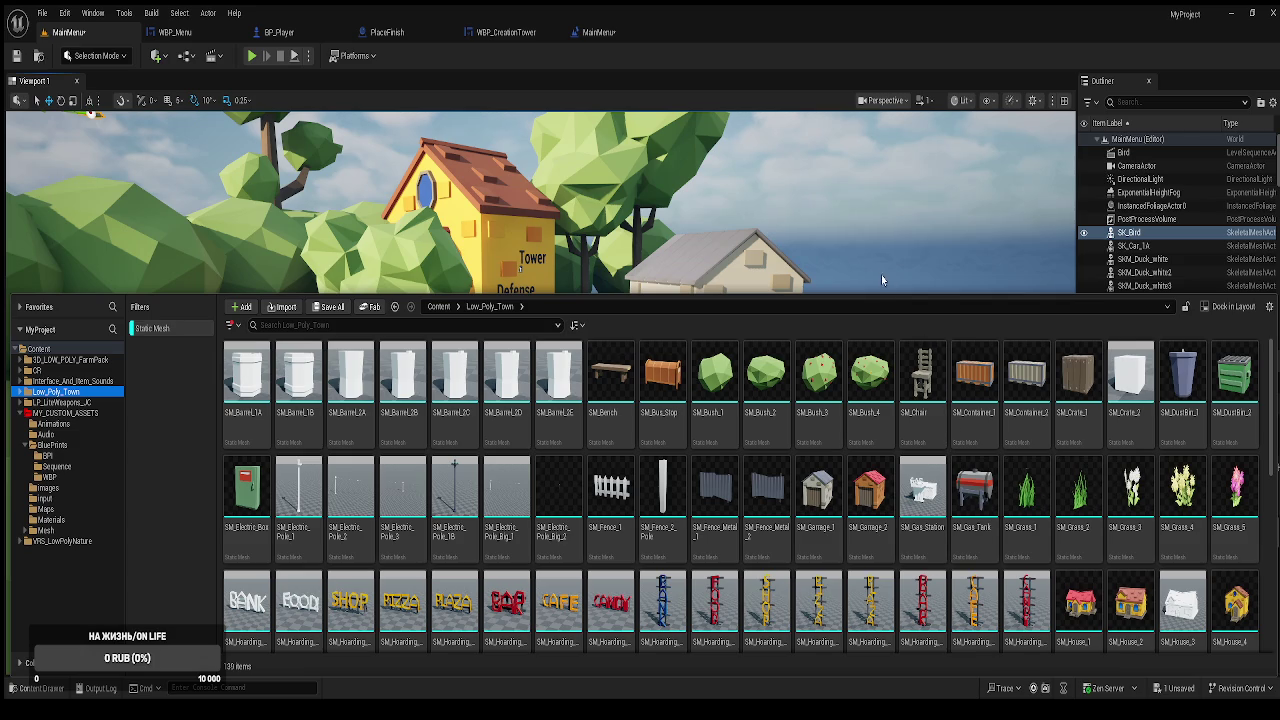
left_click(842, 272)
scroll(842, 272, "up", 5)
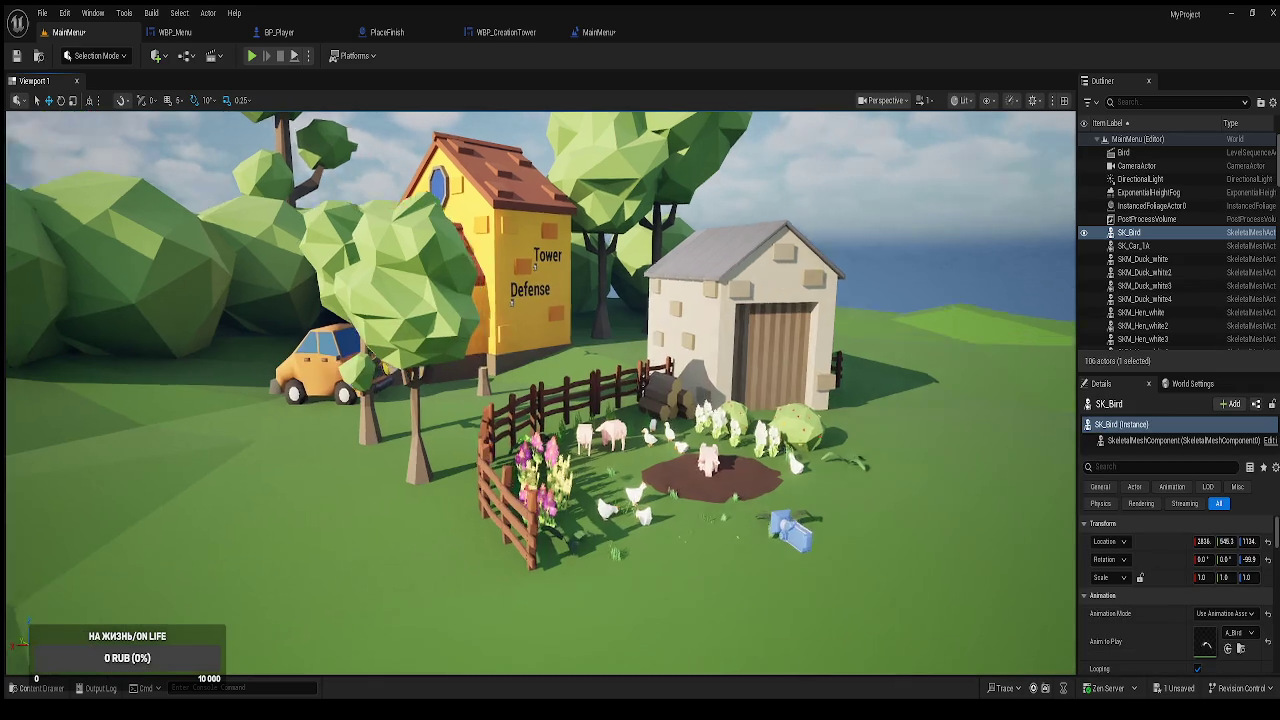
scroll(540, 393, "down", 2)
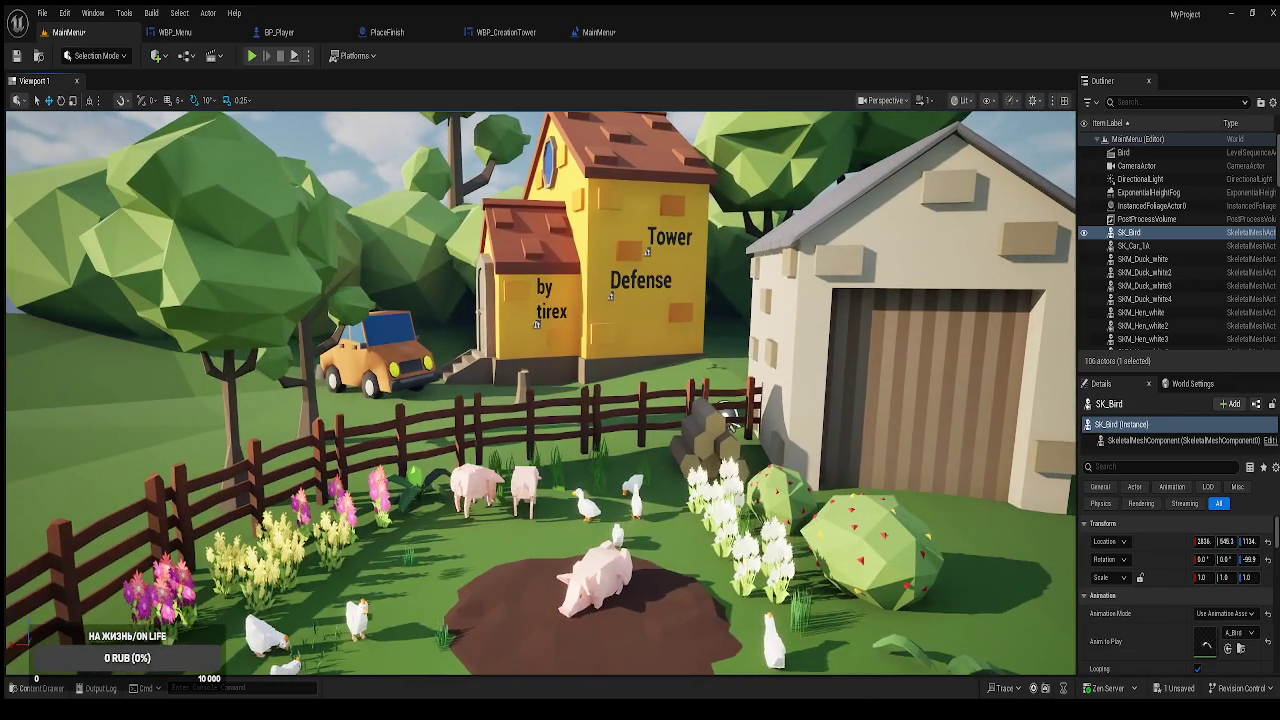
scroll(540, 393, "up", 5)
scroll(612, 430, "up", 5)
Place SM_Bench before the yellow house, rotated -20° and scaled 1.75, then test play.
key("ctrl+space")
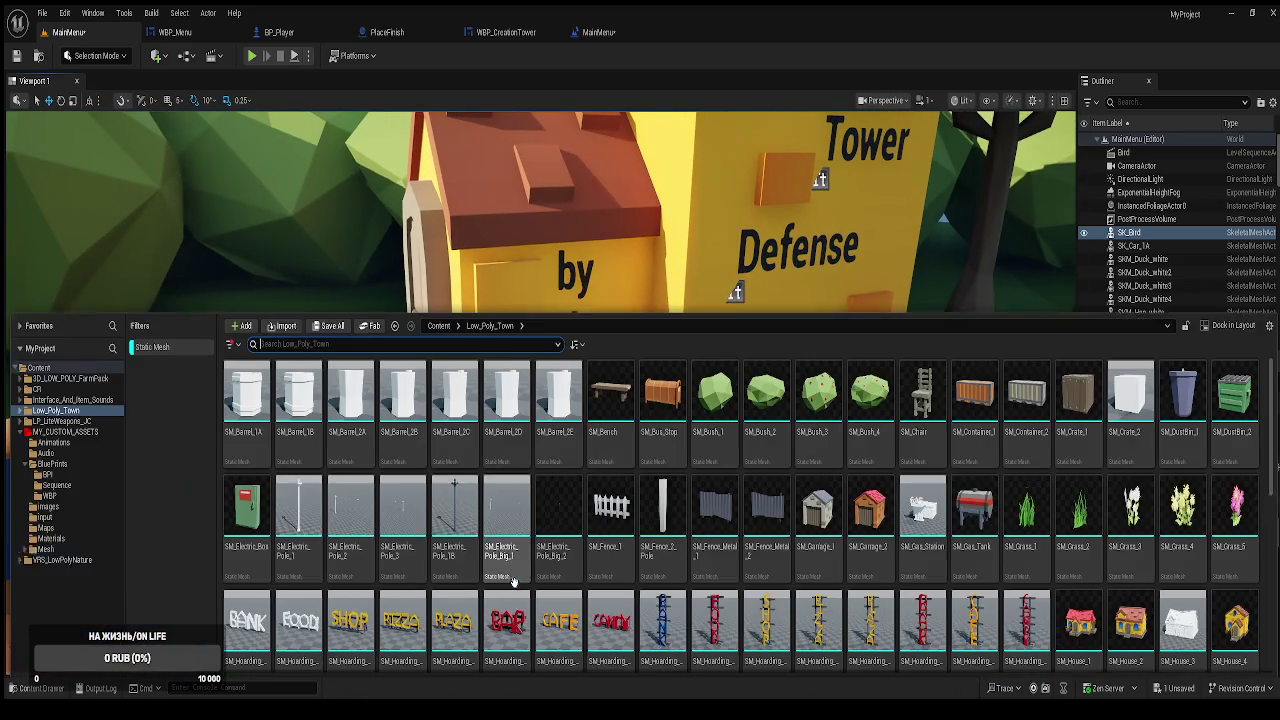
left_click_drag(612, 430, 574, 522)
key("e")
mouse_move(552, 566)
left_mouse_down()
mouse_move(530, 562)
mouse_move(551, 563)
mouse_move(600, 510)
left_mouse_up()
key("w")
key("r")
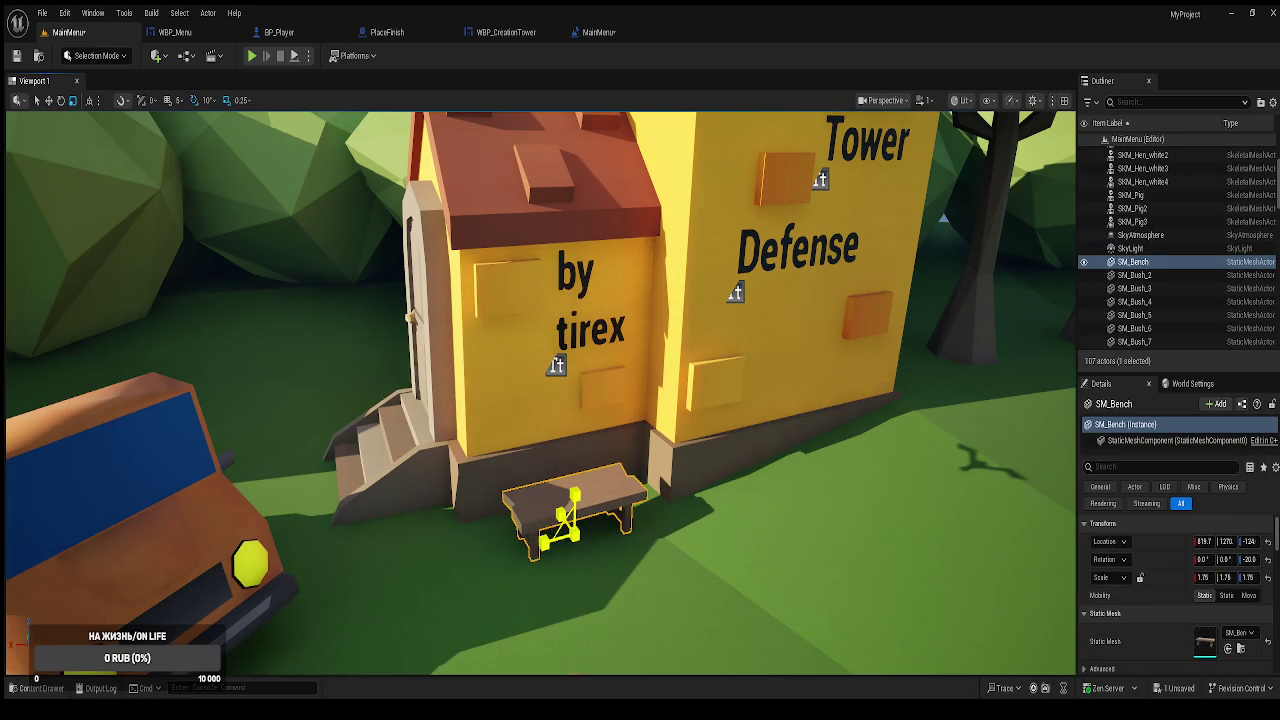
key("w")
key("f")
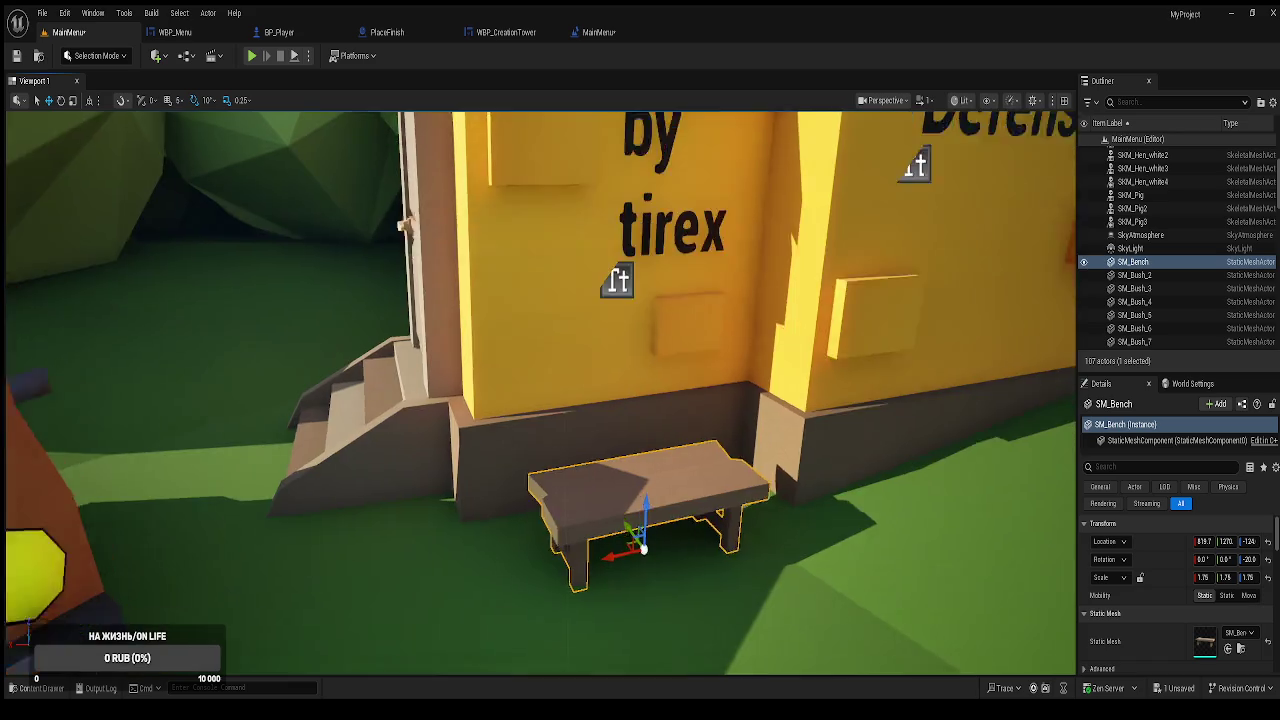
scroll(540, 390, "down", 5)
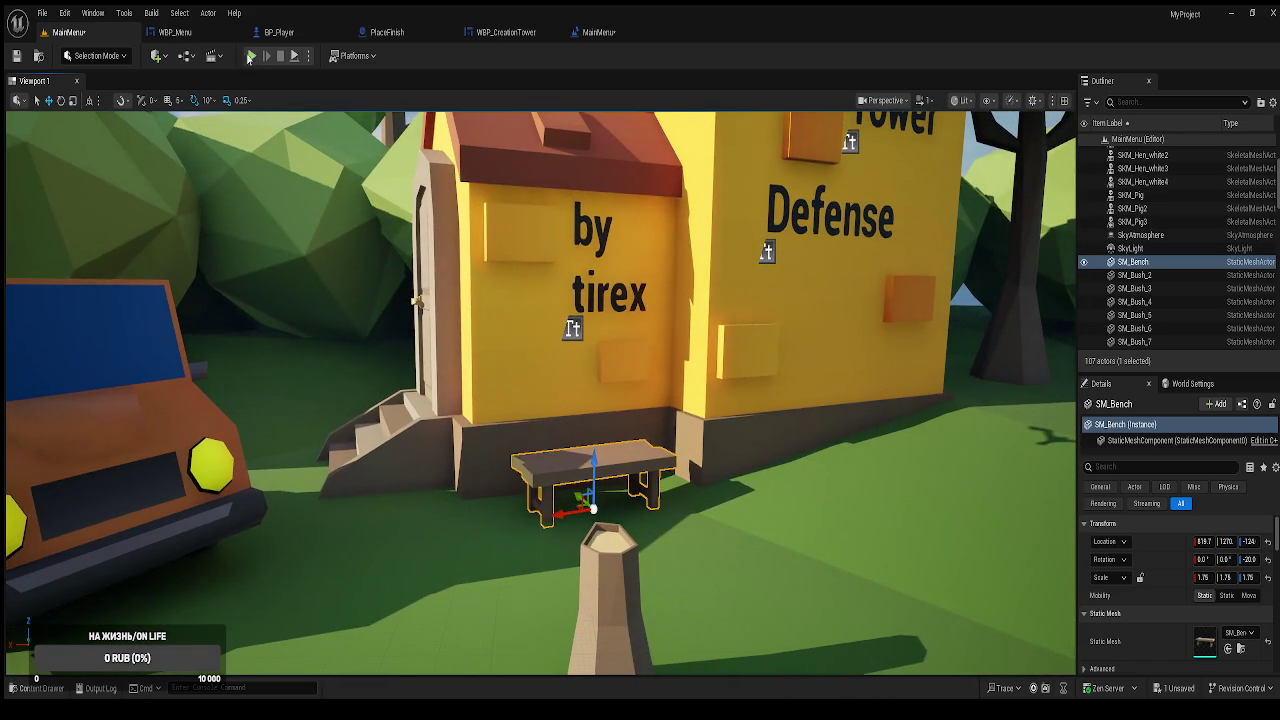
key("alt+p")
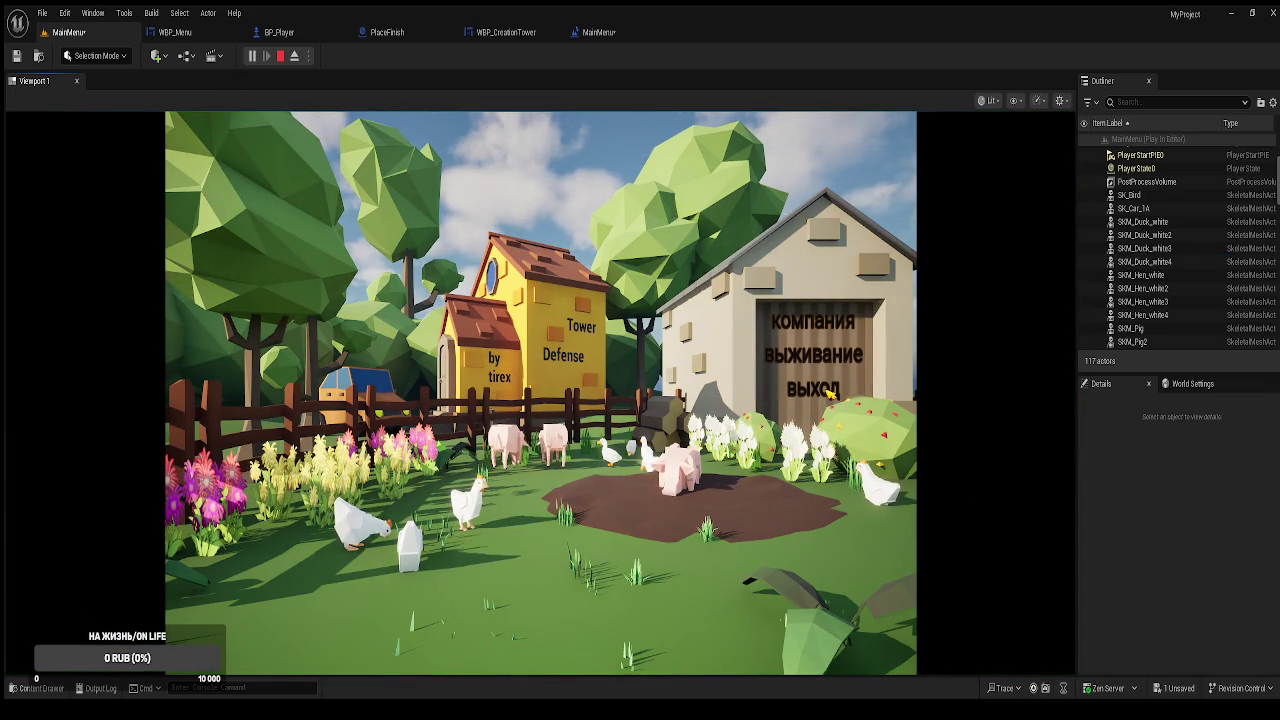
End the test play, focus on the bench, and reopen the Low_Poly_Town asset library.
key("Escape")
key("f")
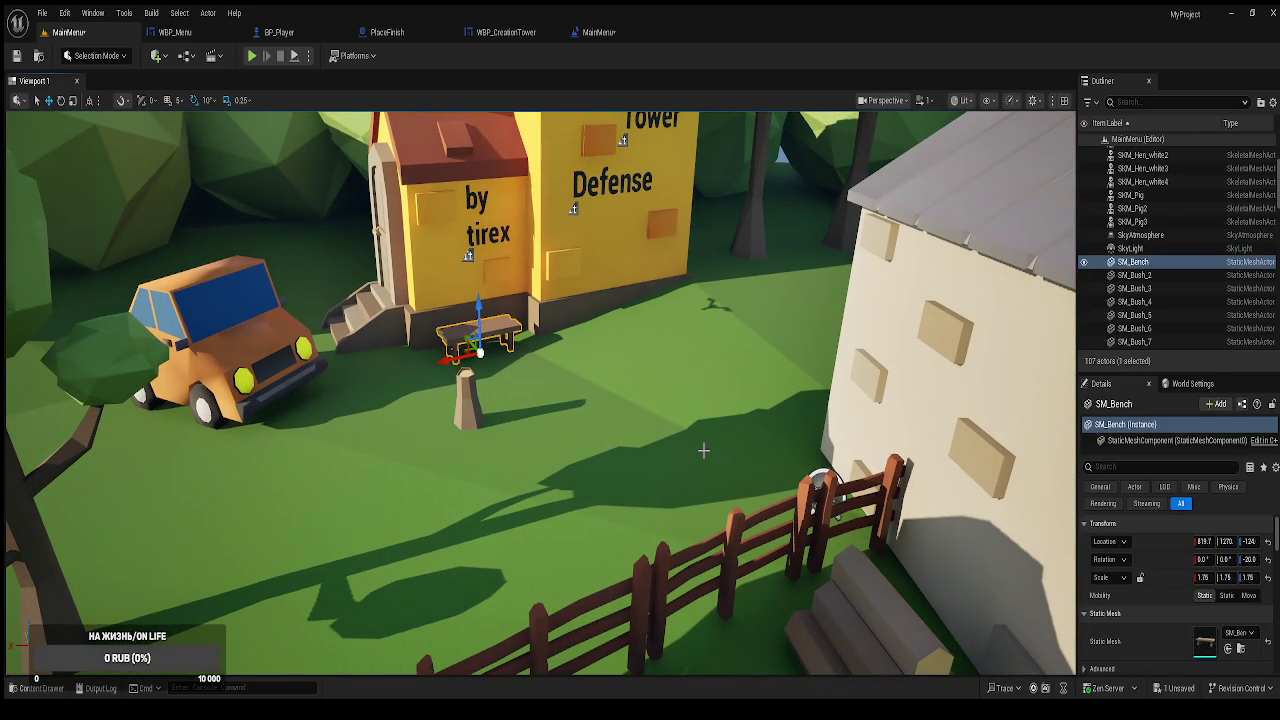
key("Escape")
key("ctrl+space")
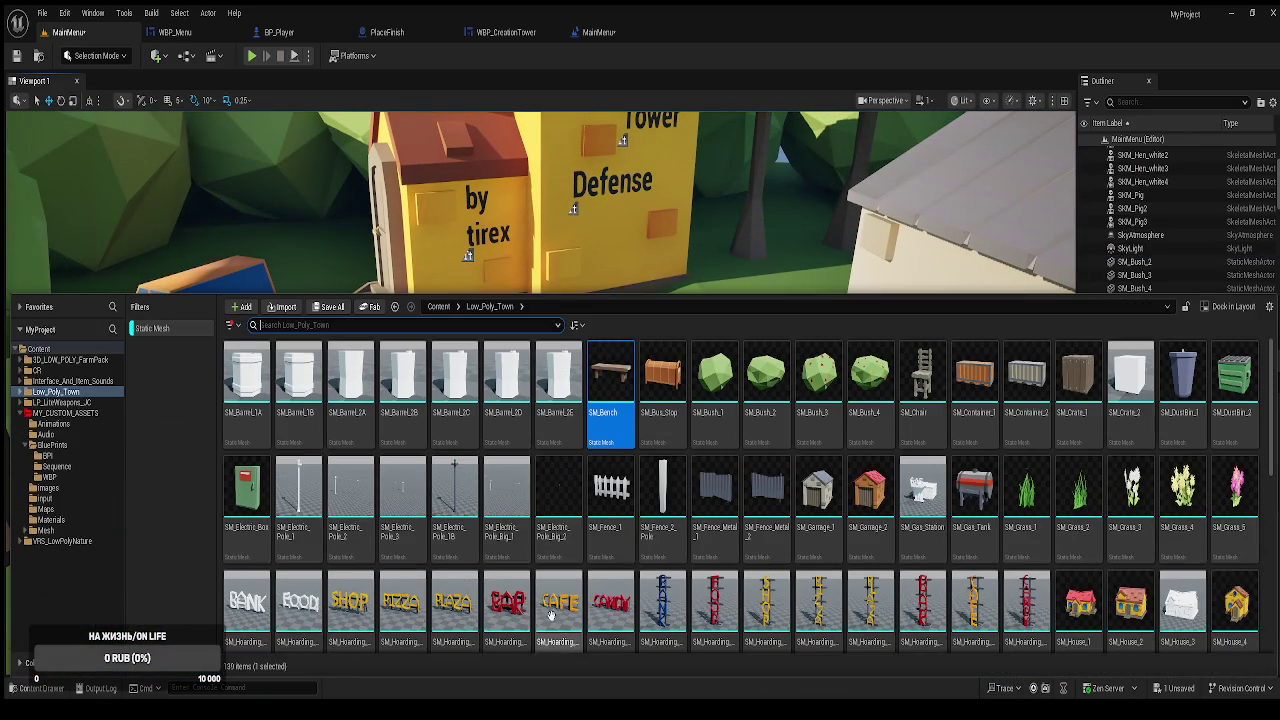
Scroll through the Low_Poly_Town meshes, then close the asset library.
scroll(1003, 528, "down", 1)
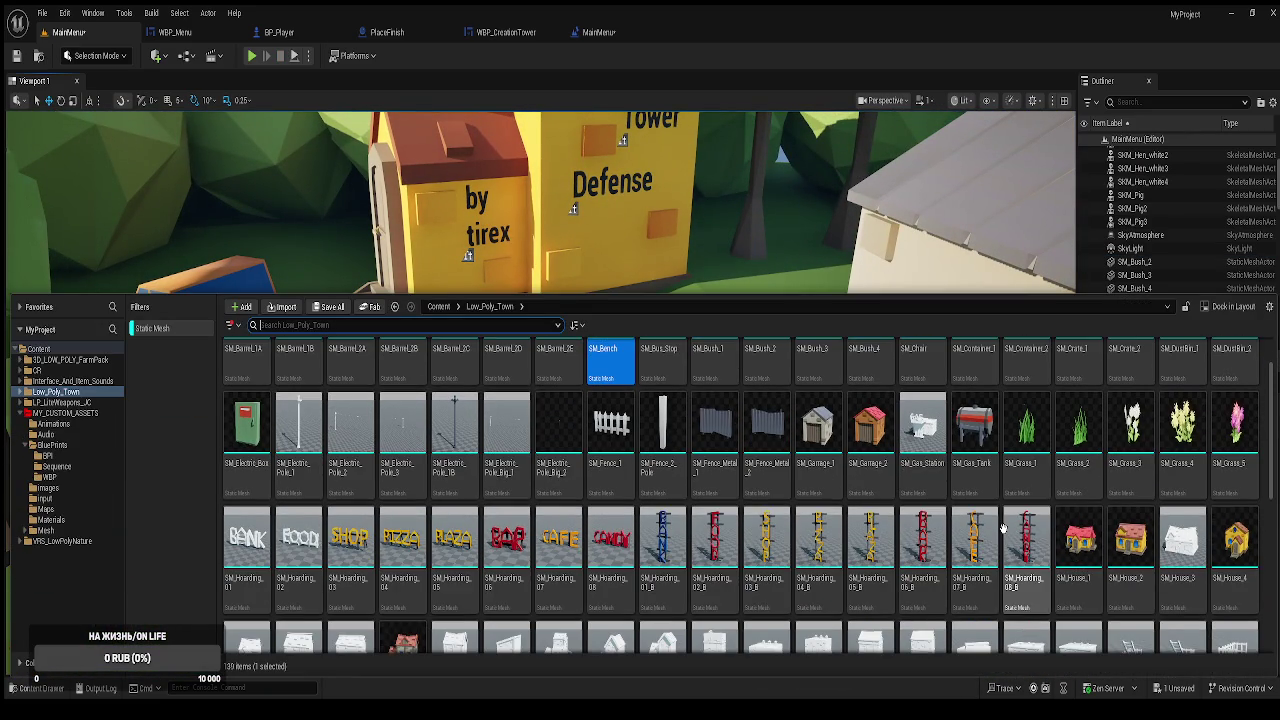
scroll(1003, 528, "down", 1)
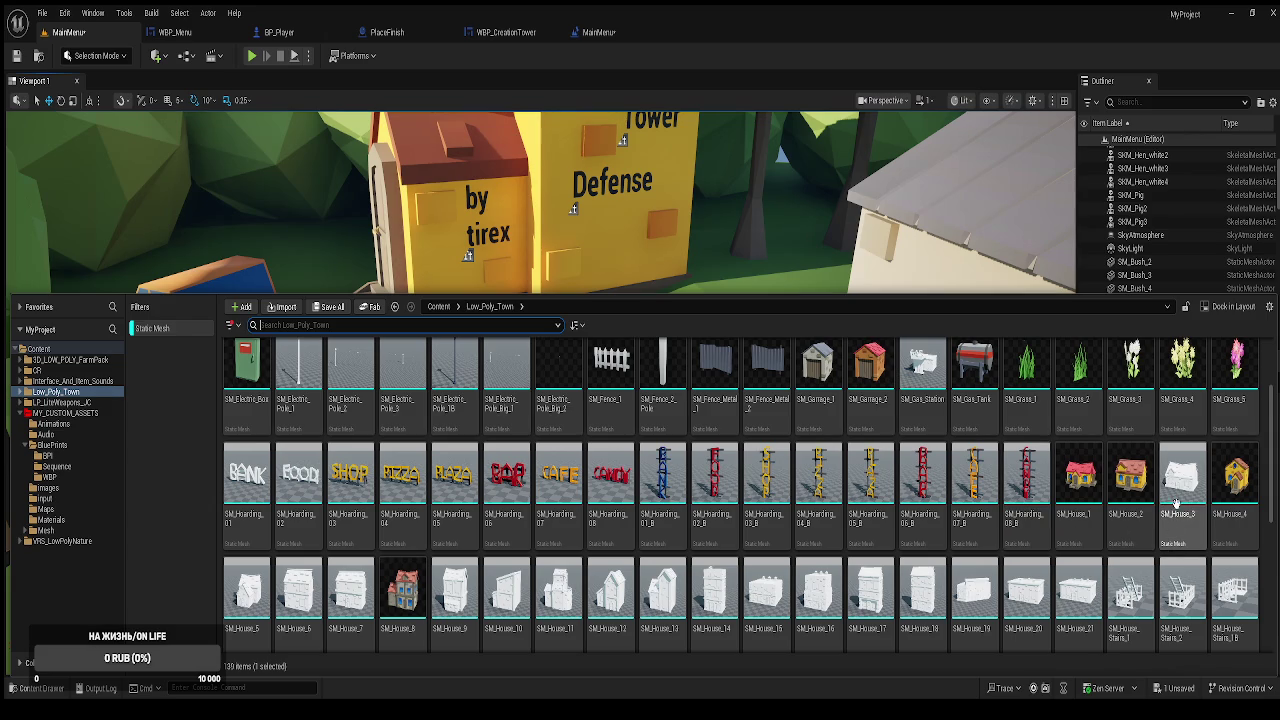
scroll(1178, 512, "down", 2)
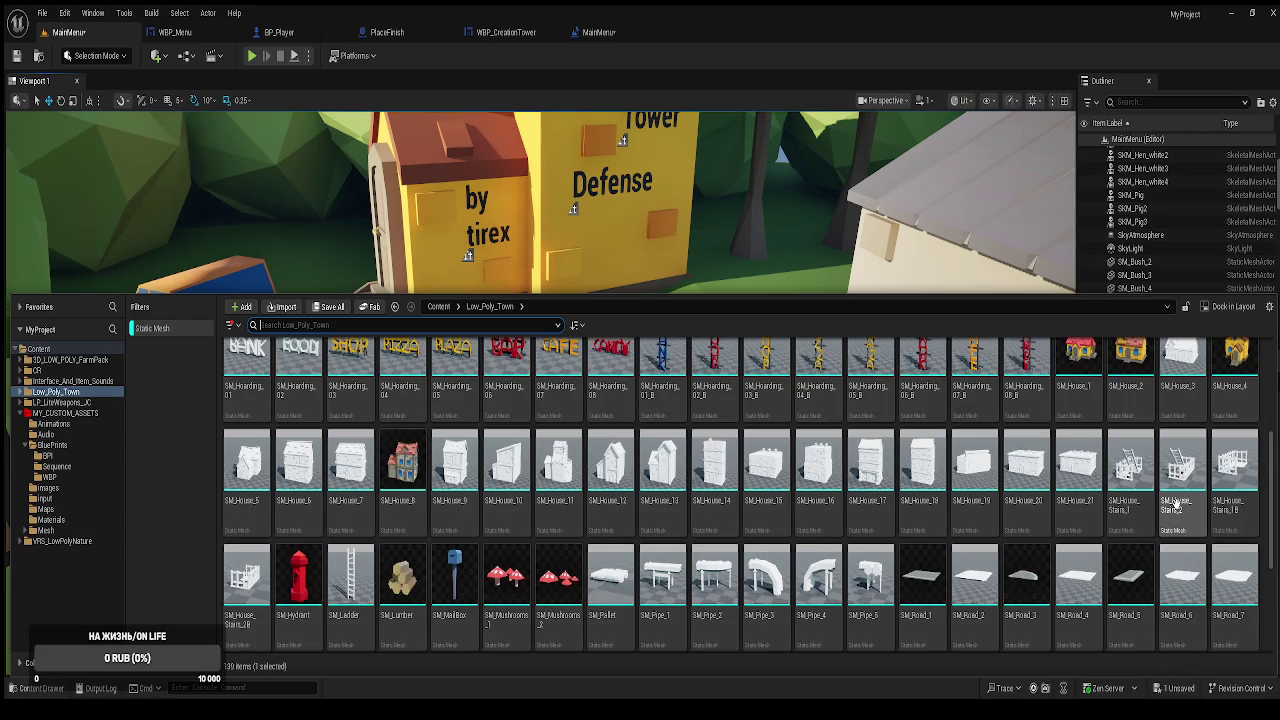
scroll(1176, 505, "down", 2)
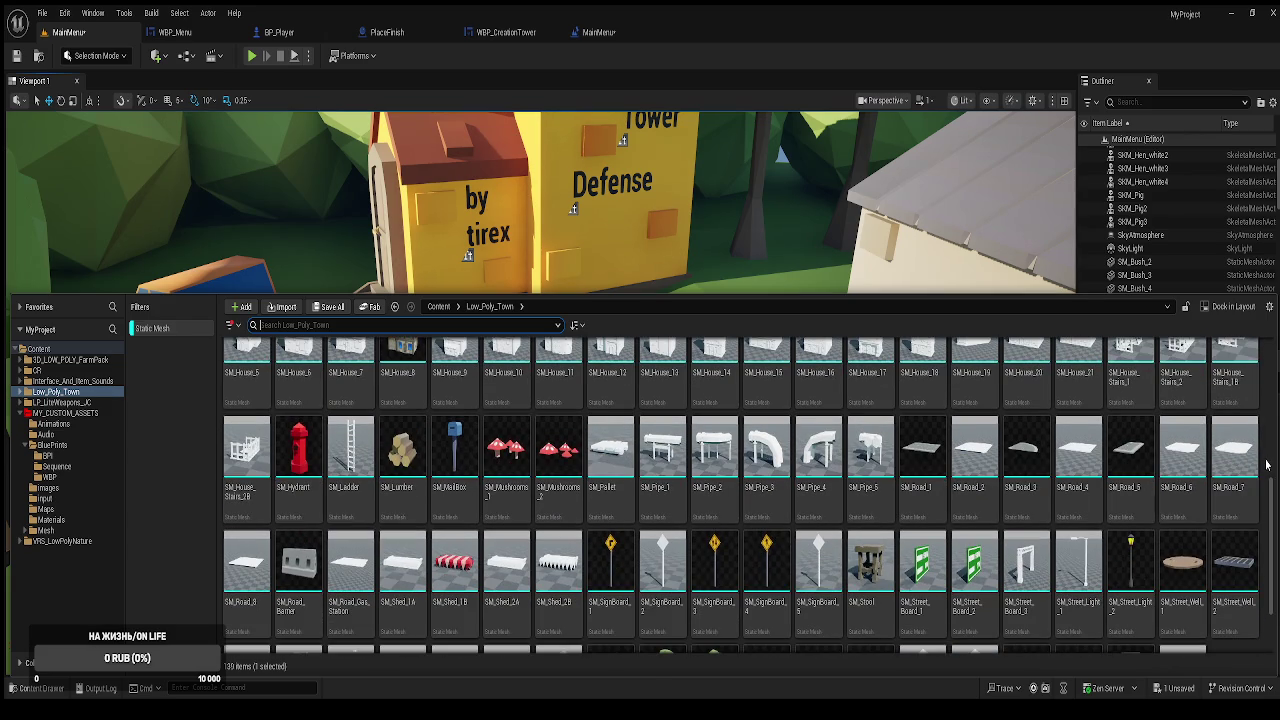
left_click_drag(1271, 502, 1271, 522)
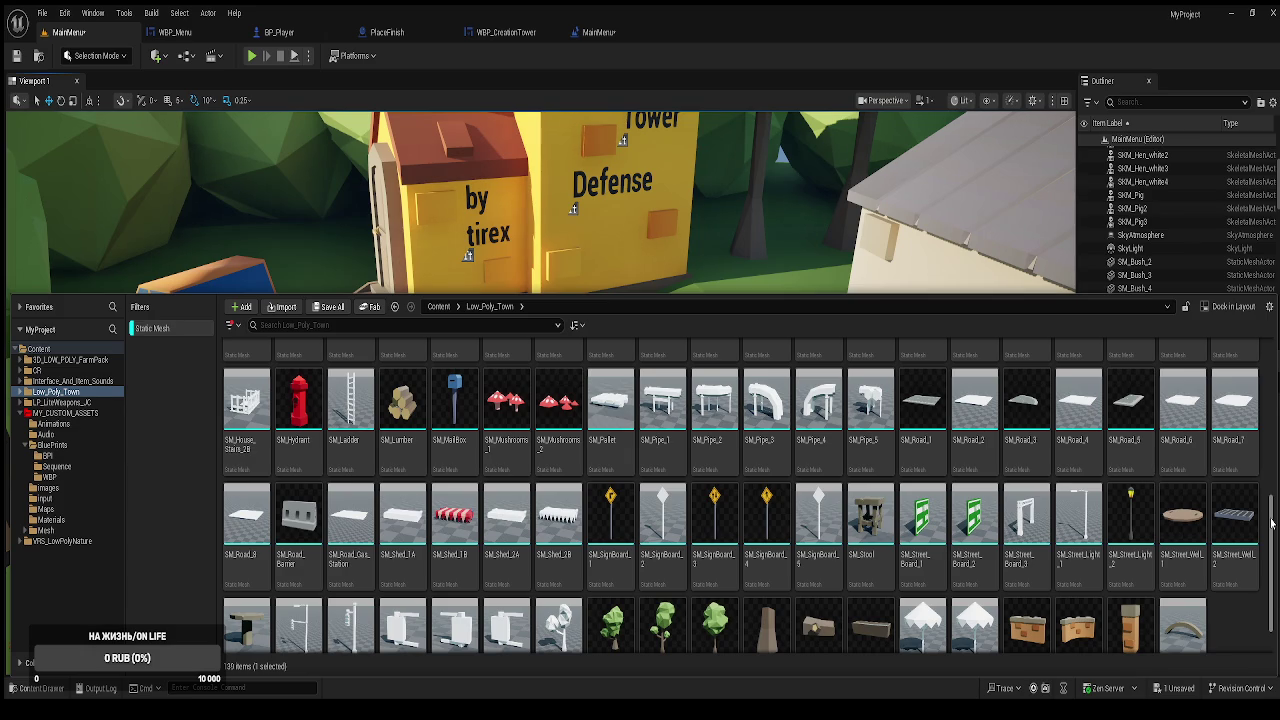
key("ctrl+space")
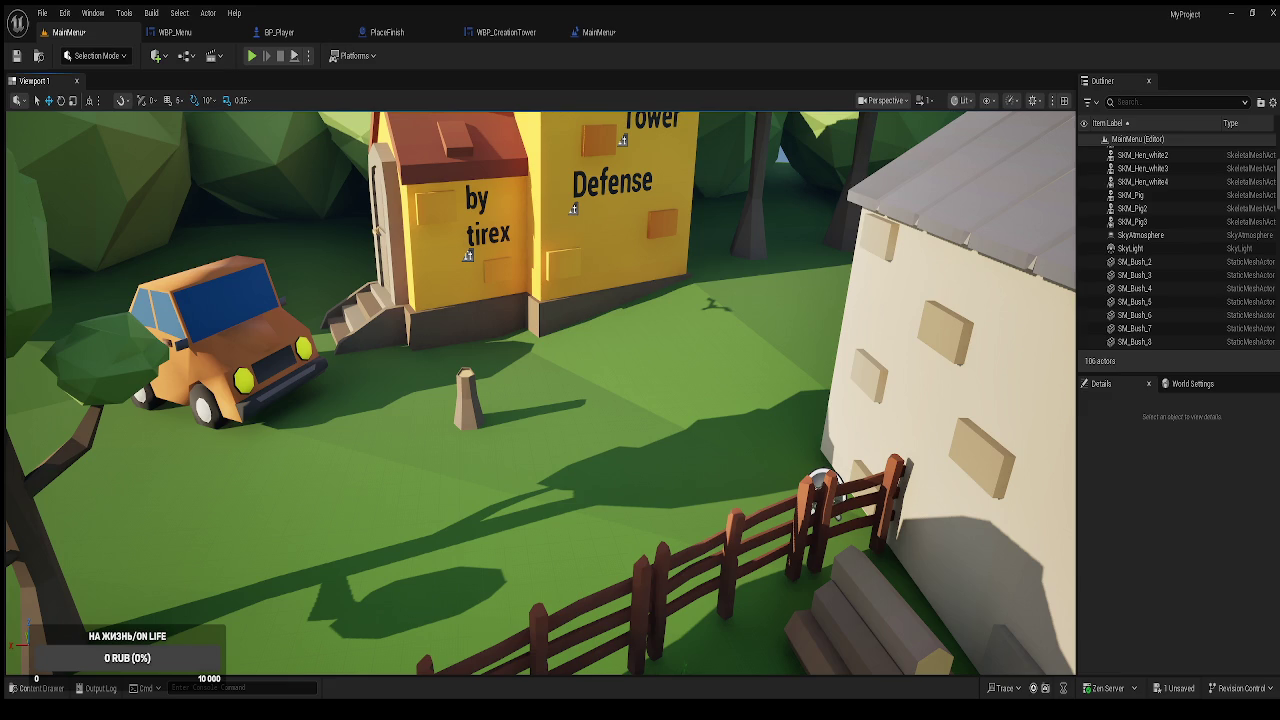
Select the PostProcessVolume and set its Exposure Metering Mode to Manual.
scroll(1200, 211, "up", 5)
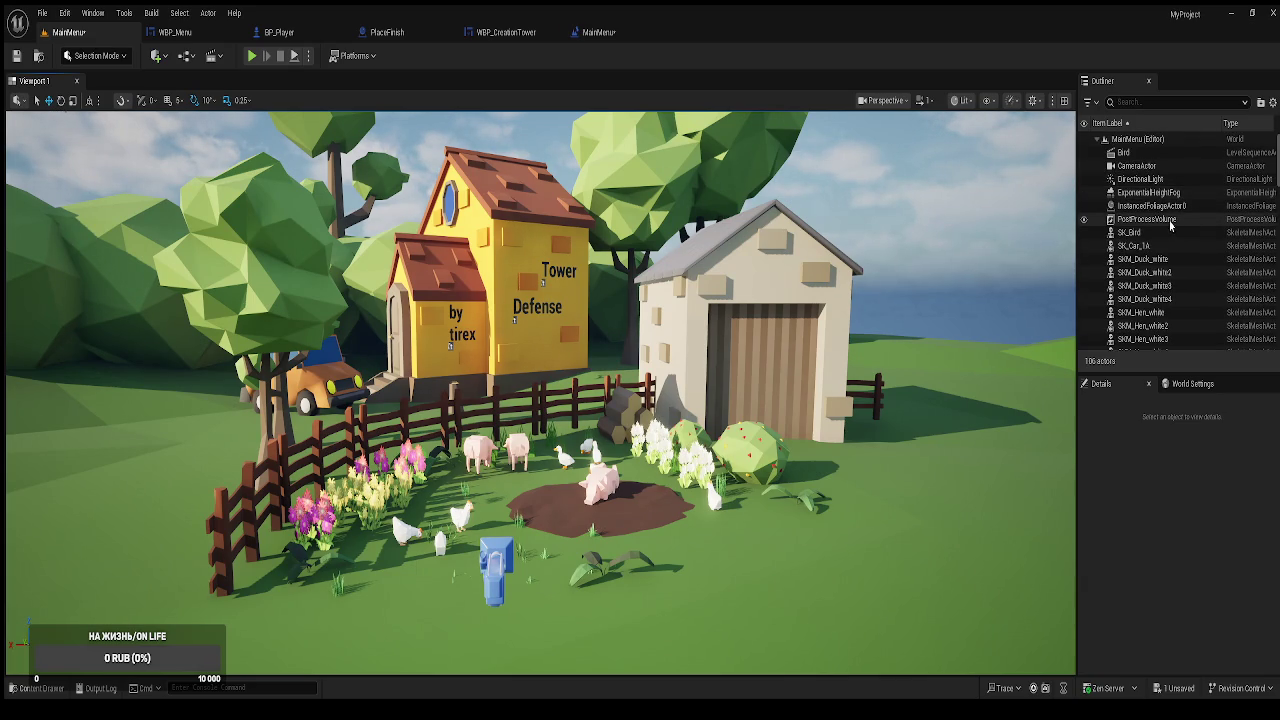
left_click(1170, 221)
scroll(1202, 629, "down", 5)
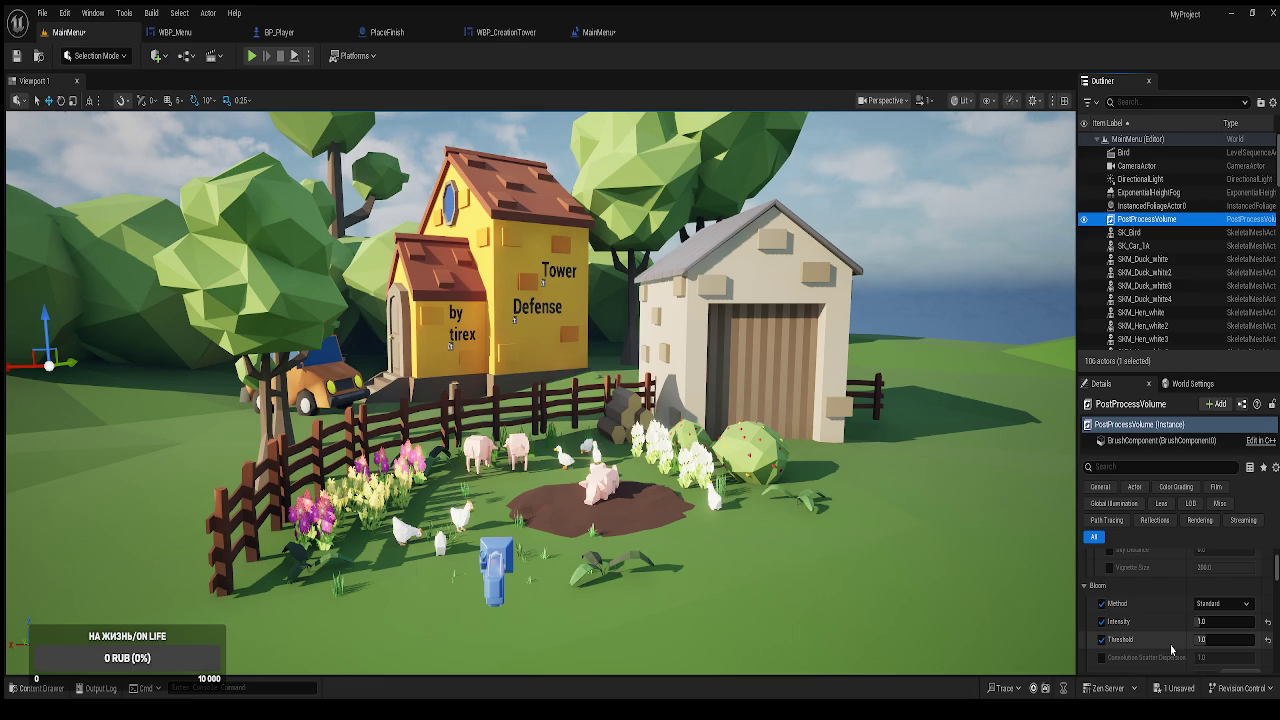
left_click(1224, 611)
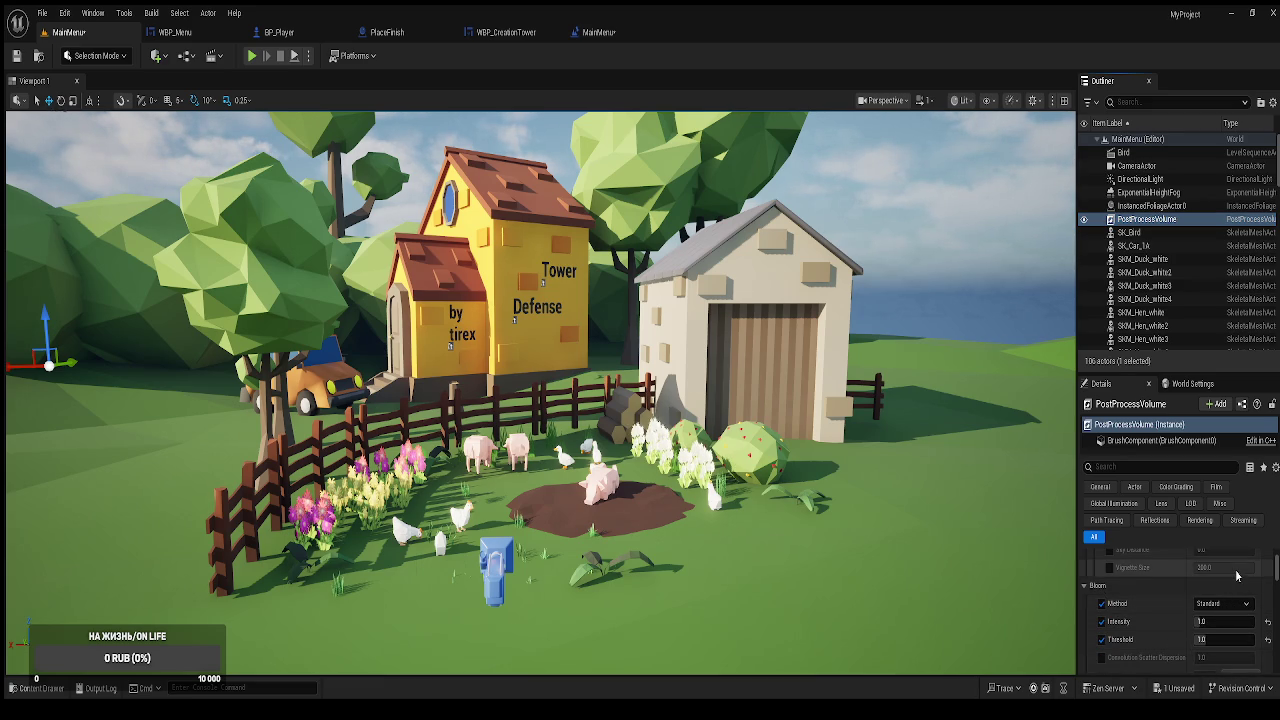
left_click(1101, 605)
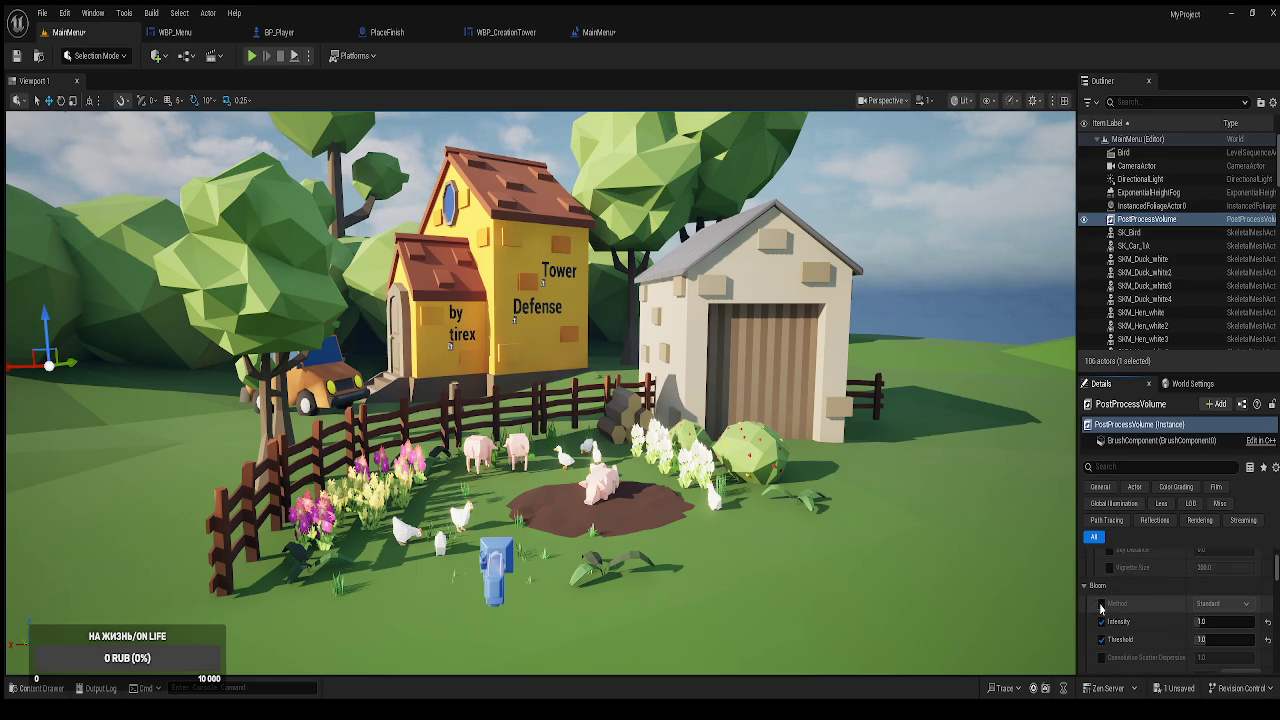
left_click(1101, 605)
left_click(1101, 605)
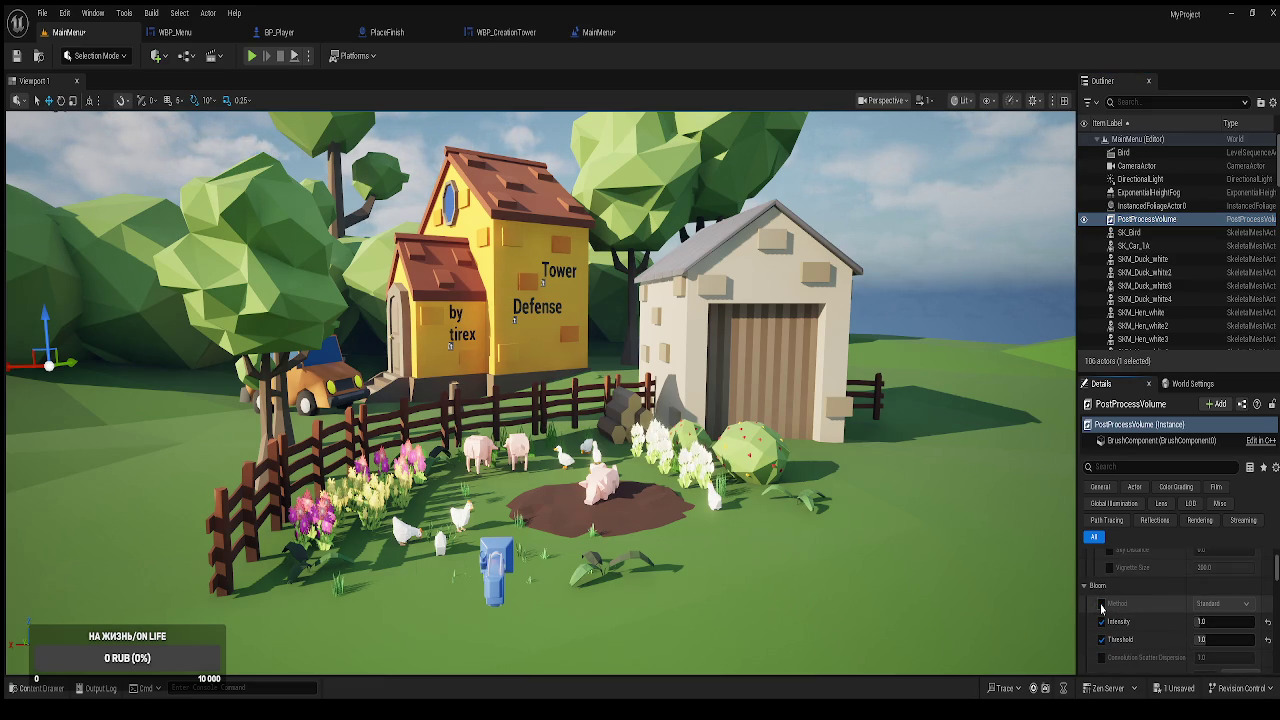
scroll(1105, 608, "down", 3)
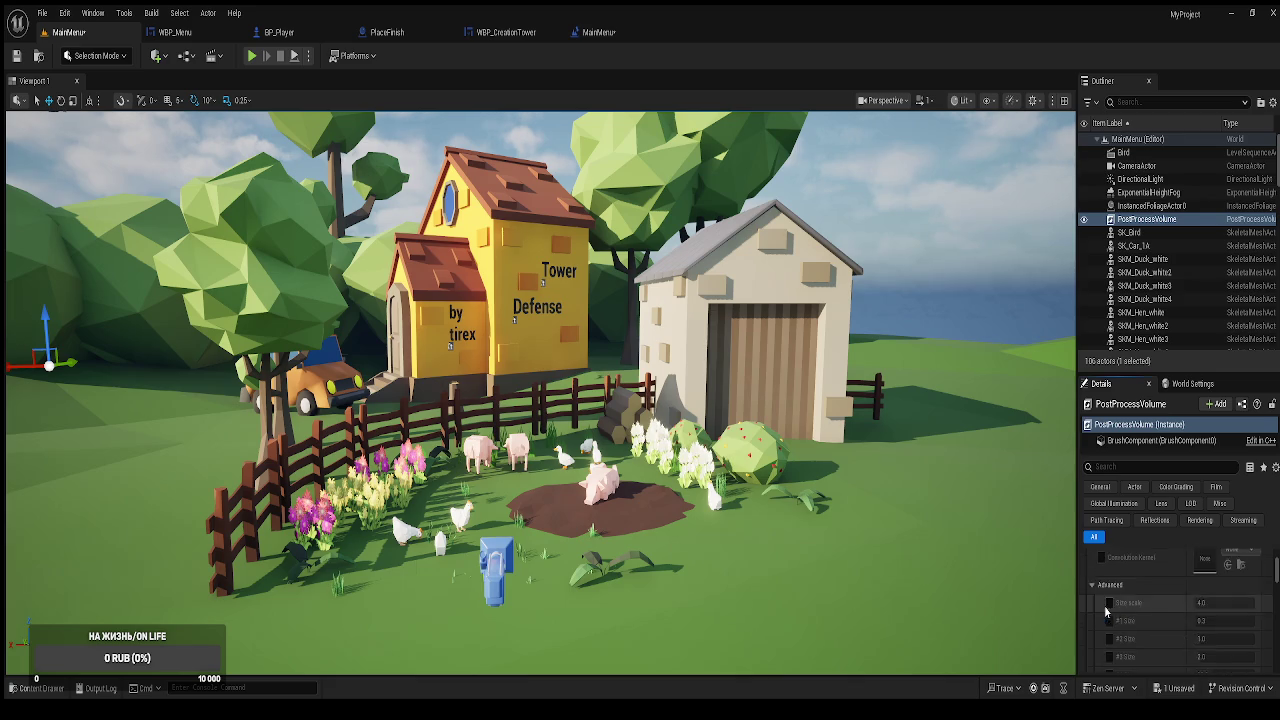
scroll(1120, 618, "down", 6)
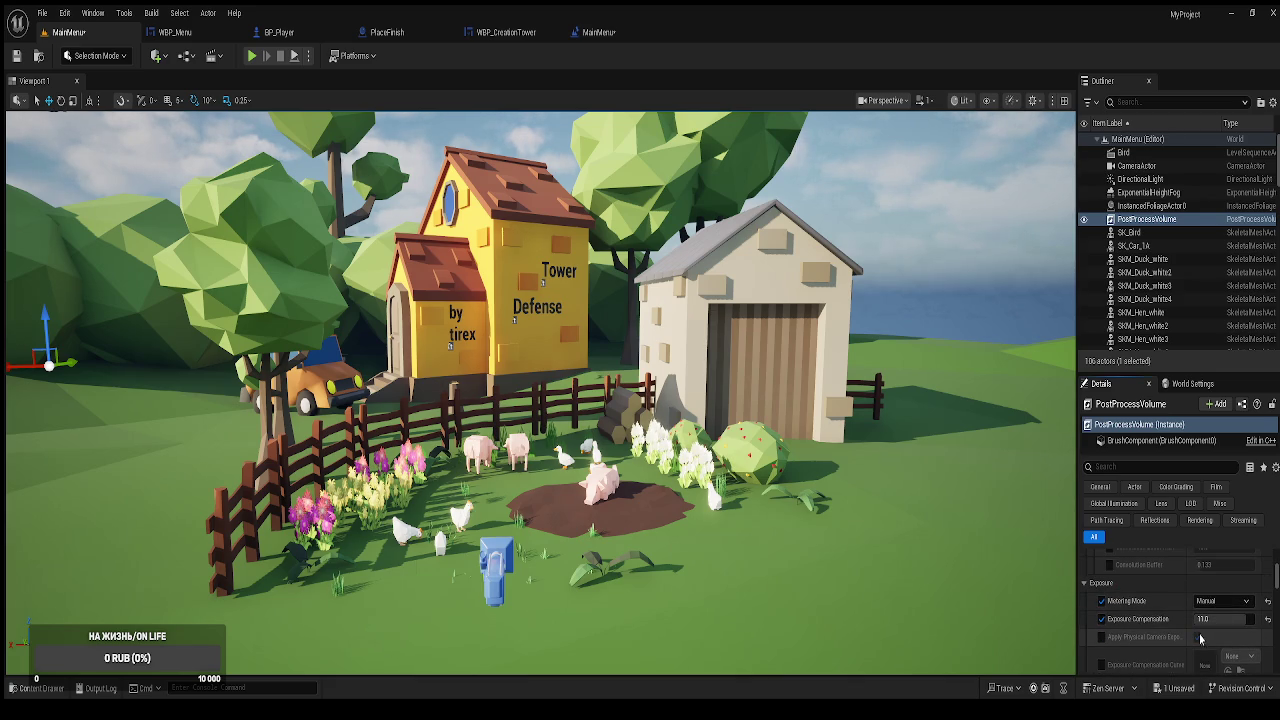
Try exposure compensation values 10, 9 and 10.5, settling on 11.
left_click(1203, 619)
type("1")
key("Return")
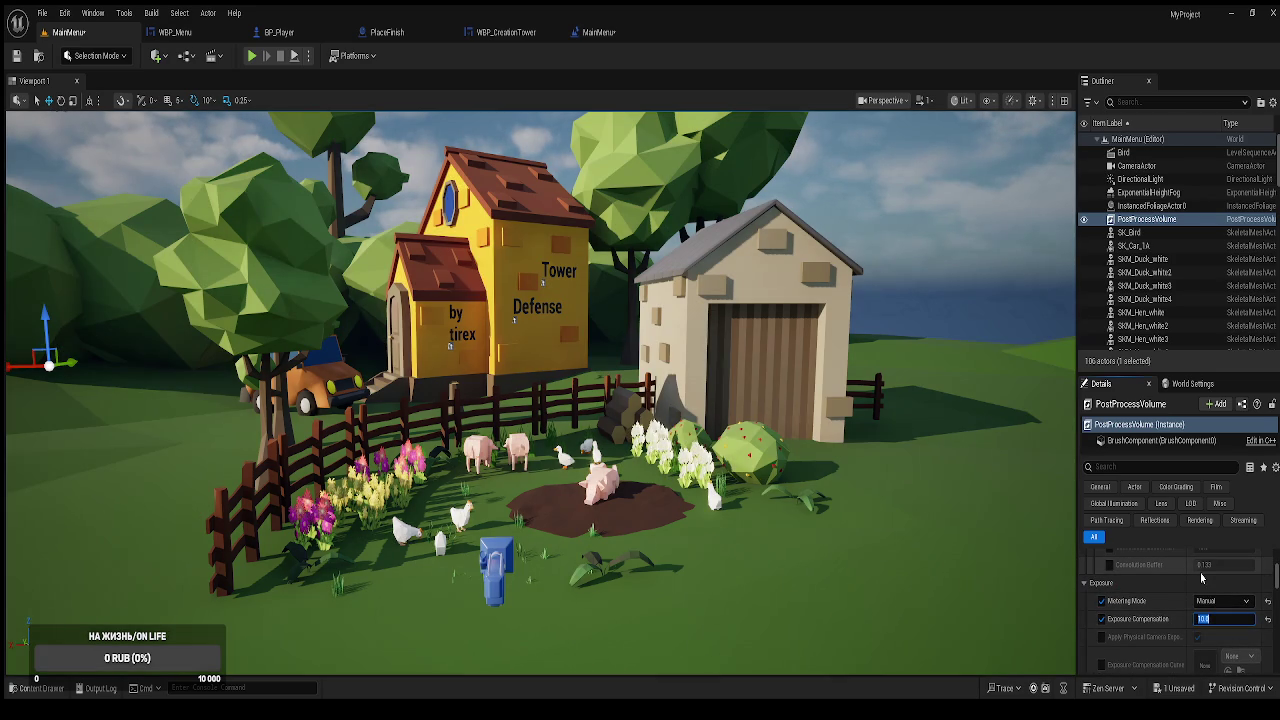
type("9")
key("Return")
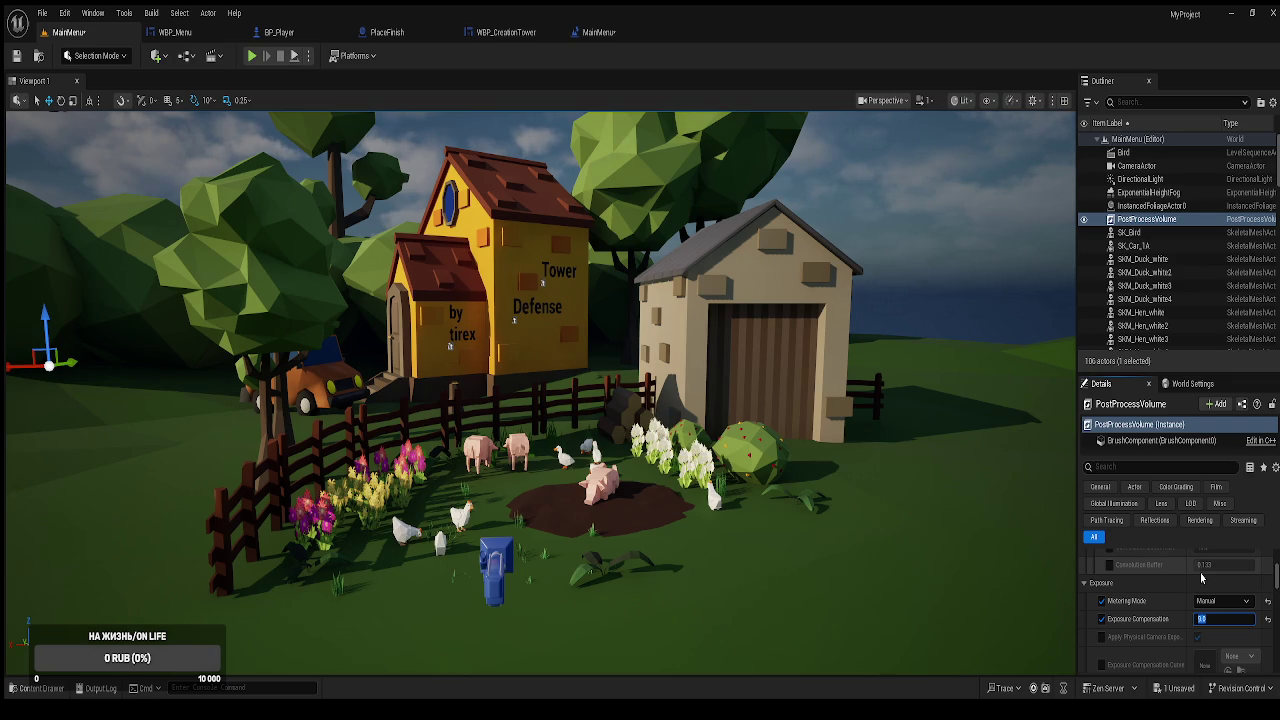
type("10.5")
key("Return")
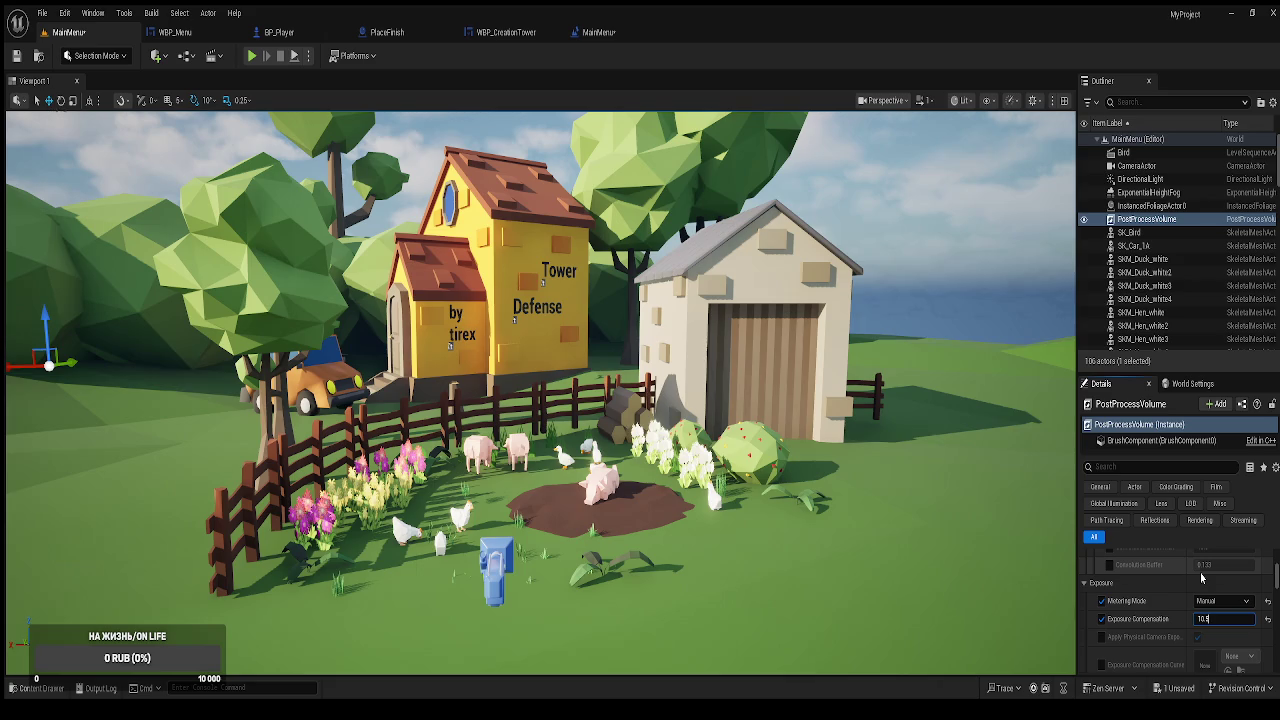
key("Return")
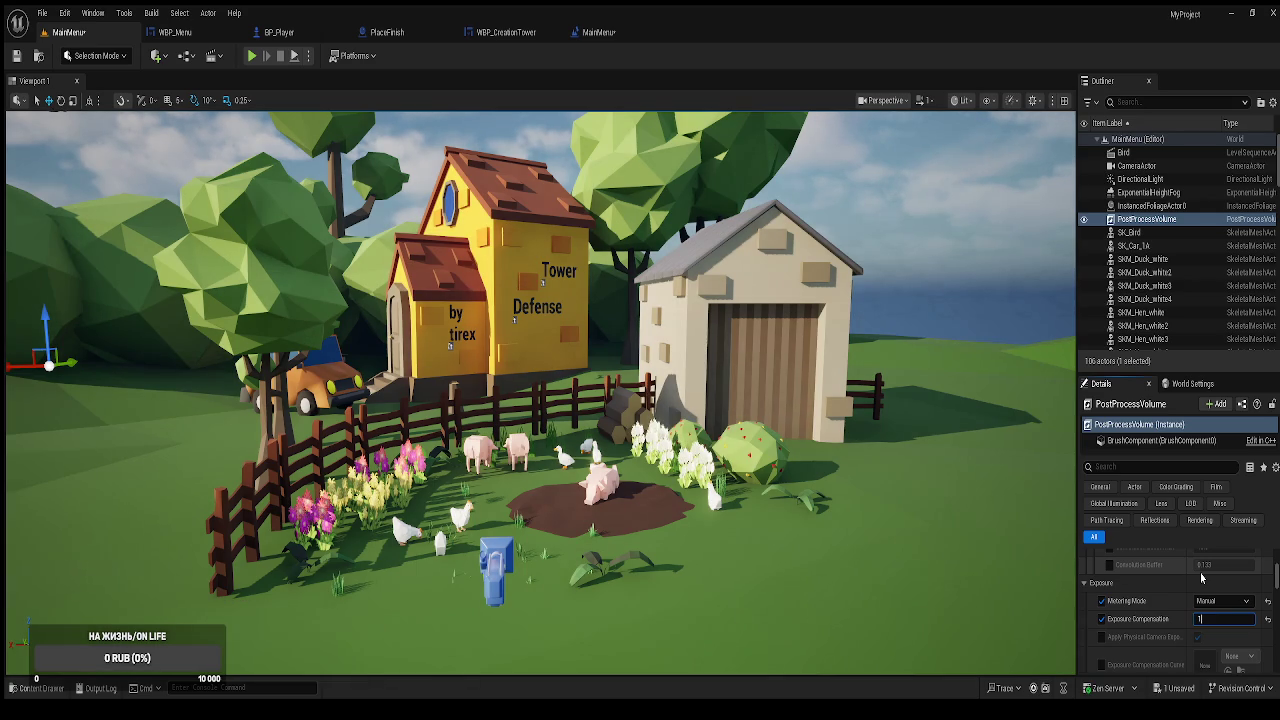
type("11")
key("Return")
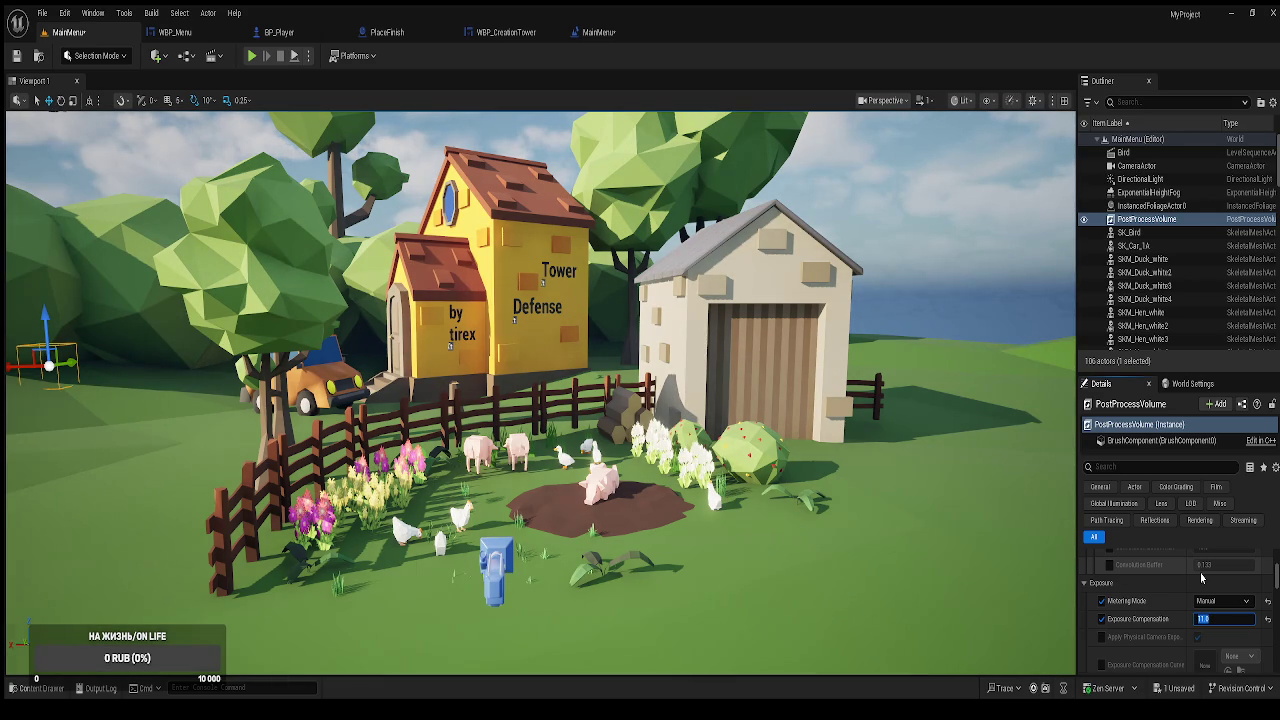
Toggle SK_Bird's visibility and deselect the post-process volume.
scroll(1202, 578, "up", 2)
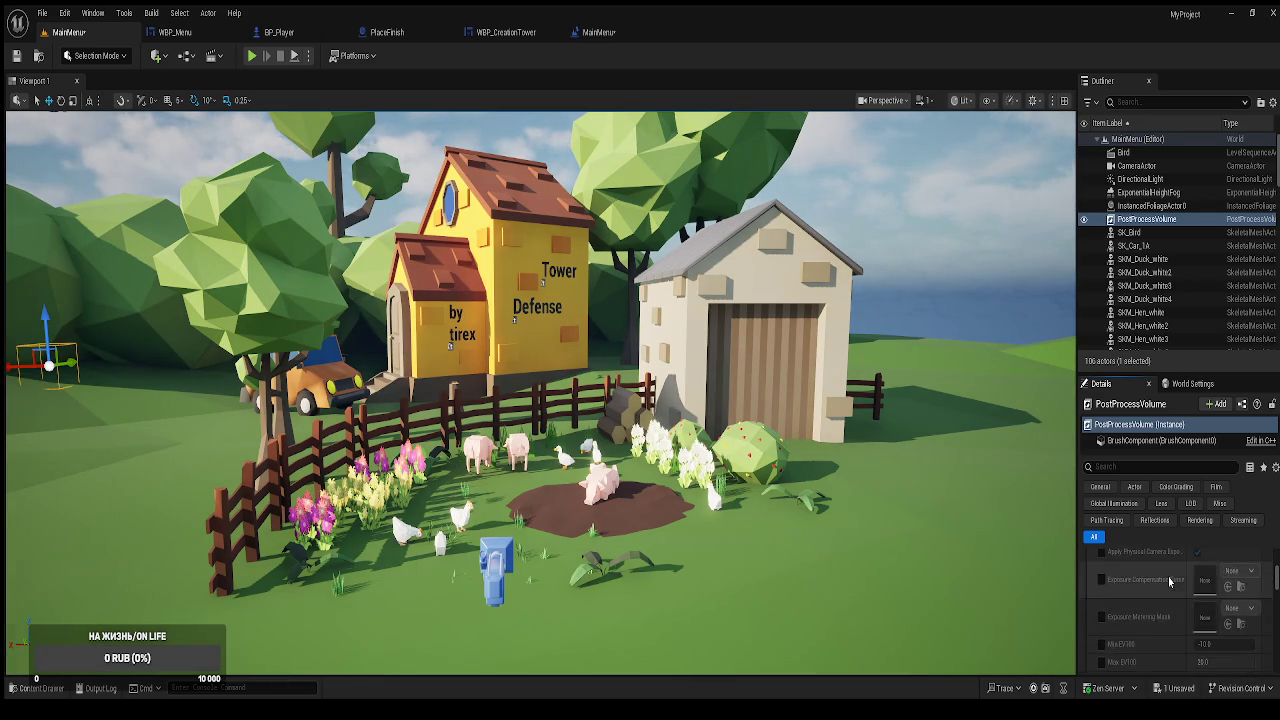
left_click(1083, 232)
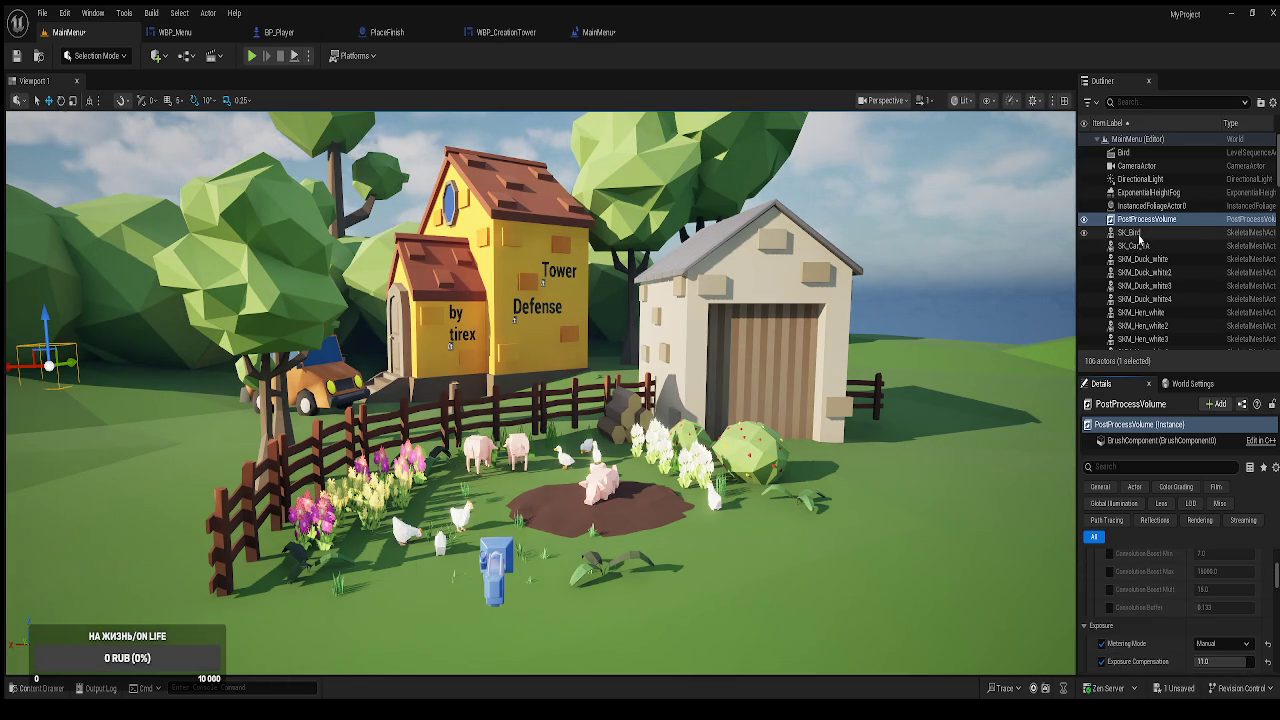
left_click(941, 207)
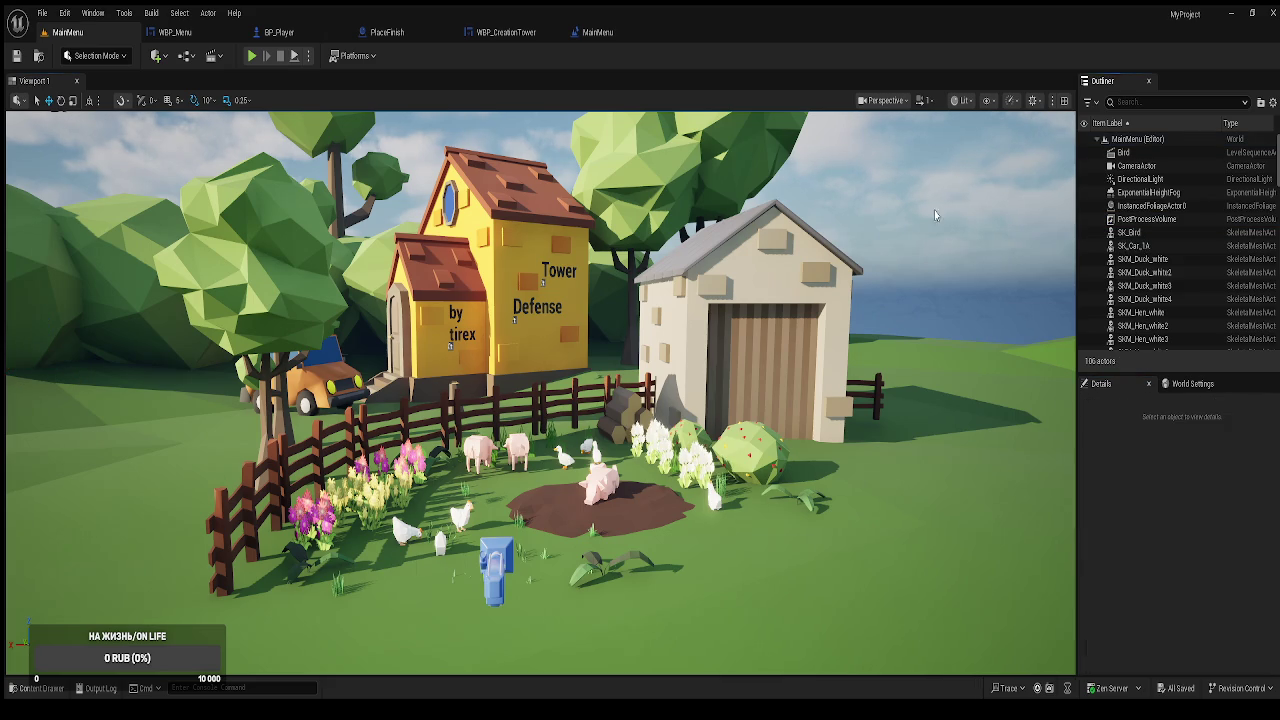
Browse Low_Poly_Town's Bird, Car, House, Props and Vegetation model folders.
key("ctrl+space")
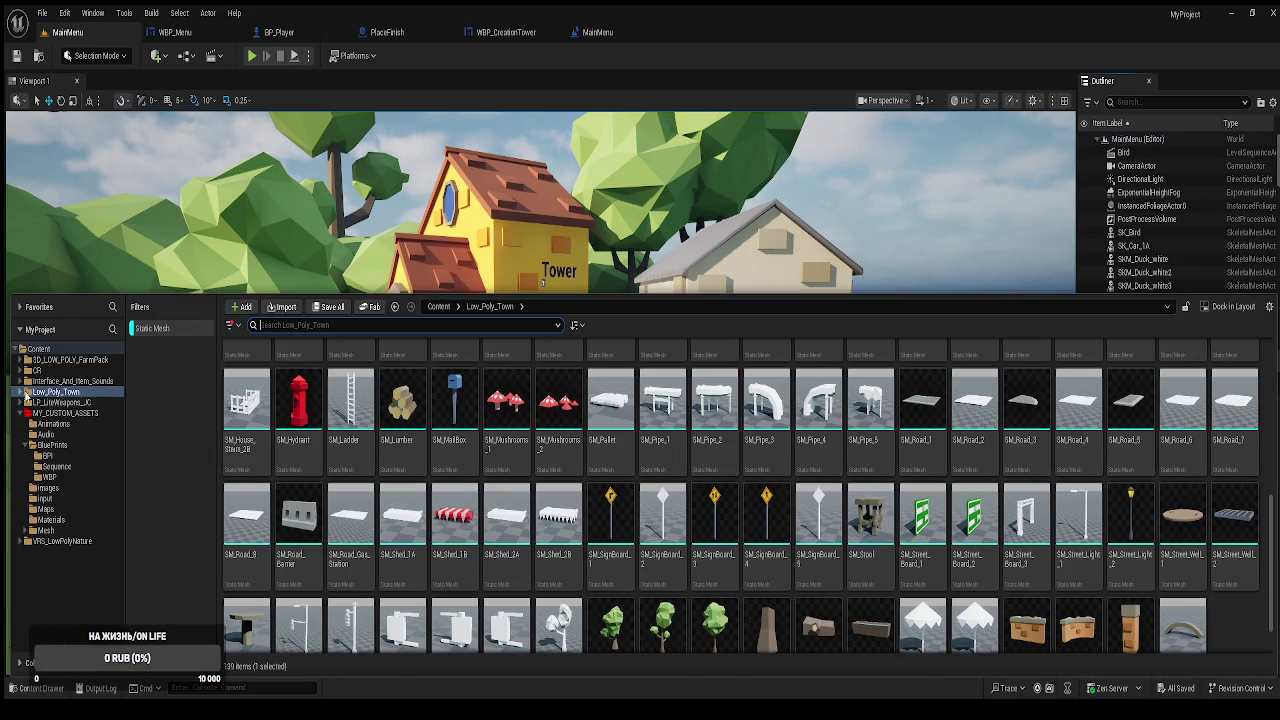
left_click(21, 392)
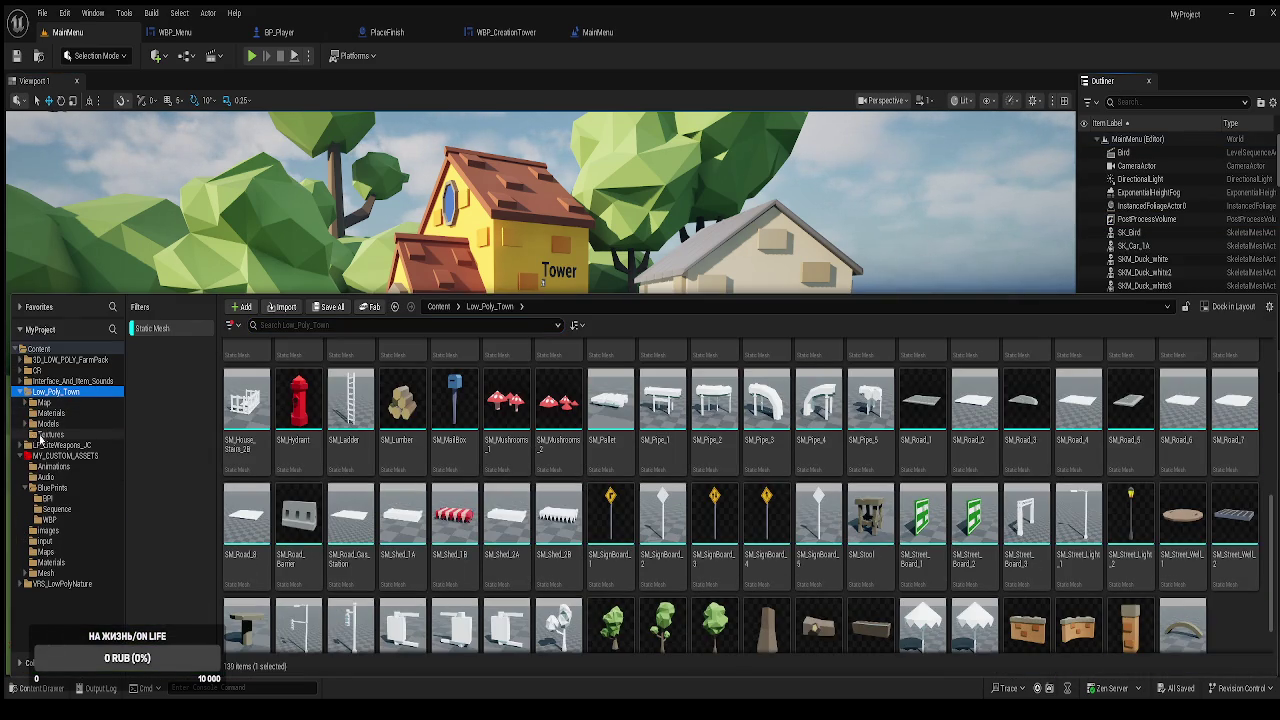
left_click(27, 424)
left_click(48, 434)
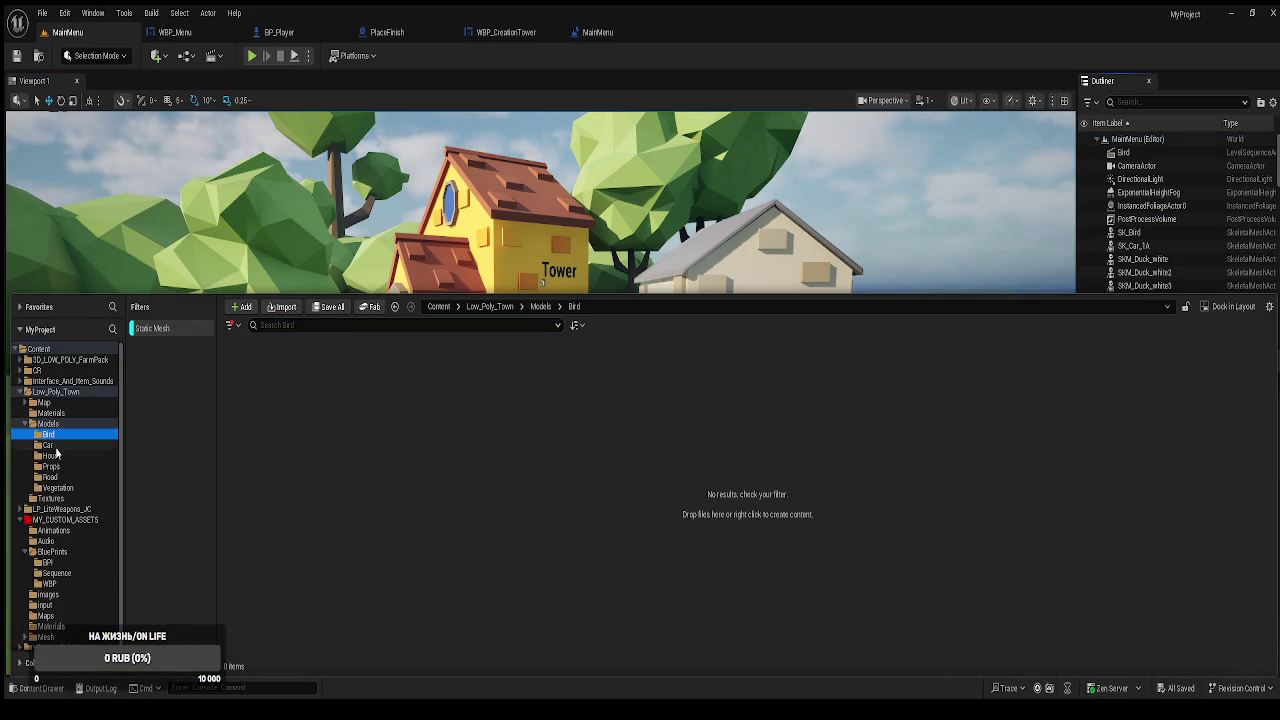
left_click(48, 445)
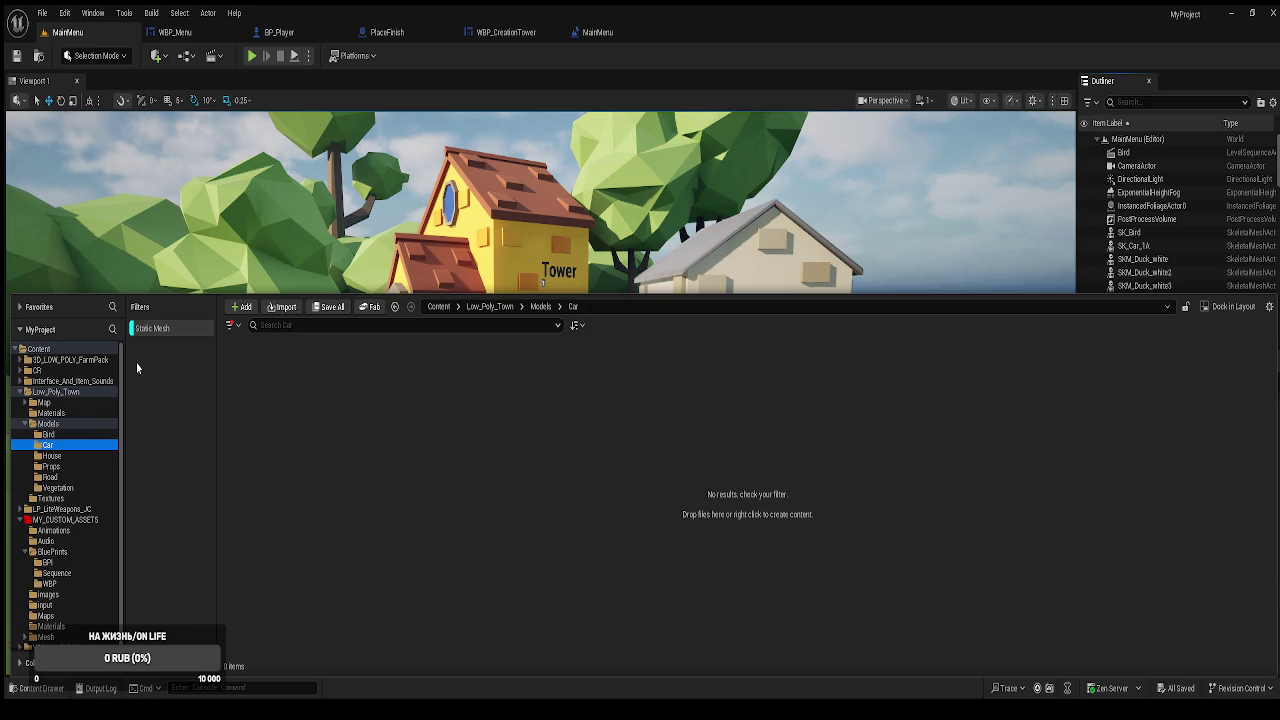
left_click(163, 330)
left_click(48, 434)
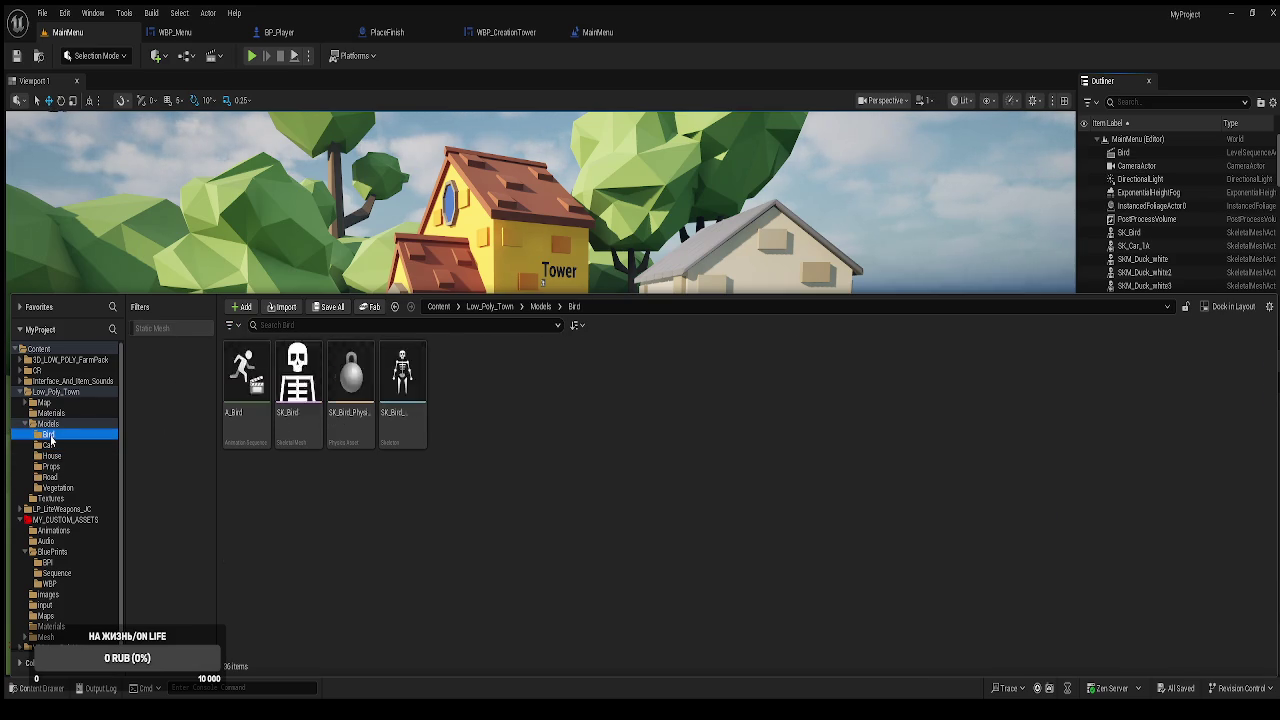
left_click(48, 445)
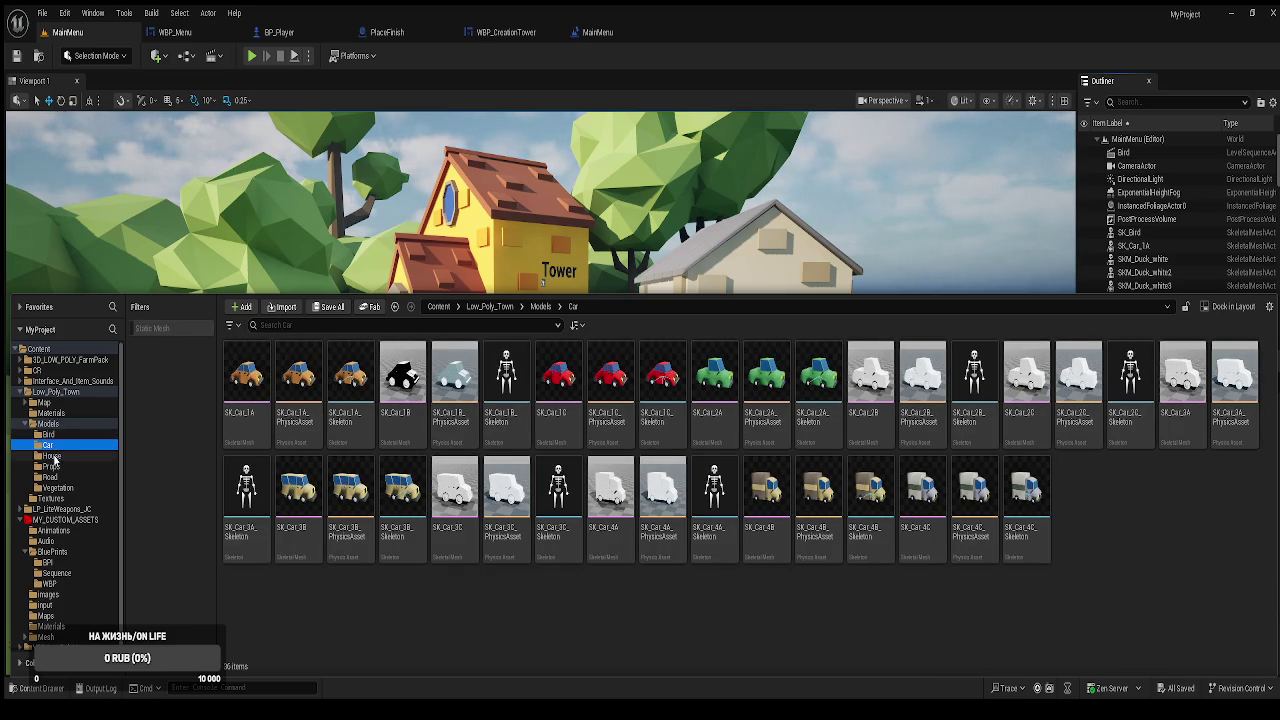
left_click(52, 456)
left_click(52, 466)
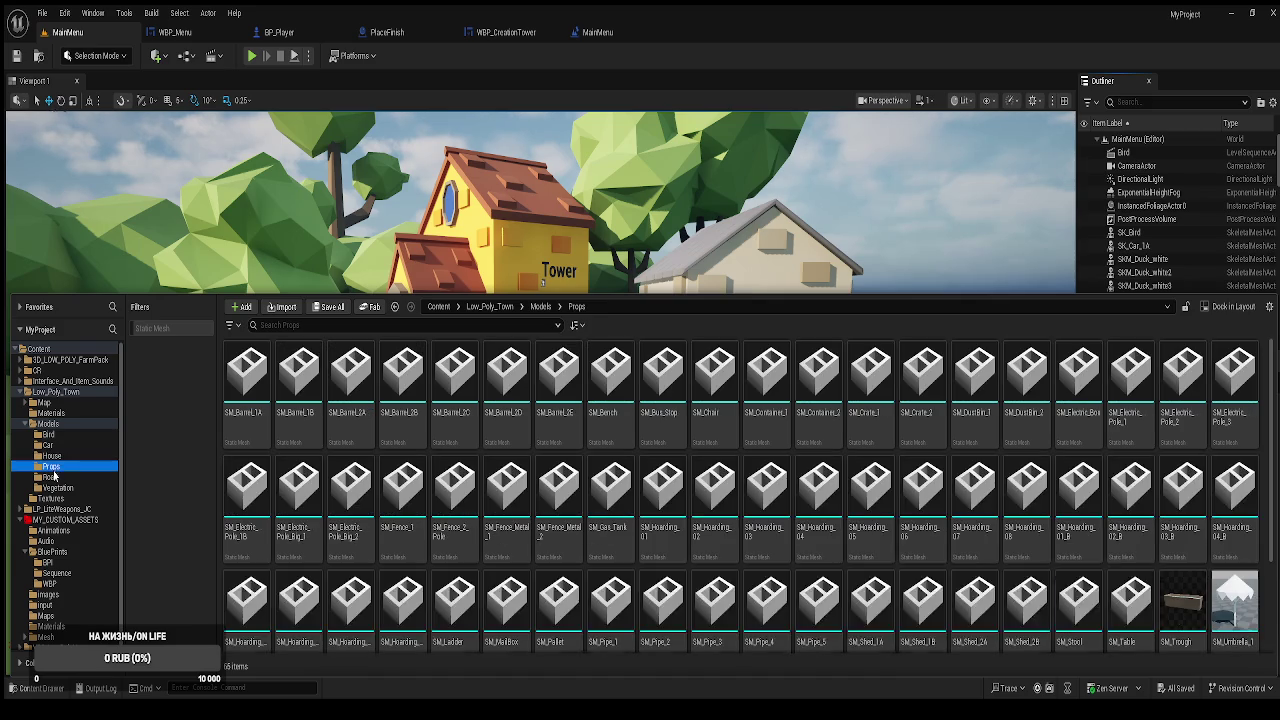
left_click(56, 488)
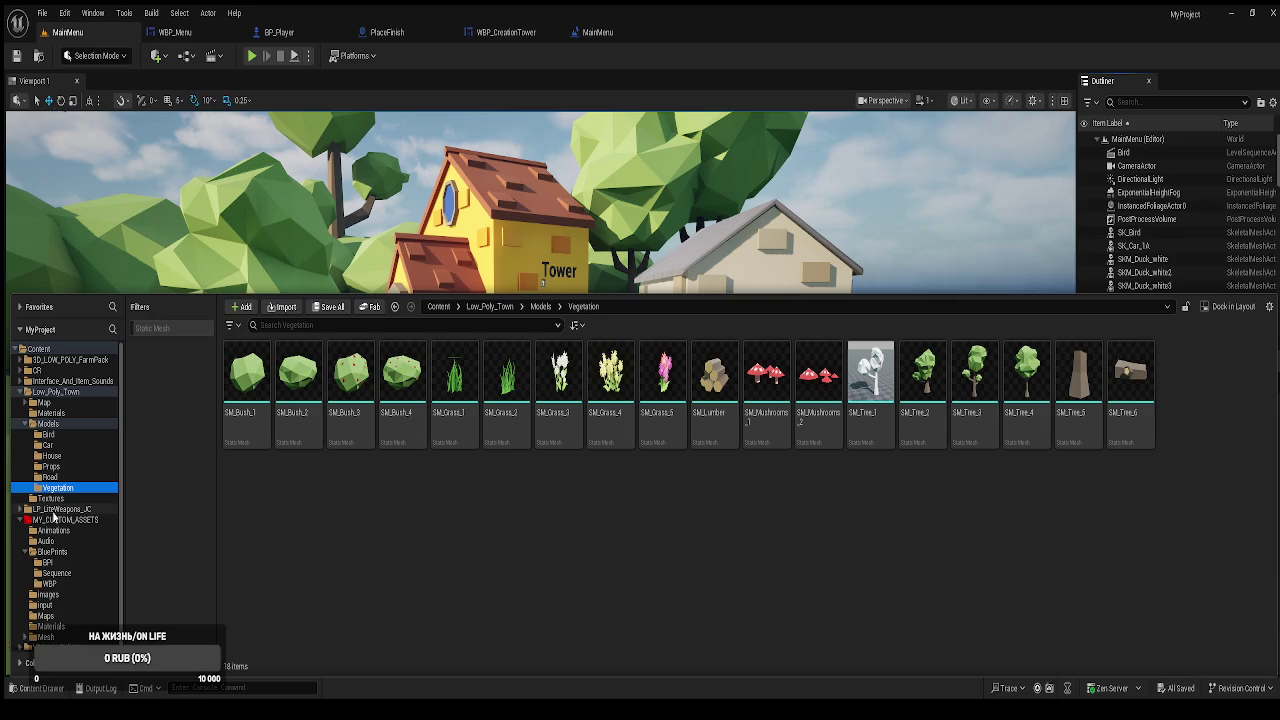
Look through the VRS_LowPolyNature Env and Arch meshes, filtering to static meshes.
scroll(69, 539, "down", 1)
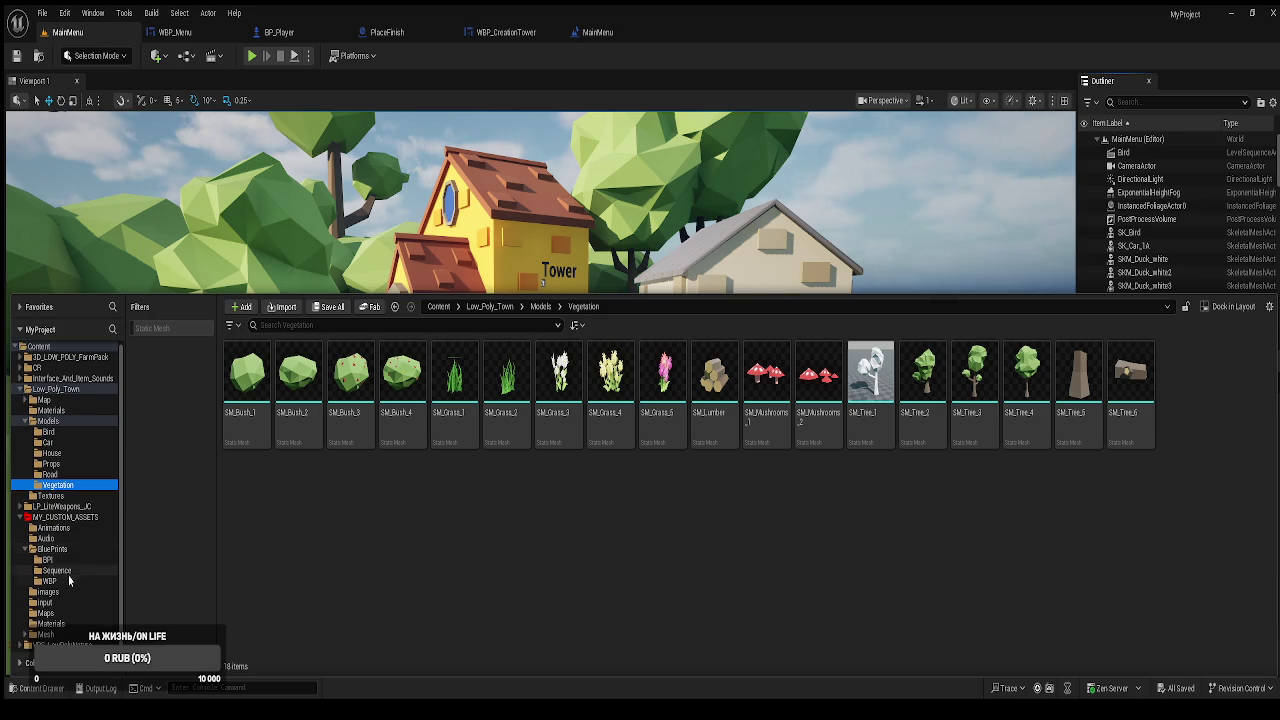
left_click(60, 645)
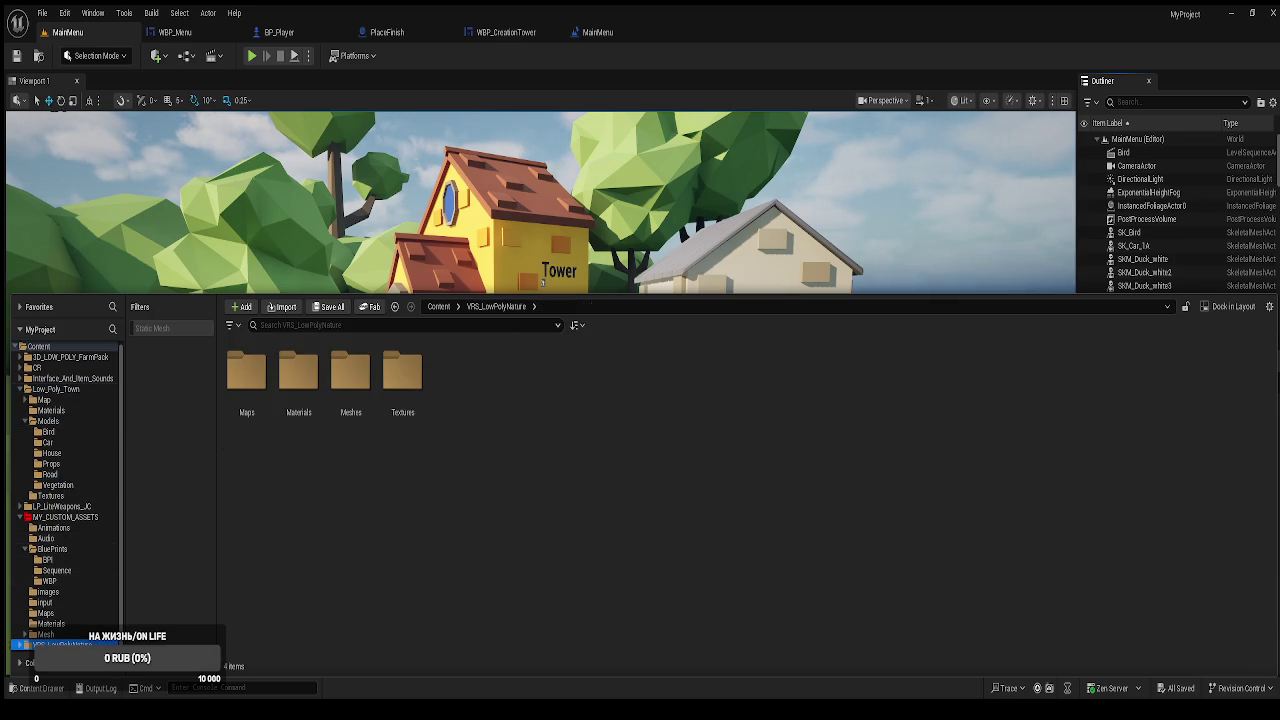
double_click(361, 402)
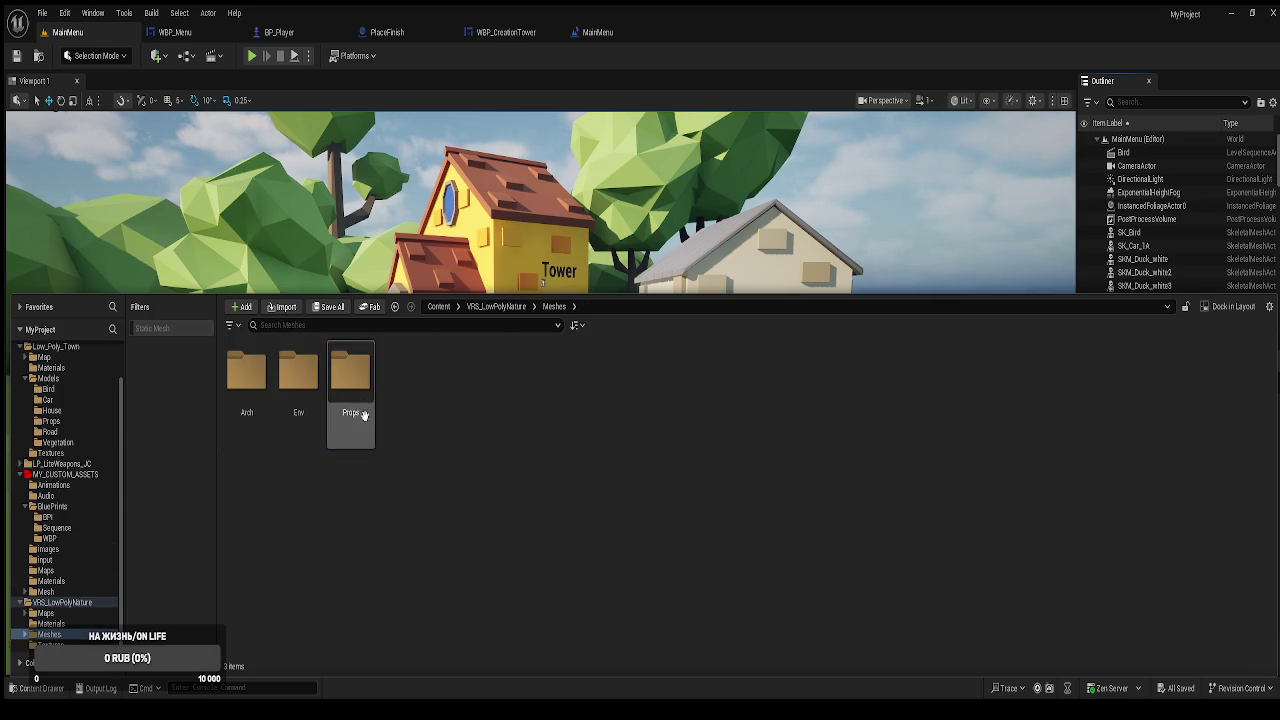
double_click(290, 428)
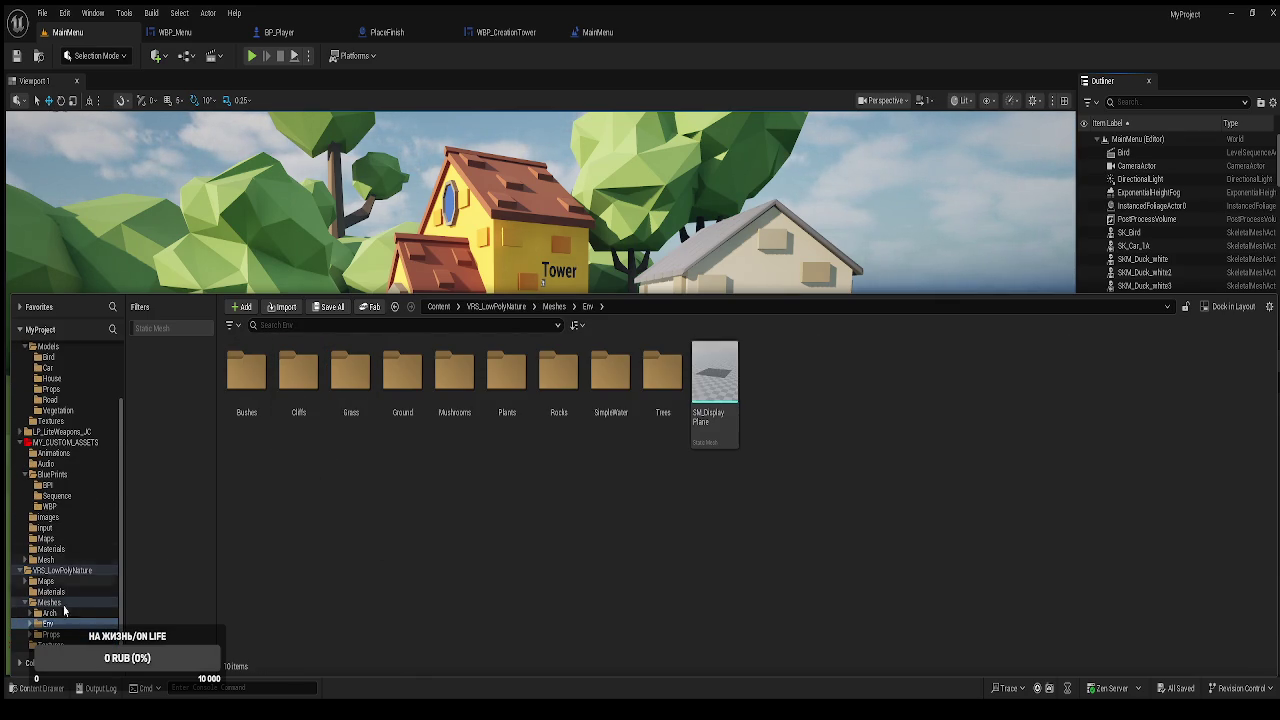
left_click(46, 614)
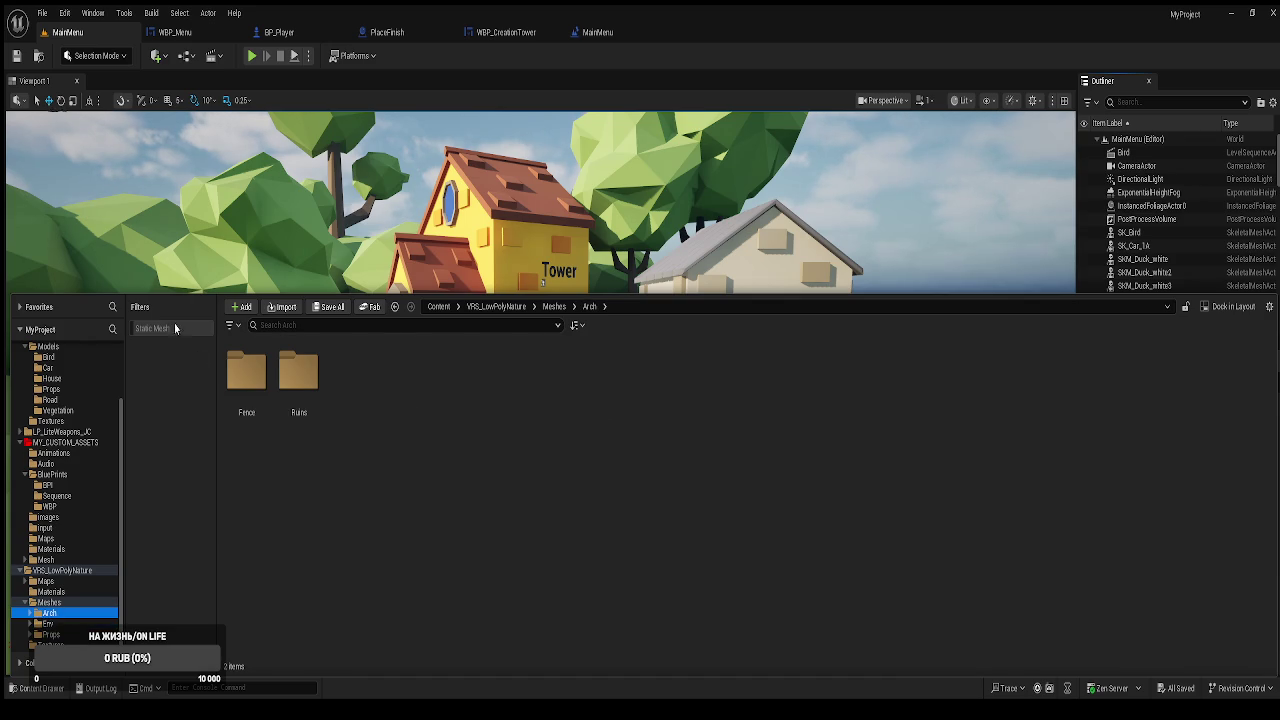
left_click(176, 327)
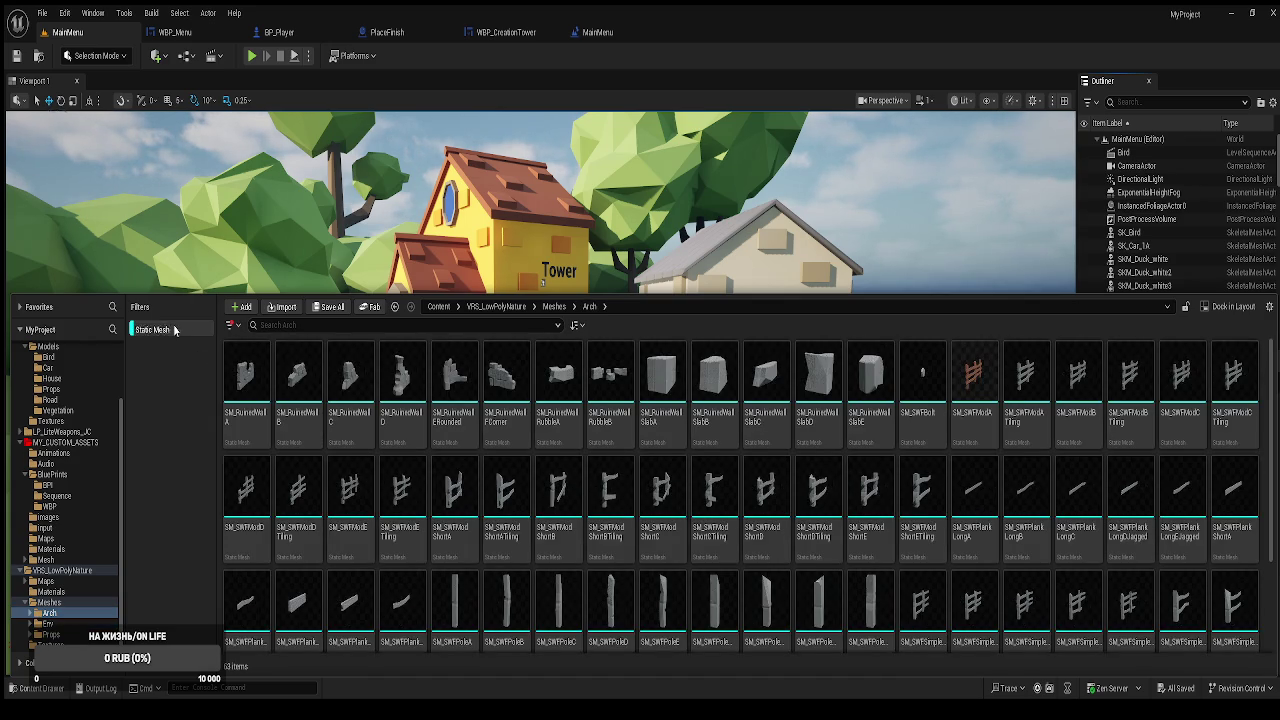
left_click(160, 328)
left_click(47, 624)
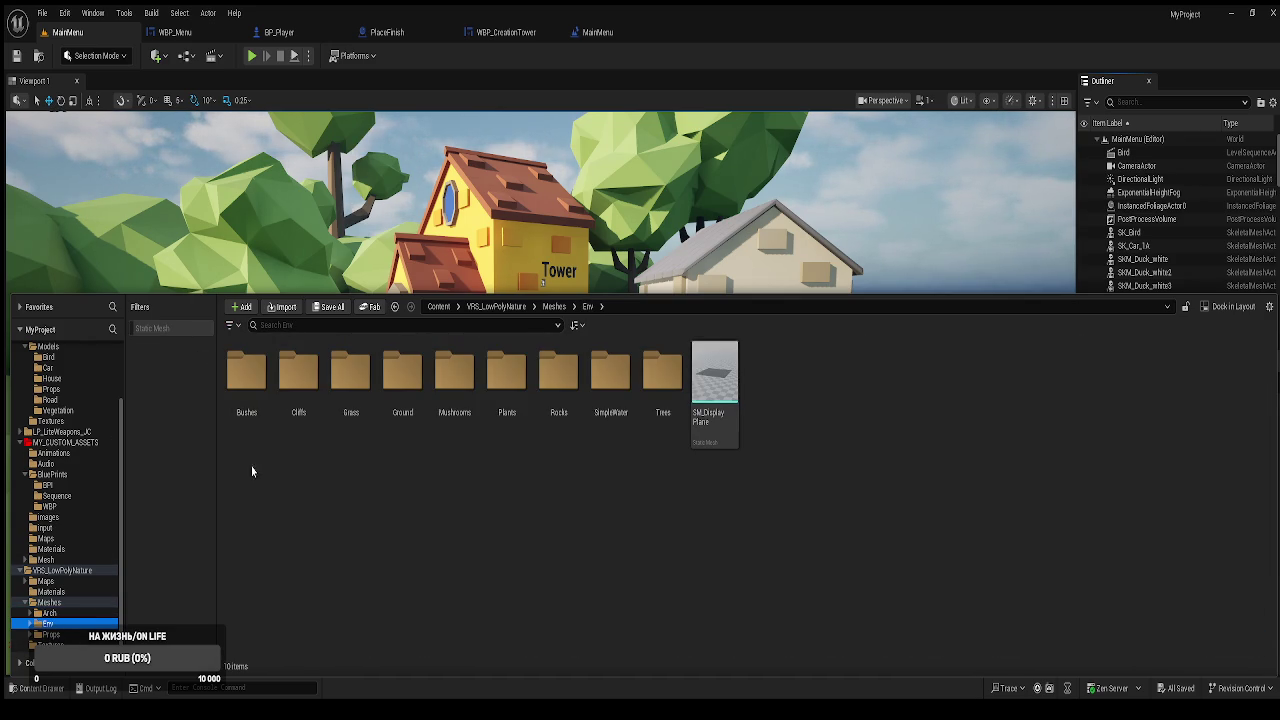
left_click(160, 329)
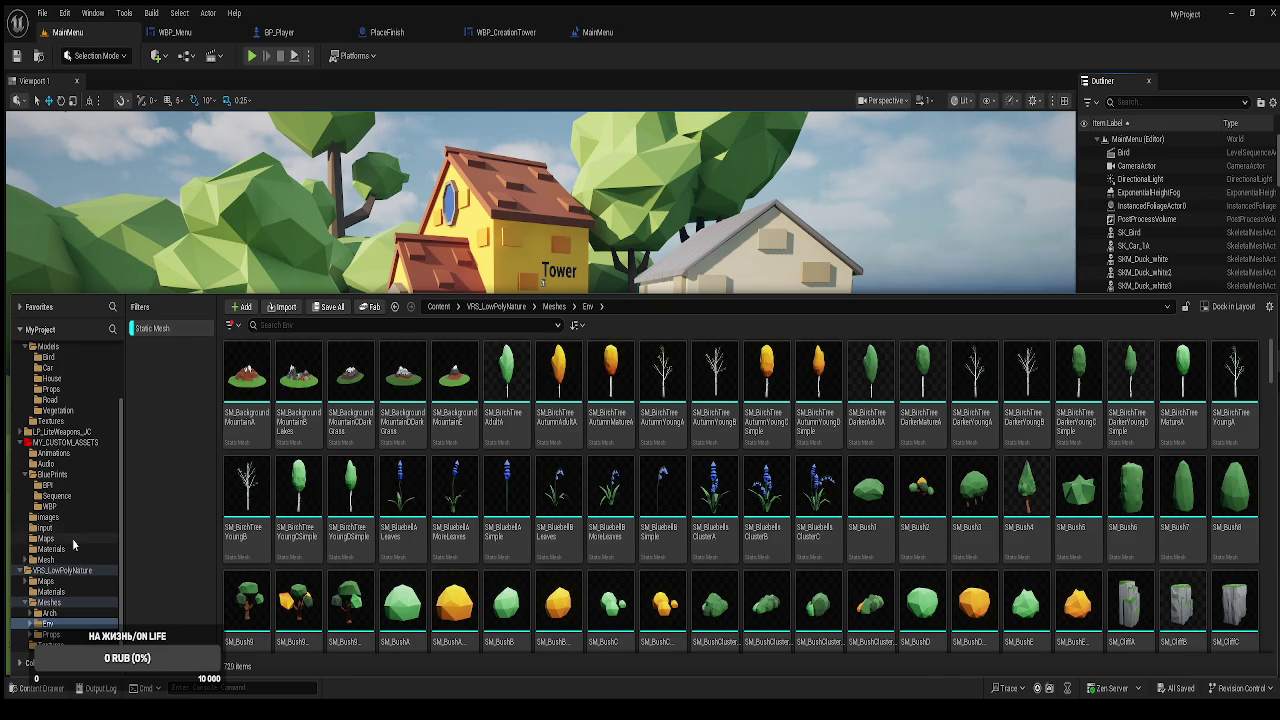
scroll(73, 543, "up", 2)
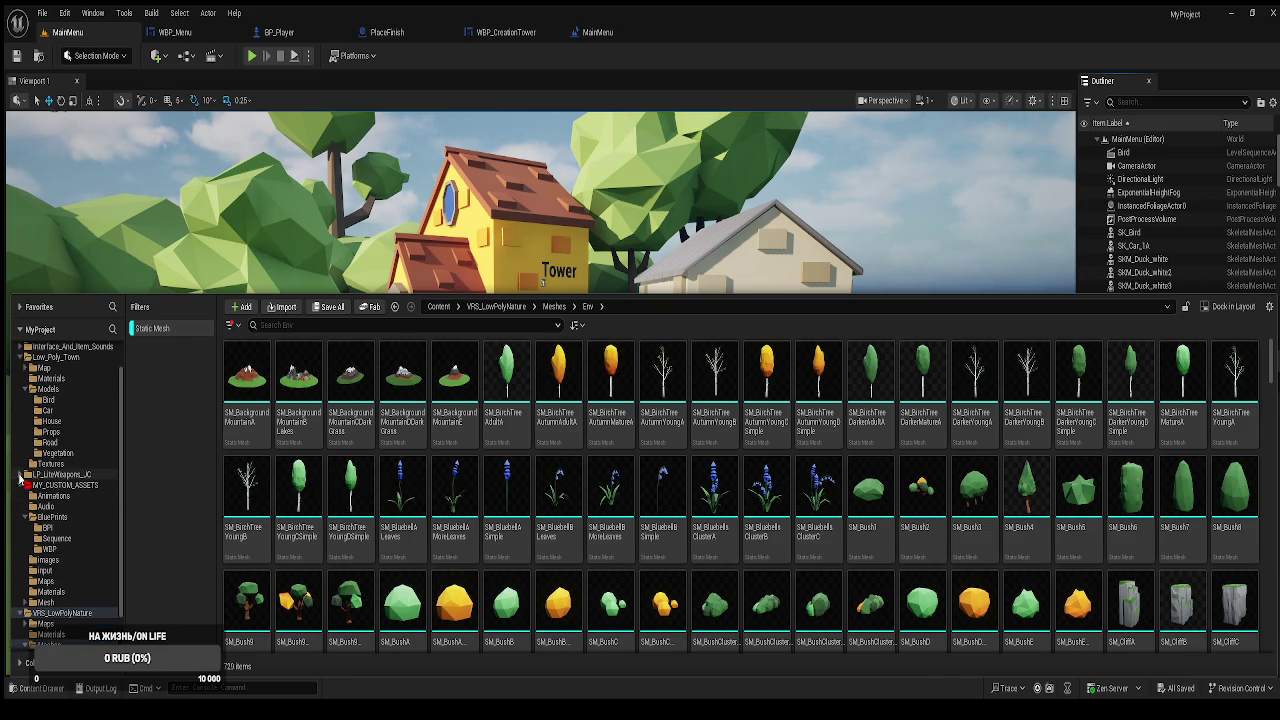
scroll(40, 470, "up", 2)
Recheck Low_Poly_Town's Bird, Road, Car and House folders, then collapse it.
left_click(45, 392)
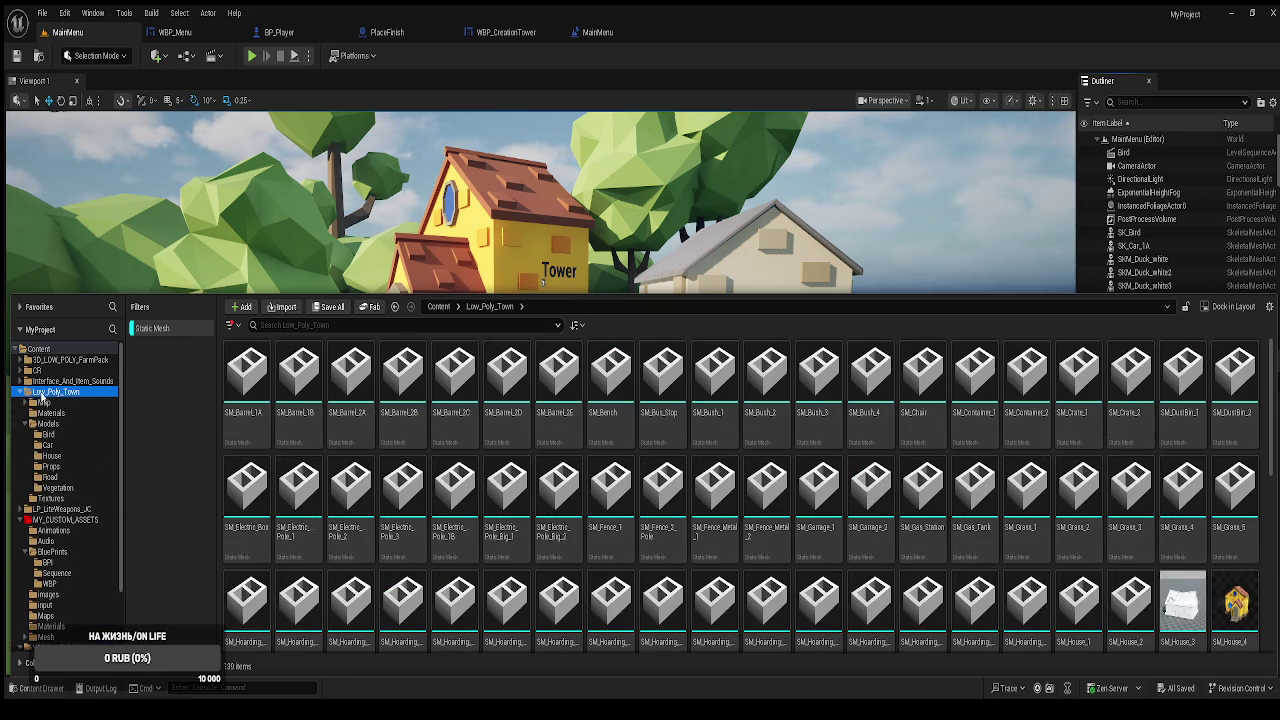
left_click(153, 328)
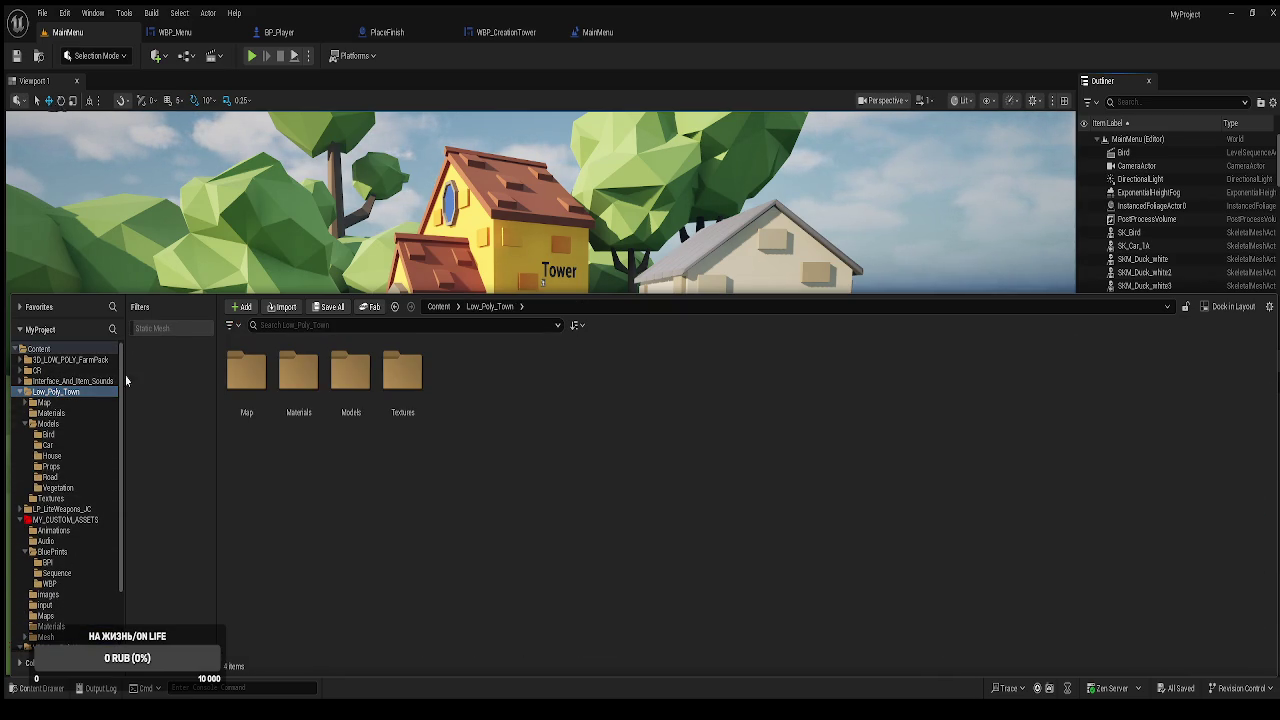
left_click(49, 434)
left_click(50, 477)
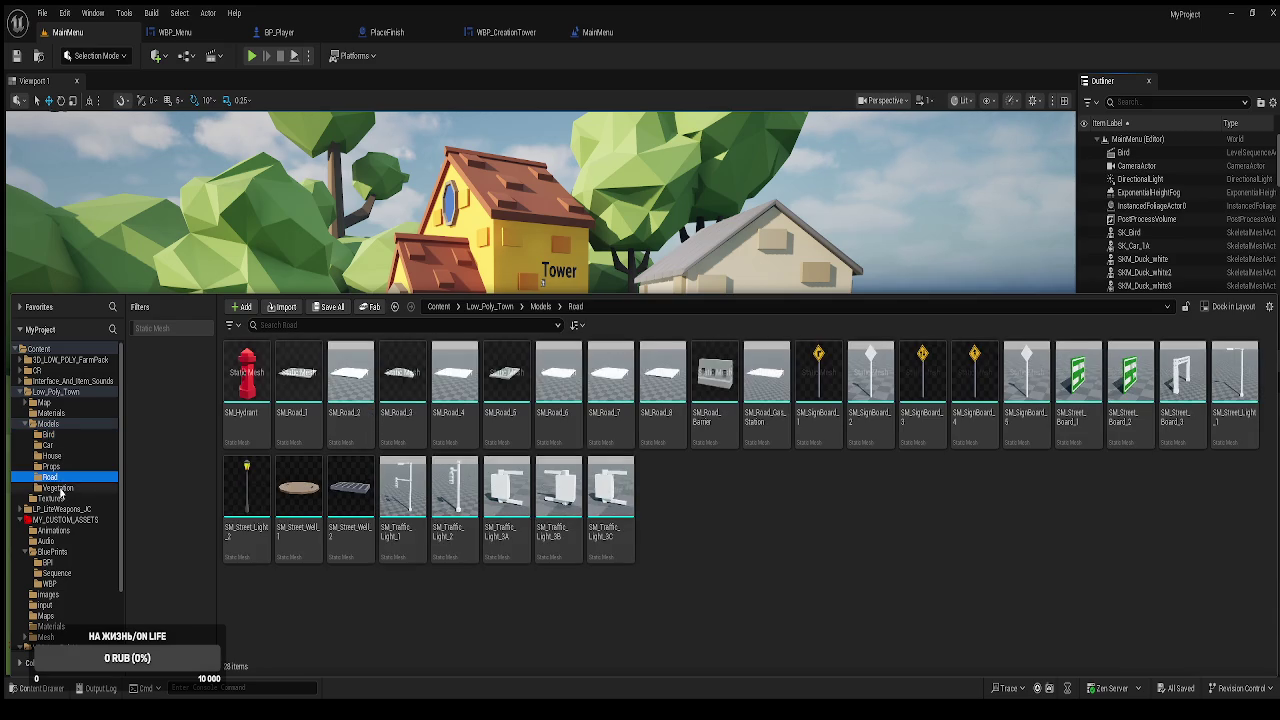
left_click(50, 445)
left_click(52, 456)
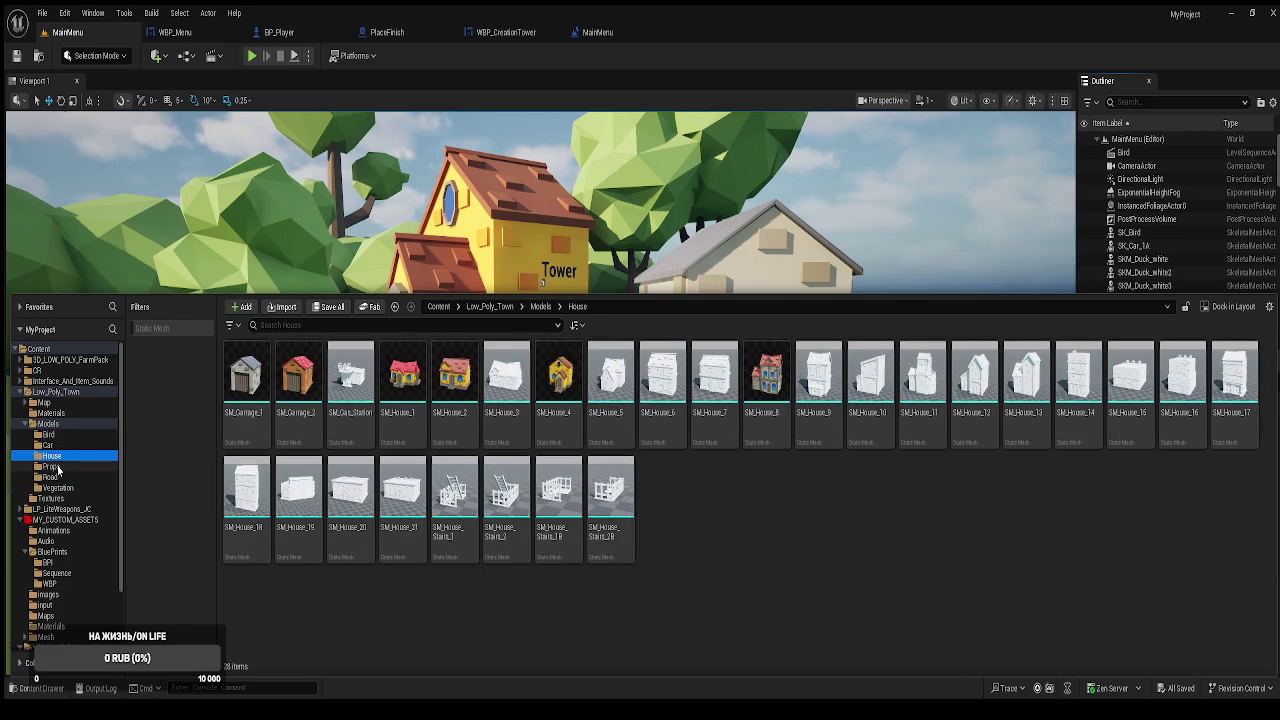
double_click(55, 391)
Navigate to 3D_LOW_POLY_FarmPack > Meshes > Animals > Birds to find SKM_Rooster_dark.
left_click(45, 360)
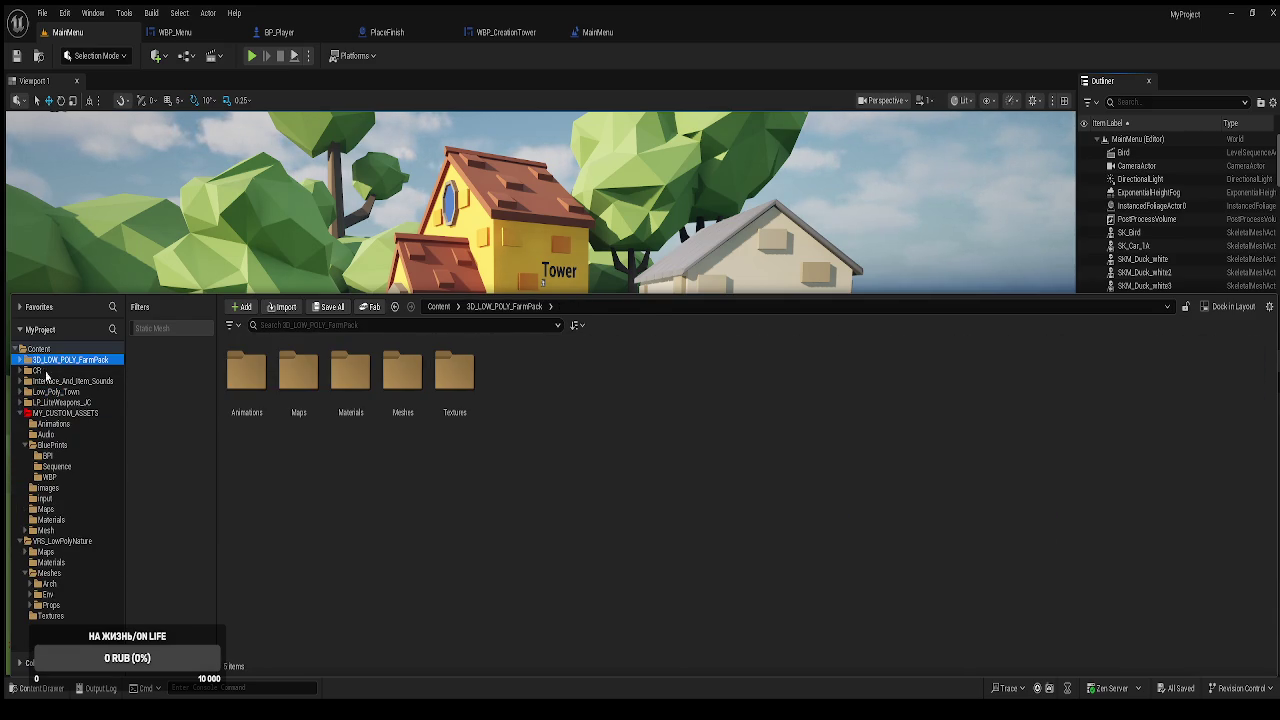
double_click(249, 415)
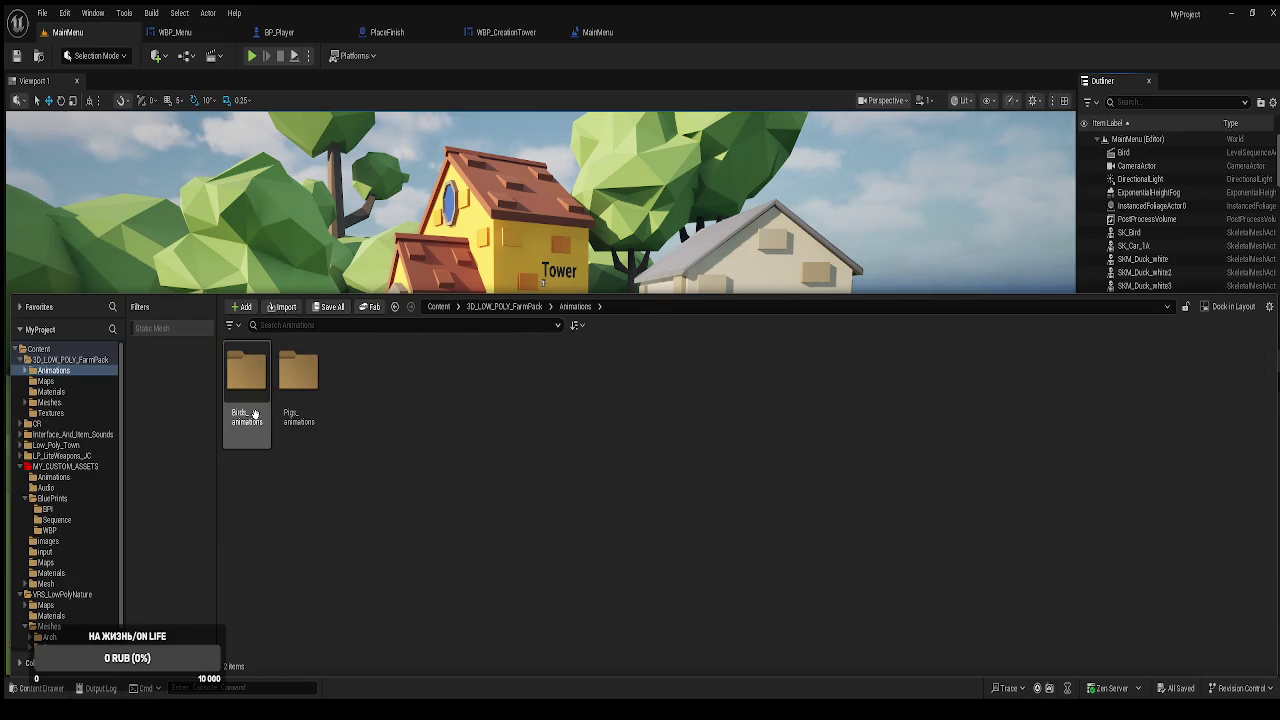
left_click(49, 402)
double_click(235, 385)
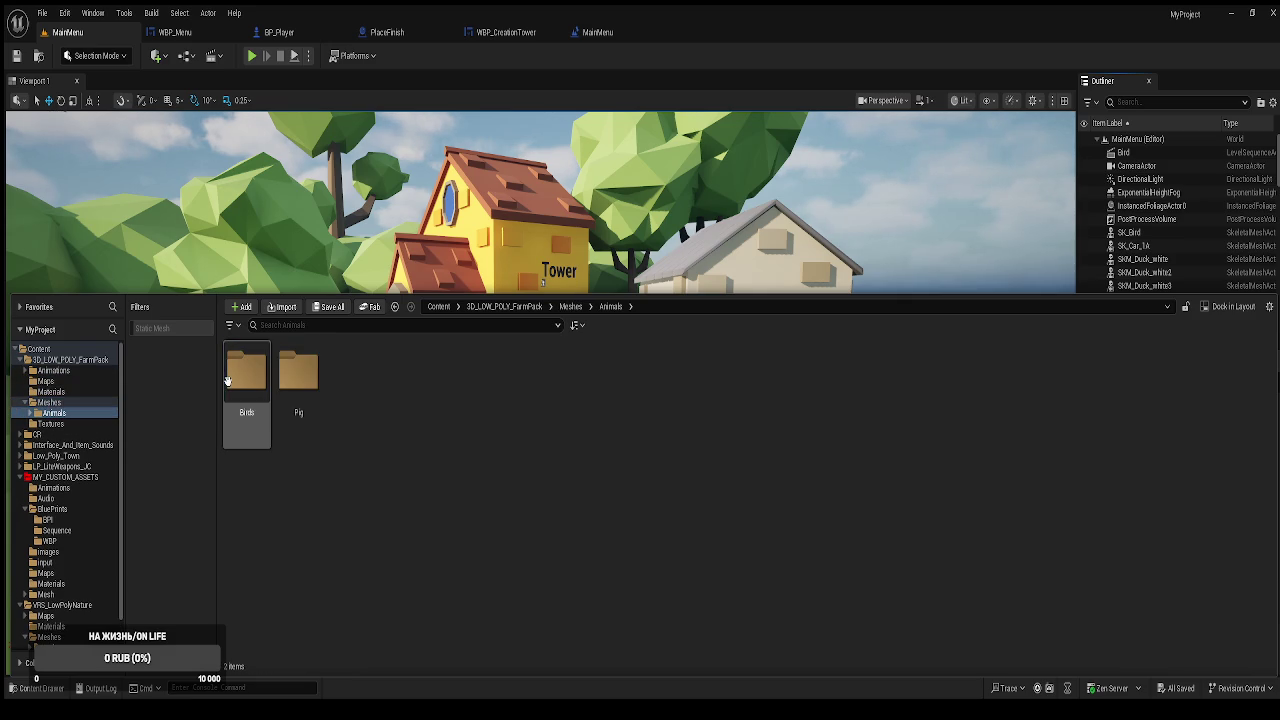
double_click(288, 412)
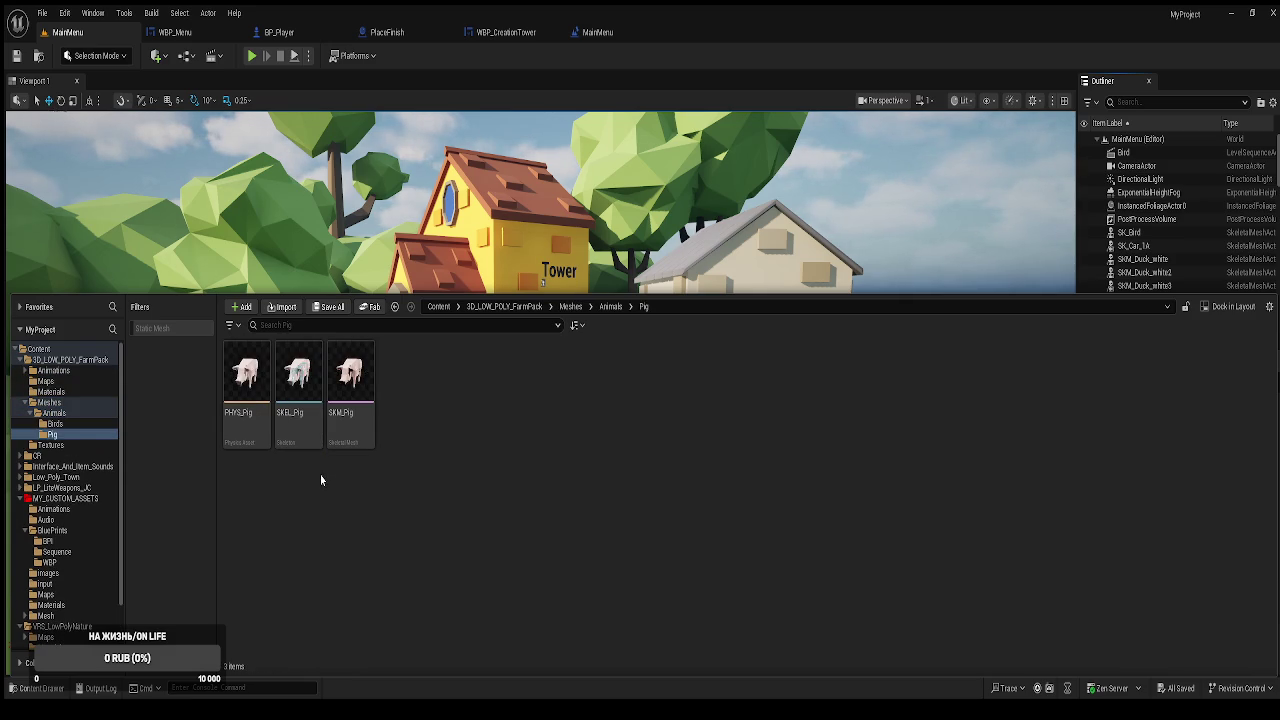
left_click(55, 424)
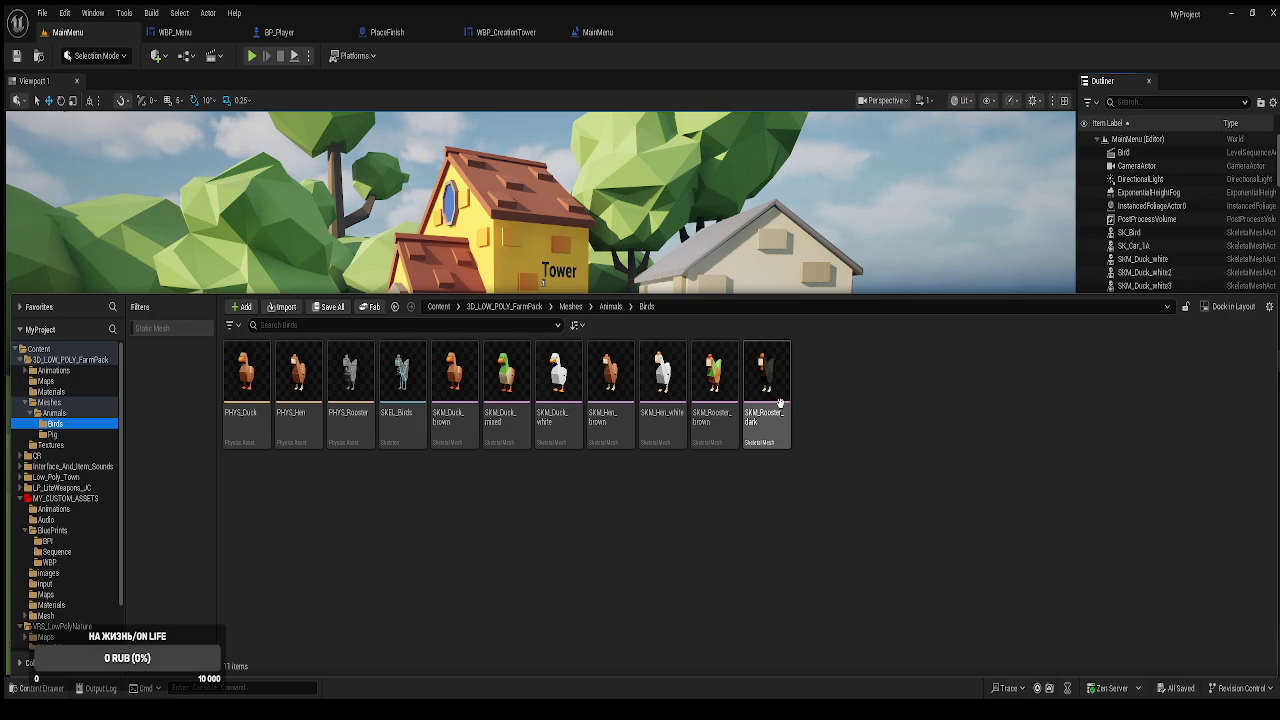
Drop SKM_Rooster_dark into the pen, rotate it to about -110° on Z, and play.
key("ctrl+space")
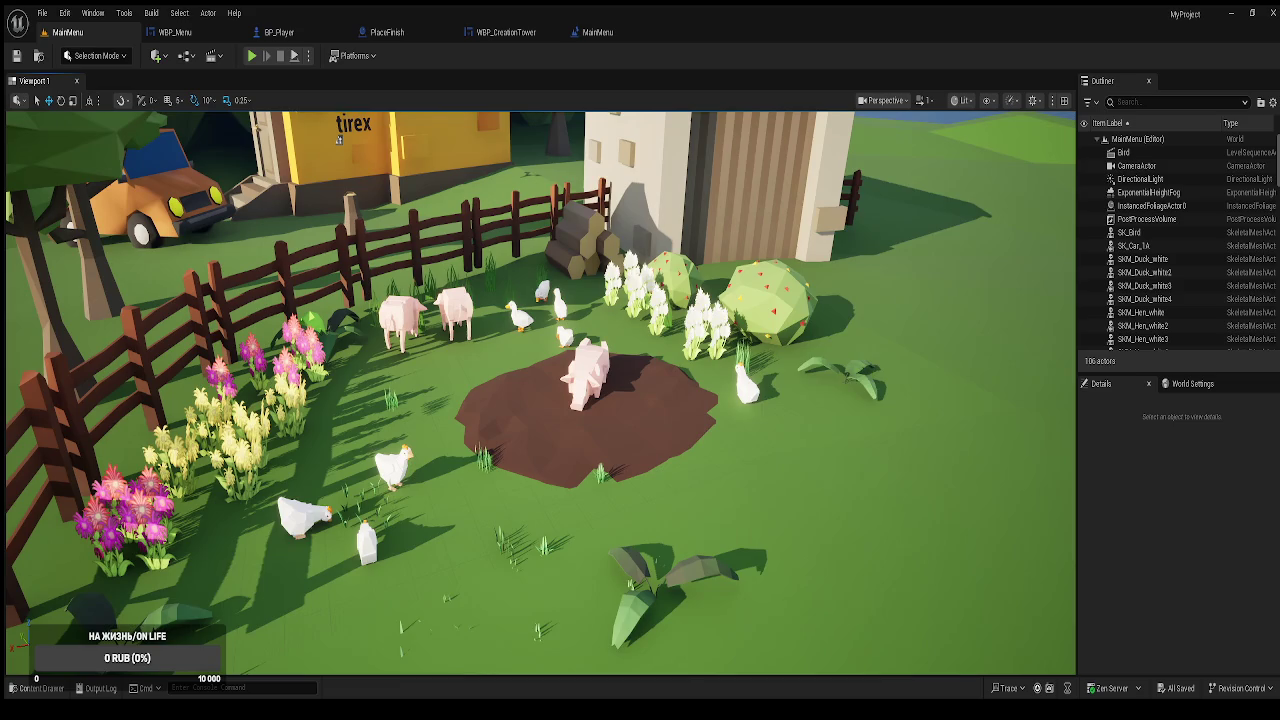
key("ctrl+space")
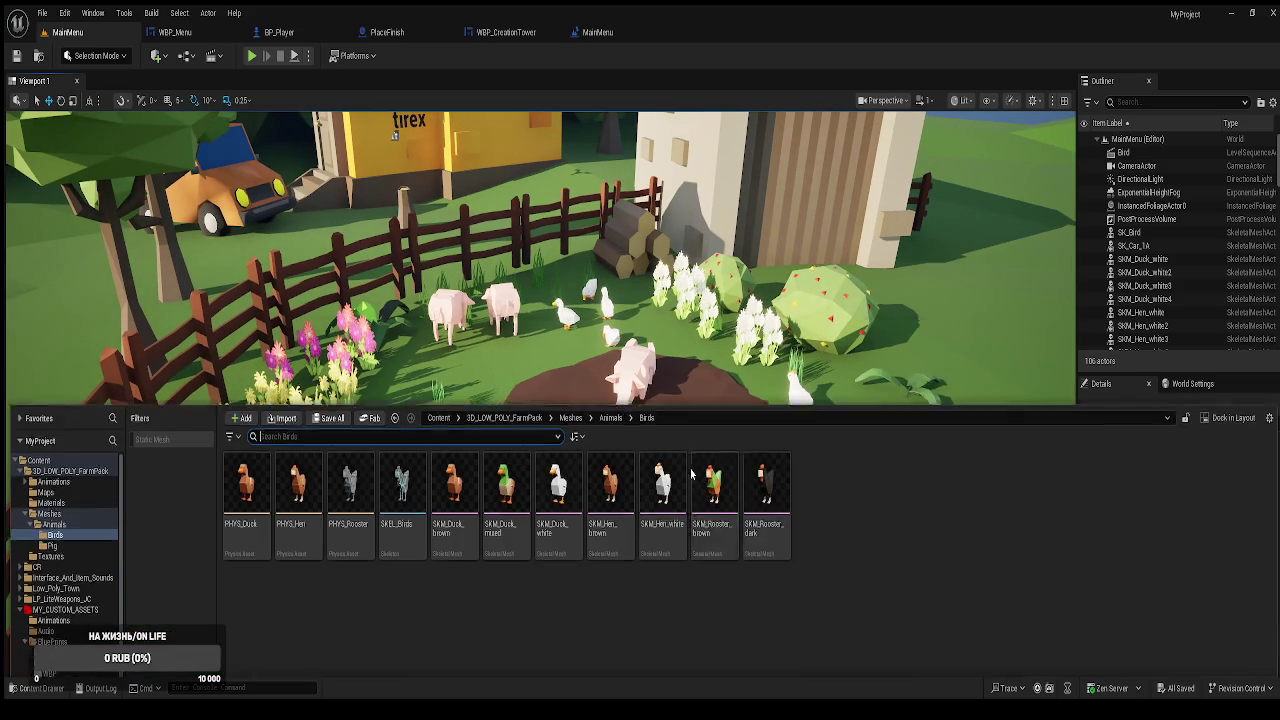
mouse_move(768, 390)
left_mouse_down()
mouse_move(407, 352)
mouse_move(407, 395)
left_mouse_up()
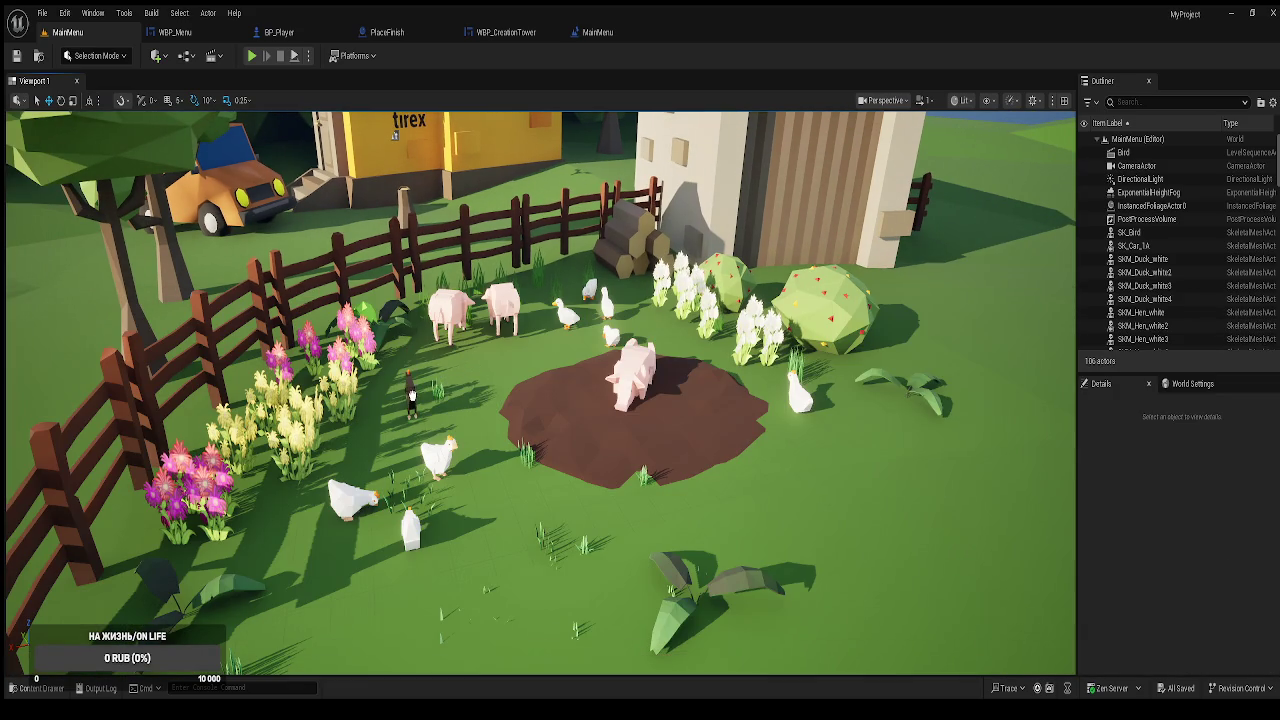
left_click_drag(396, 450, 438, 458)
left_click(252, 57)
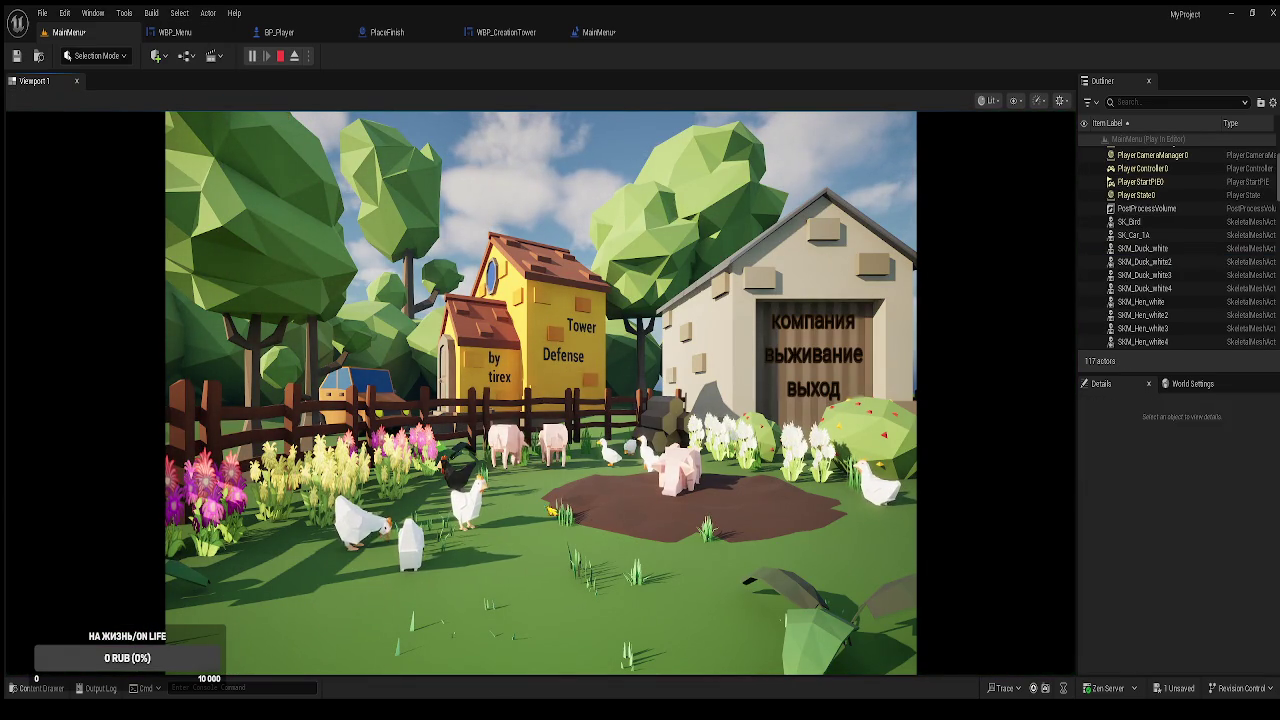
Stop the preview, move the dark rooster deeper into the pen, turn it sideways, and replay.
left_click(812, 390)
key("f")
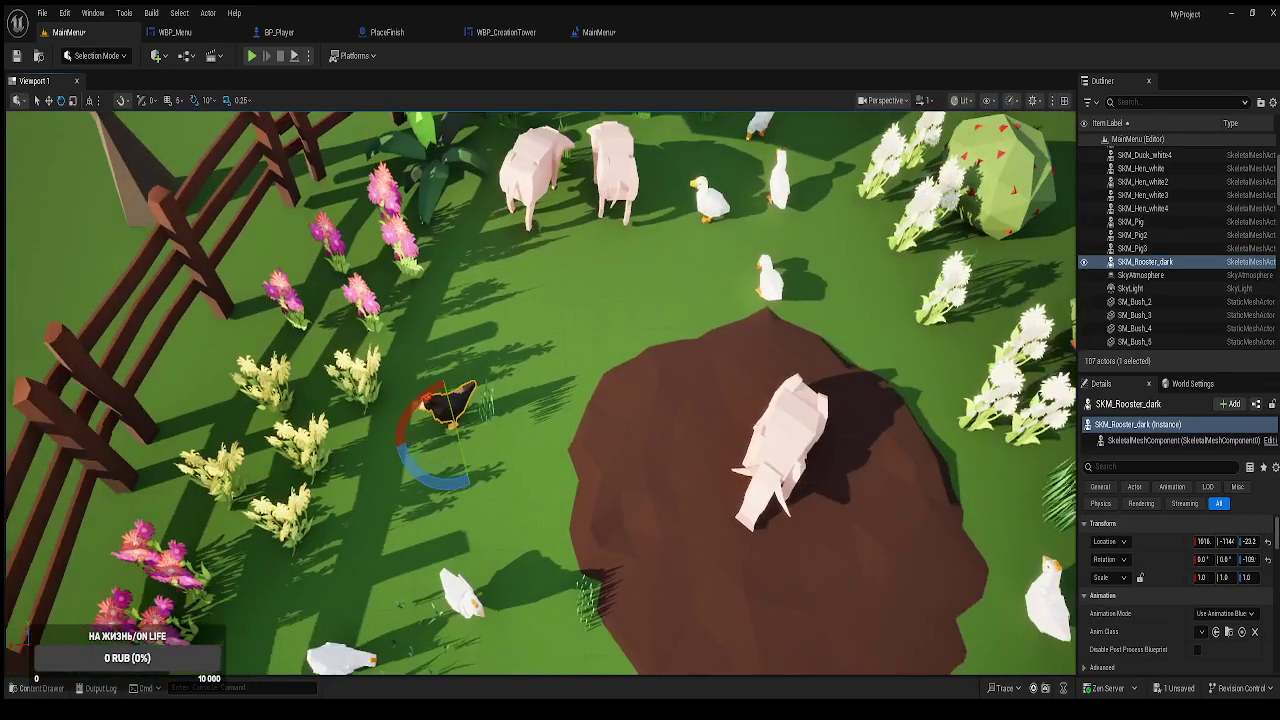
left_click_drag(445, 437, 541, 392)
key("e")
left_click_drag(568, 440, 603, 376)
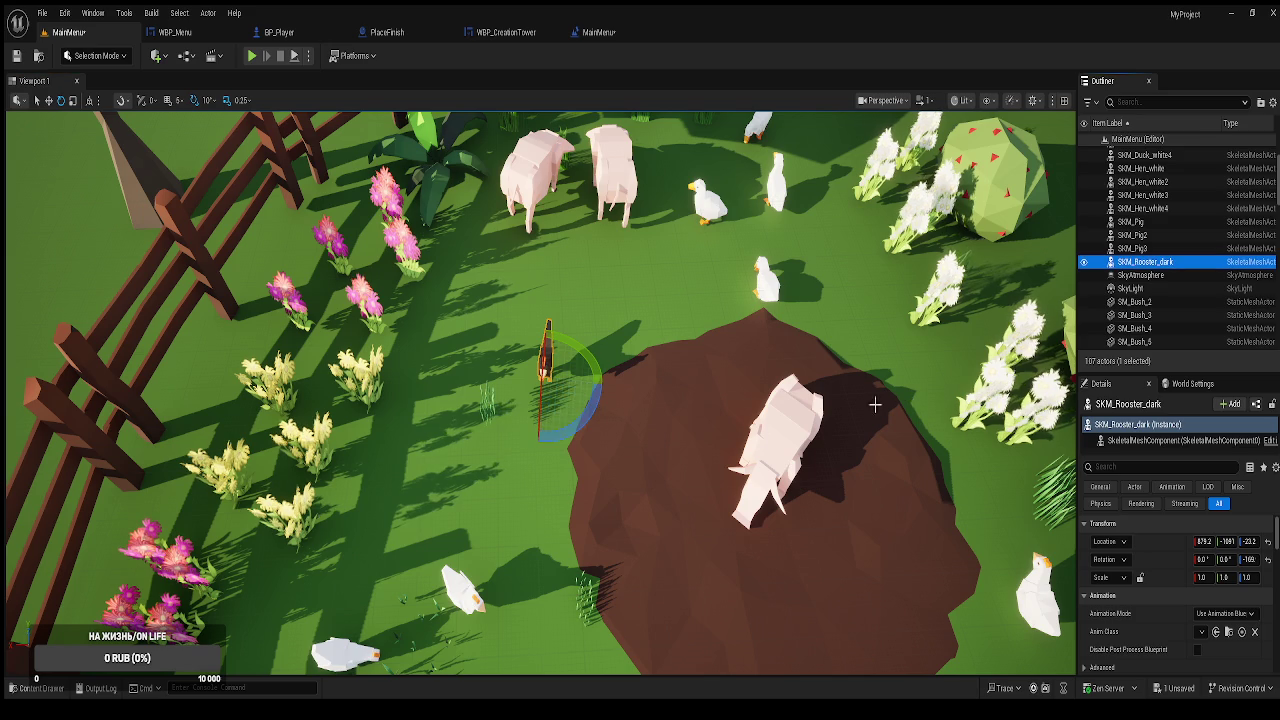
scroll(540, 393, "down", 5)
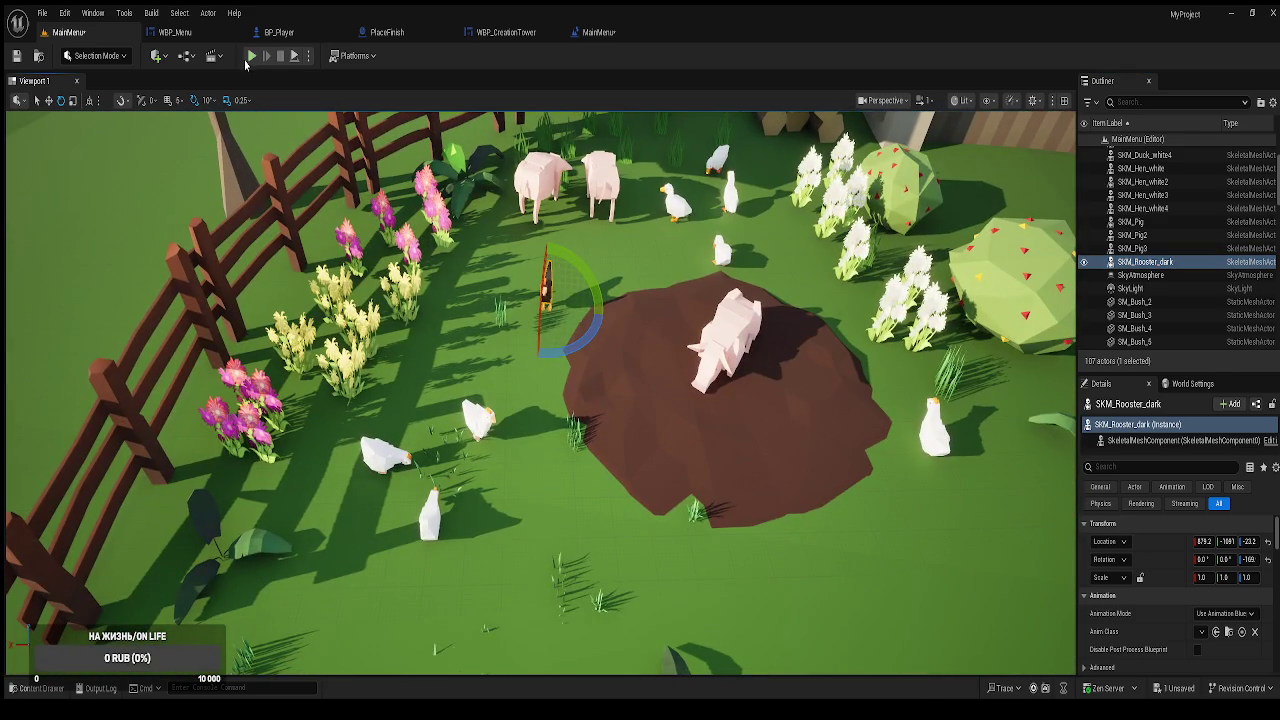
left_click(251, 57)
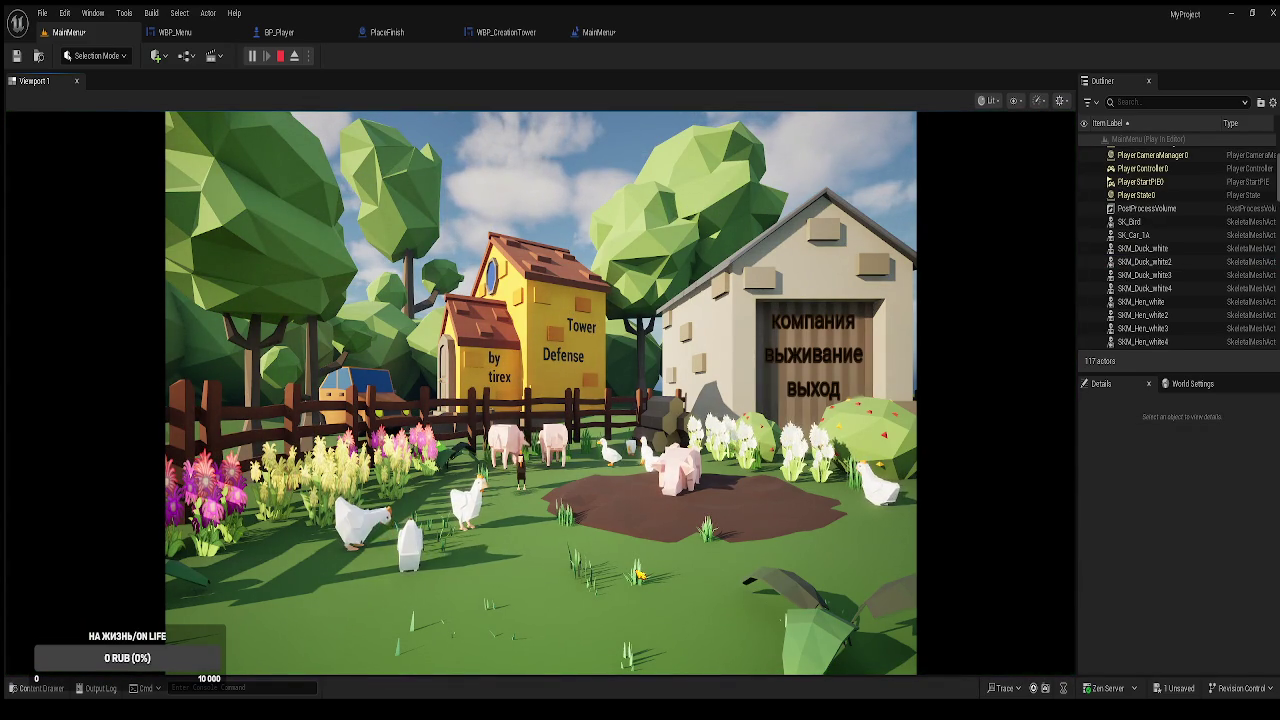
Stop the preview, shift the dark rooster left toward the flowers, and replay.
key("Escape")
key("f")
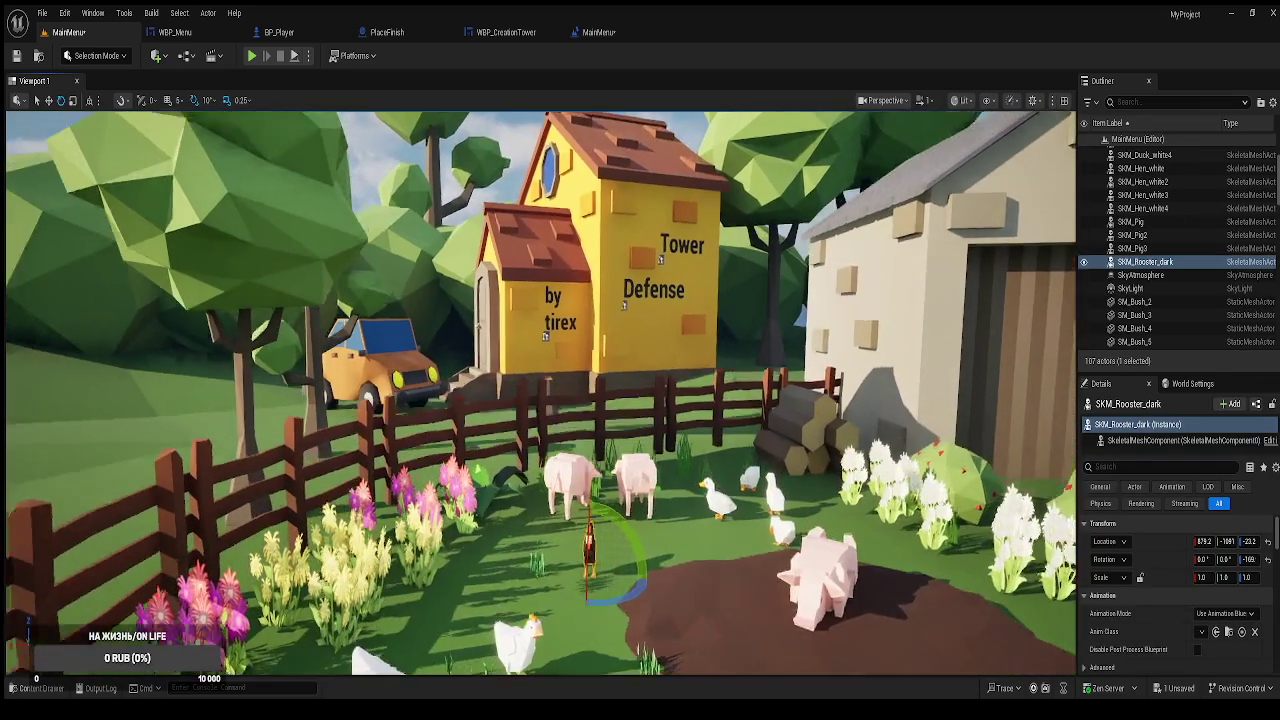
left_click_drag(668, 584, 670, 640)
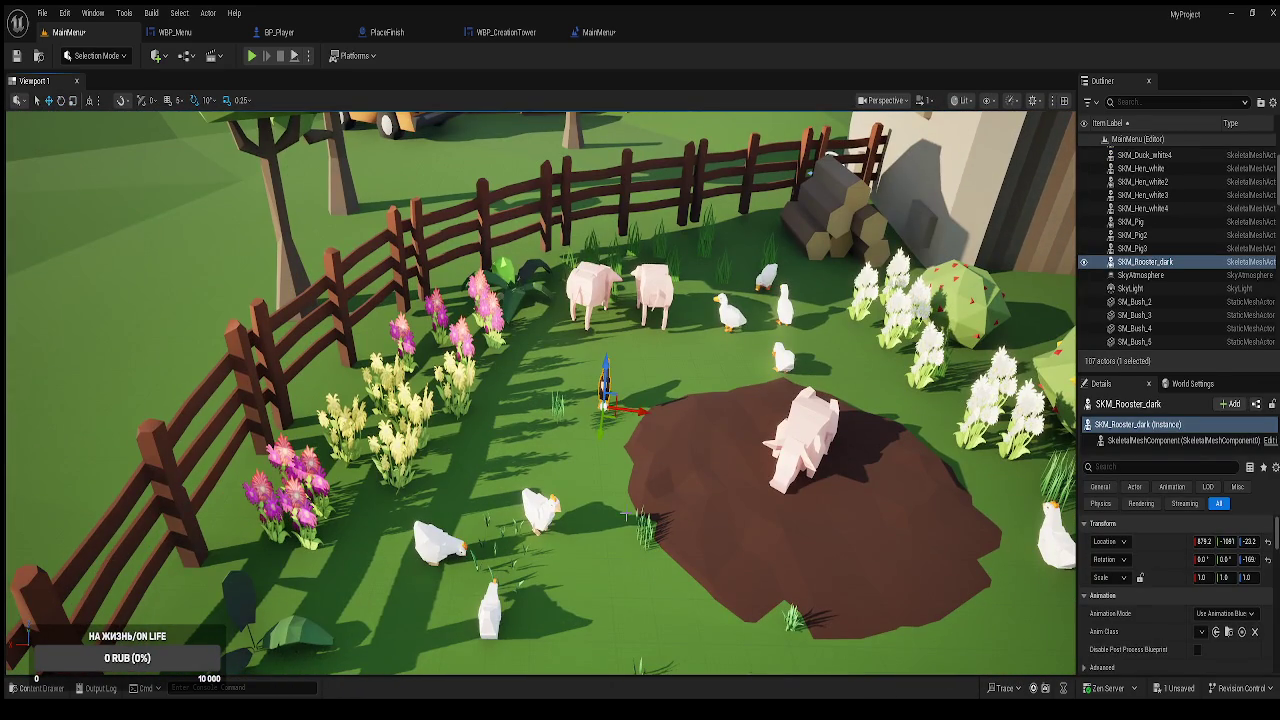
mouse_move(606, 410)
left_mouse_down()
mouse_move(468, 452)
mouse_move(530, 462)
mouse_move(522, 437)
left_mouse_up()
key("e")
left_click(252, 55)
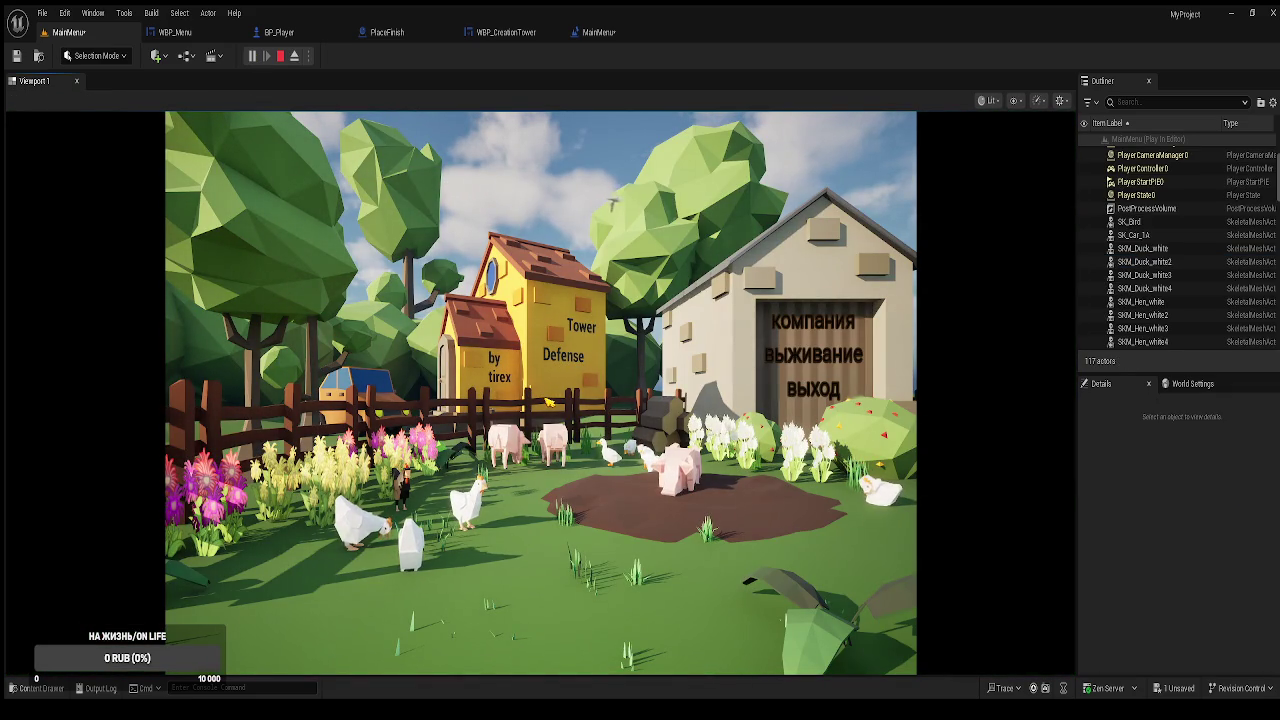
Scale the rooster to 1.25, lower it onto the ground, and preview again.
key("Escape")
key("f")
key("r")
key("r")
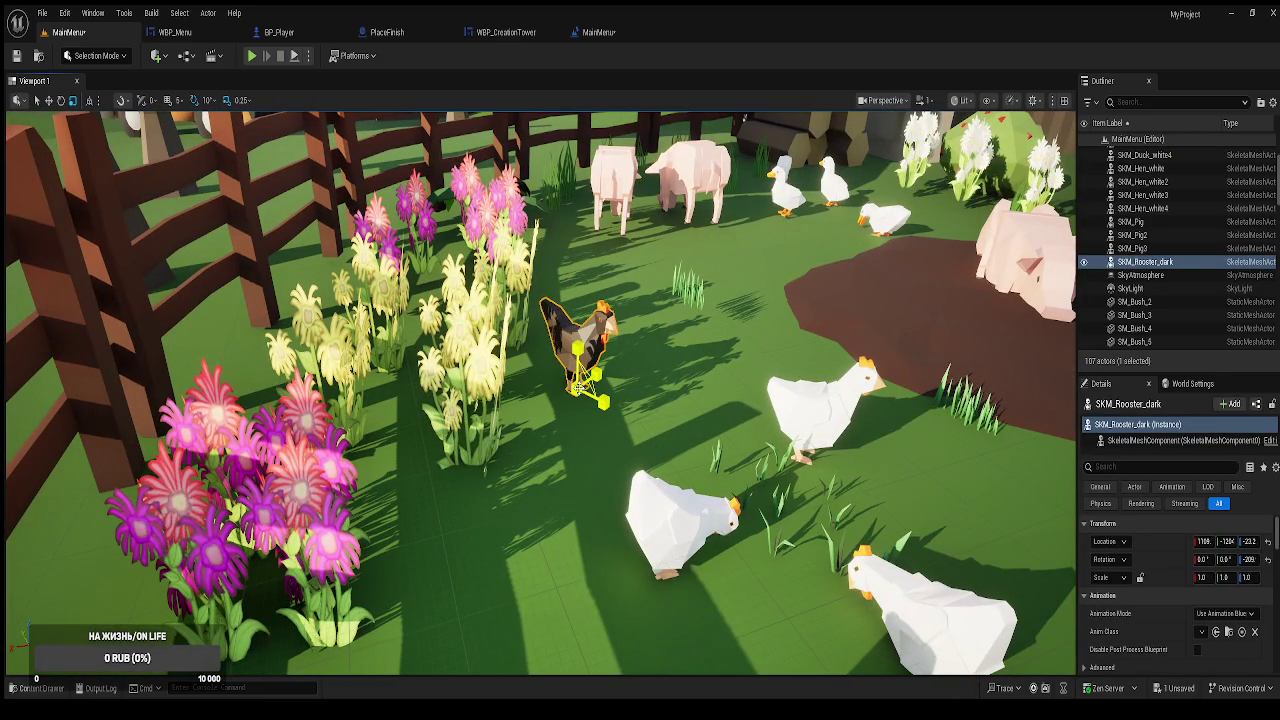
mouse_move(582, 378)
left_mouse_down()
mouse_move(594, 381)
mouse_move(604, 270)
mouse_move(604, 335)
mouse_move(604, 200)
mouse_move(604, 260)
left_mouse_up()
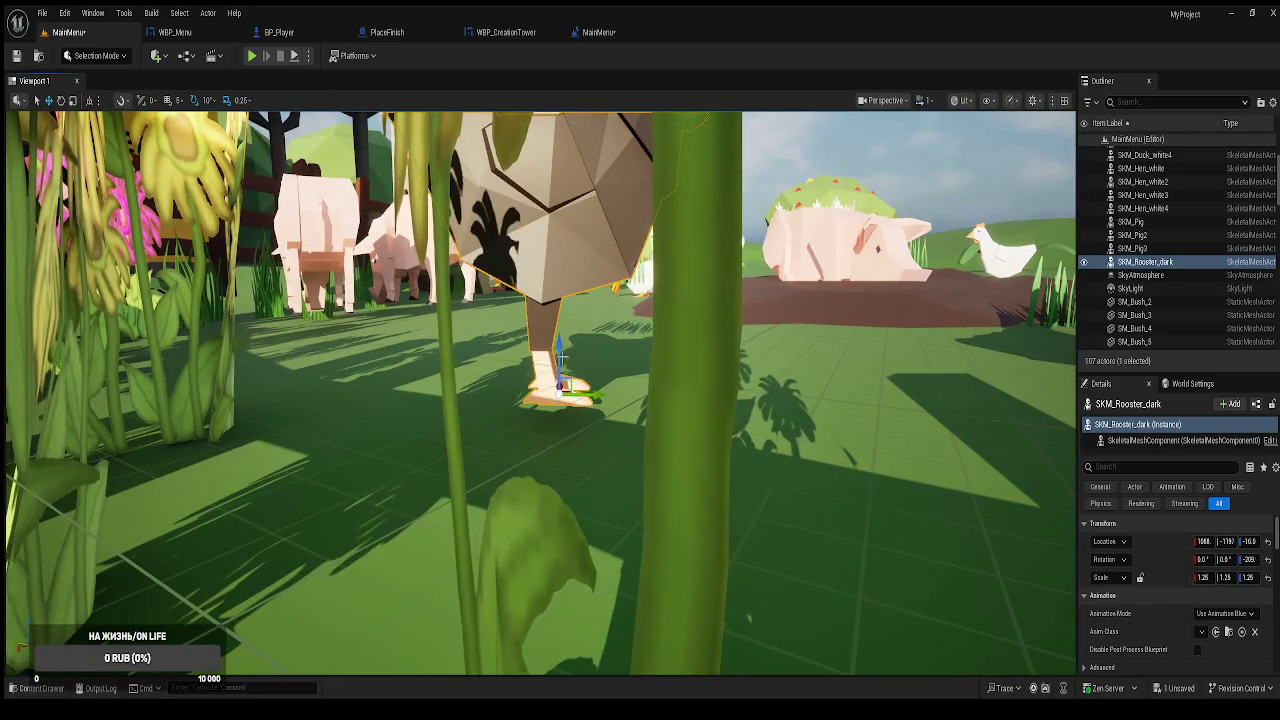
left_click_drag(558, 362, 558, 387)
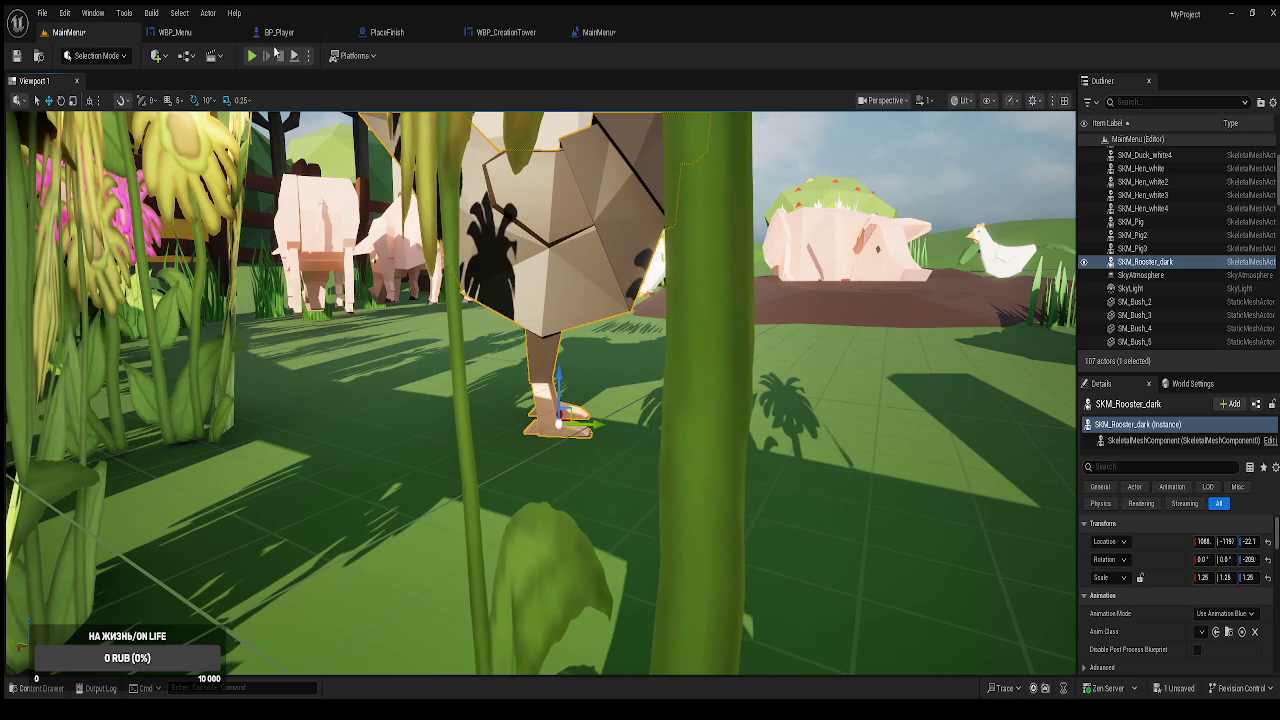
left_click(252, 55)
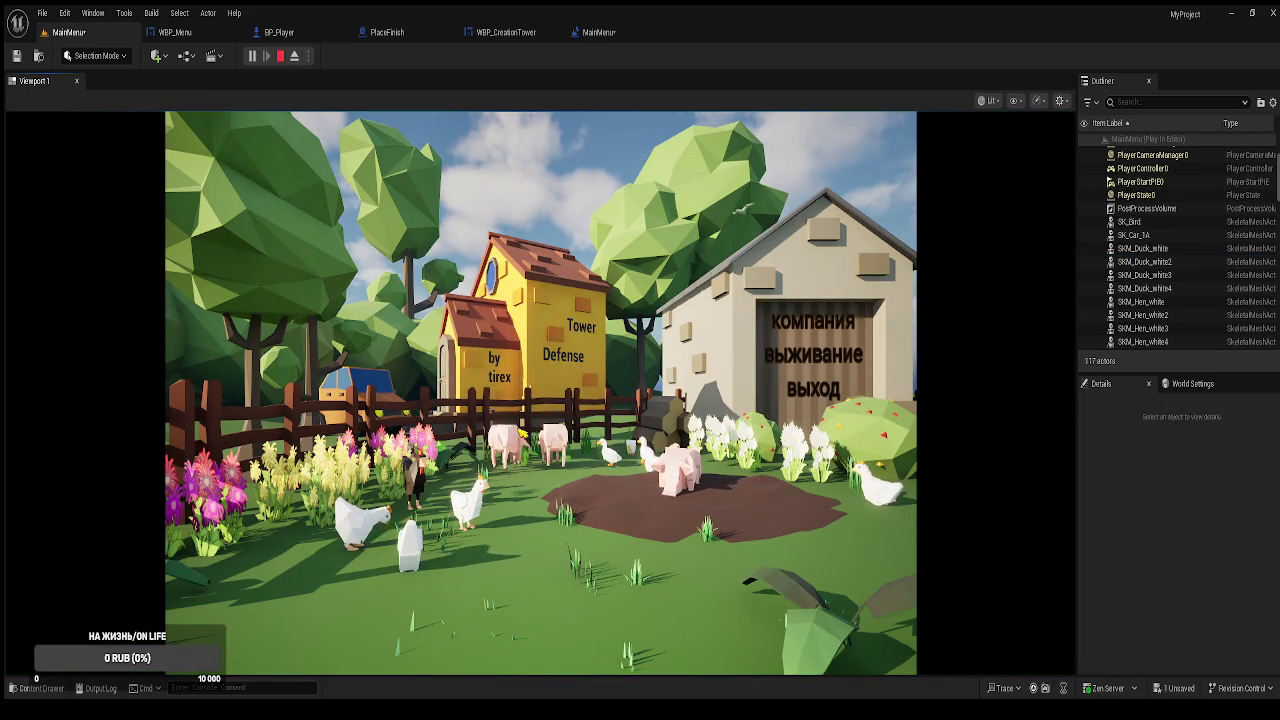
Switch the dark rooster to a looping Use Animation Asset mode and preview the main menu.
left_click(815, 391)
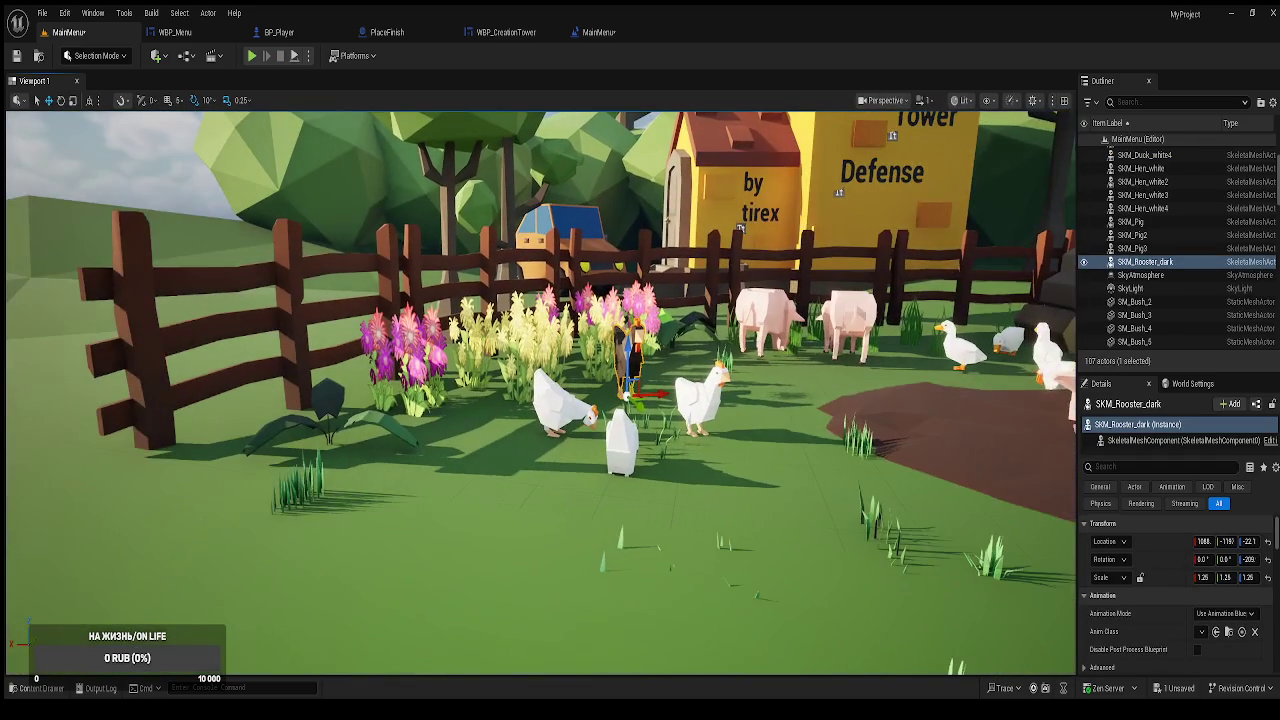
left_click_drag(815, 391, 720, 370)
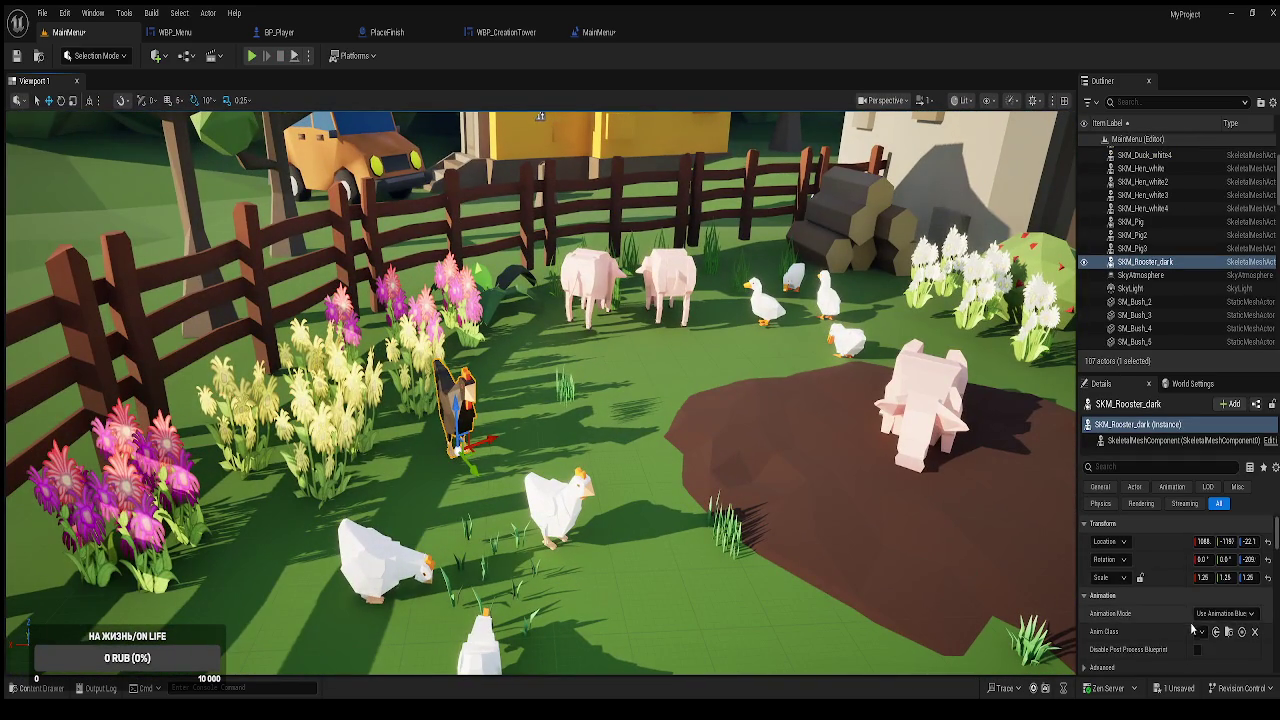
left_click(1225, 613)
left_click(1179, 595)
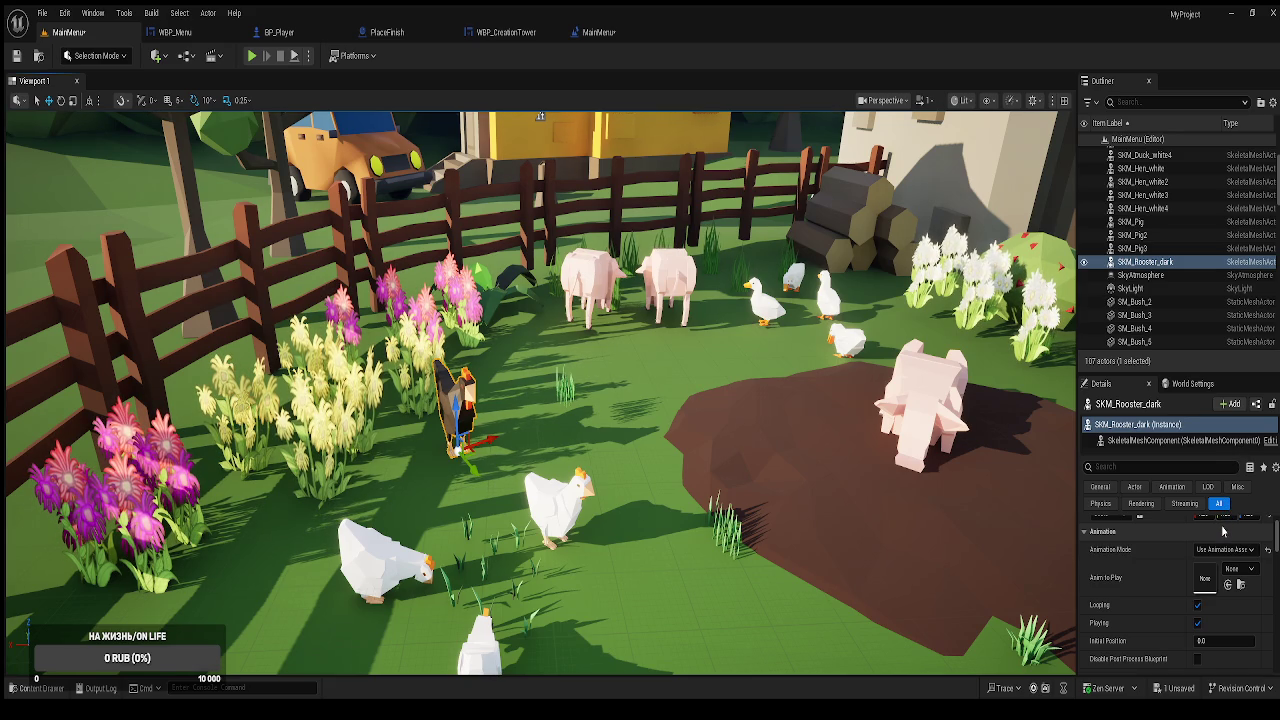
left_click(252, 57)
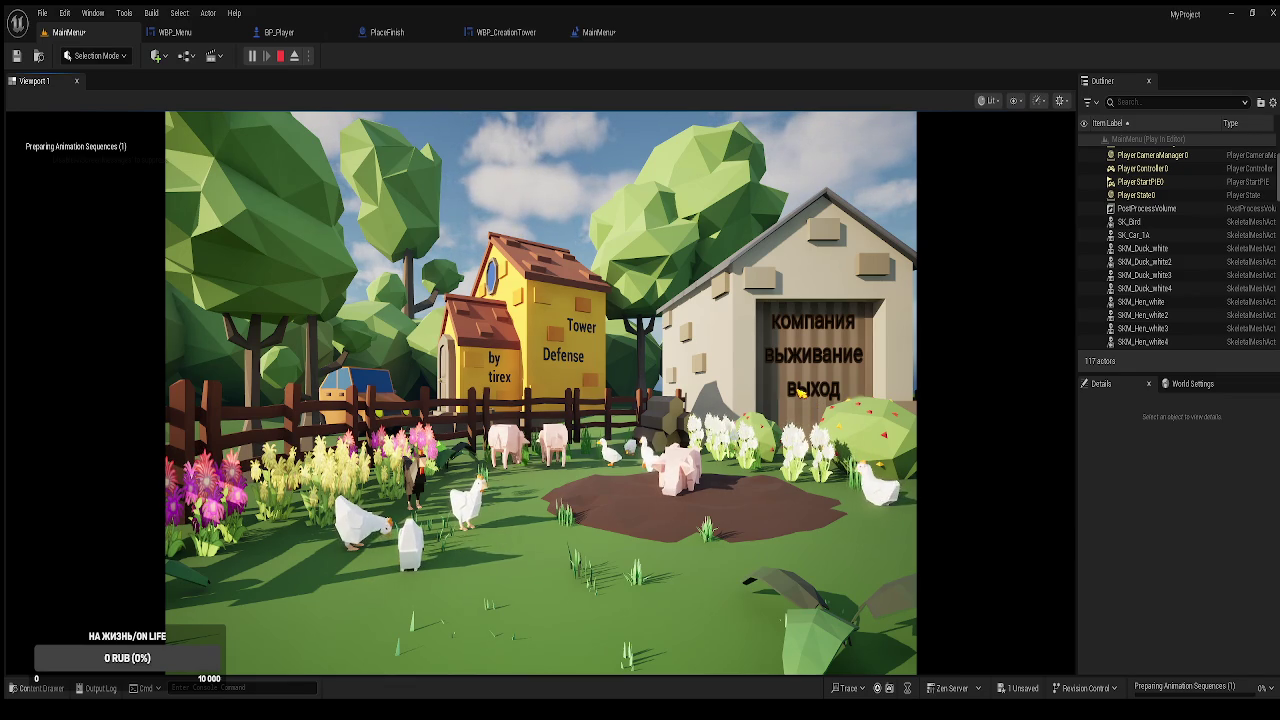
Exit the preview, focus on the dark rooster, and save the farm level.
left_click(800, 392)
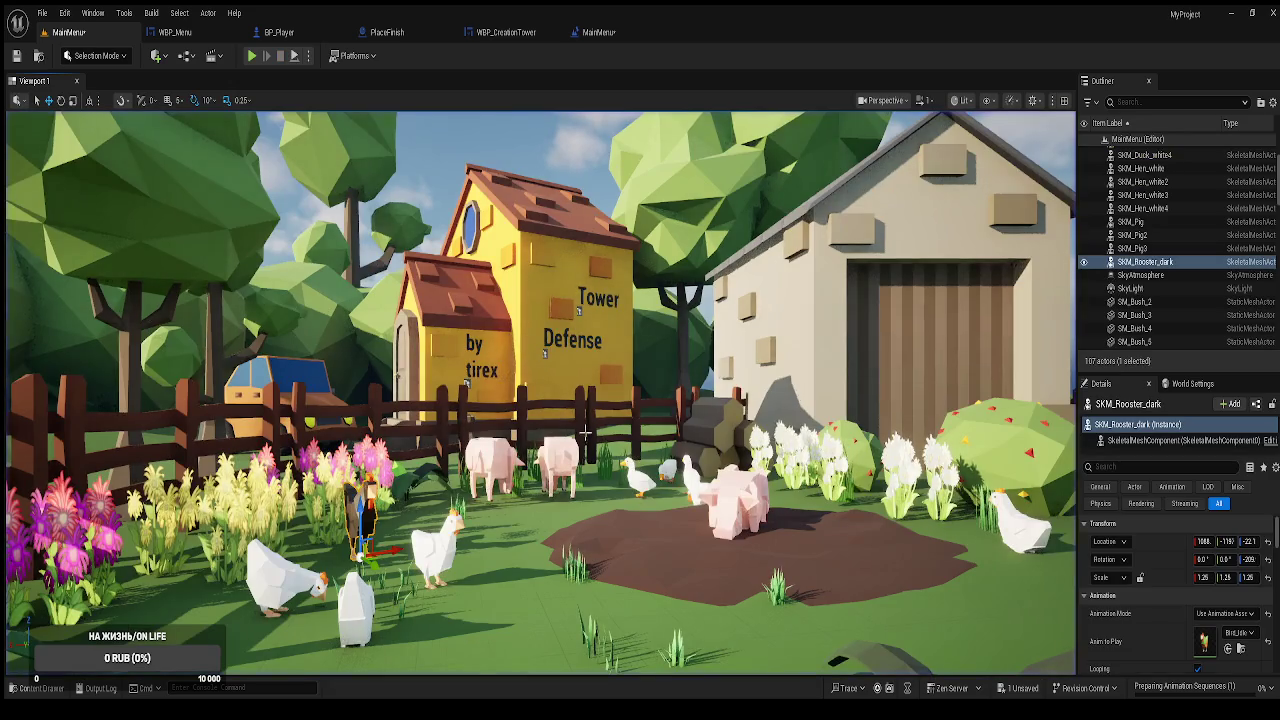
key("f")
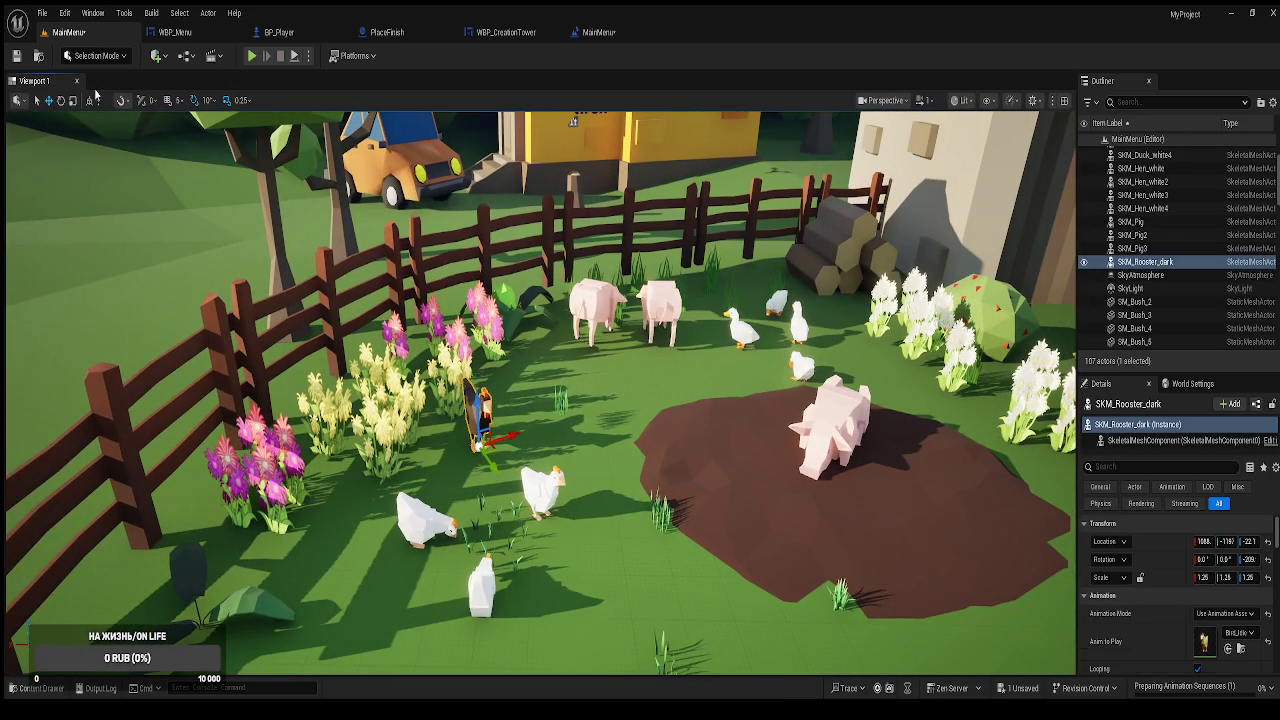
key("ctrl+s")
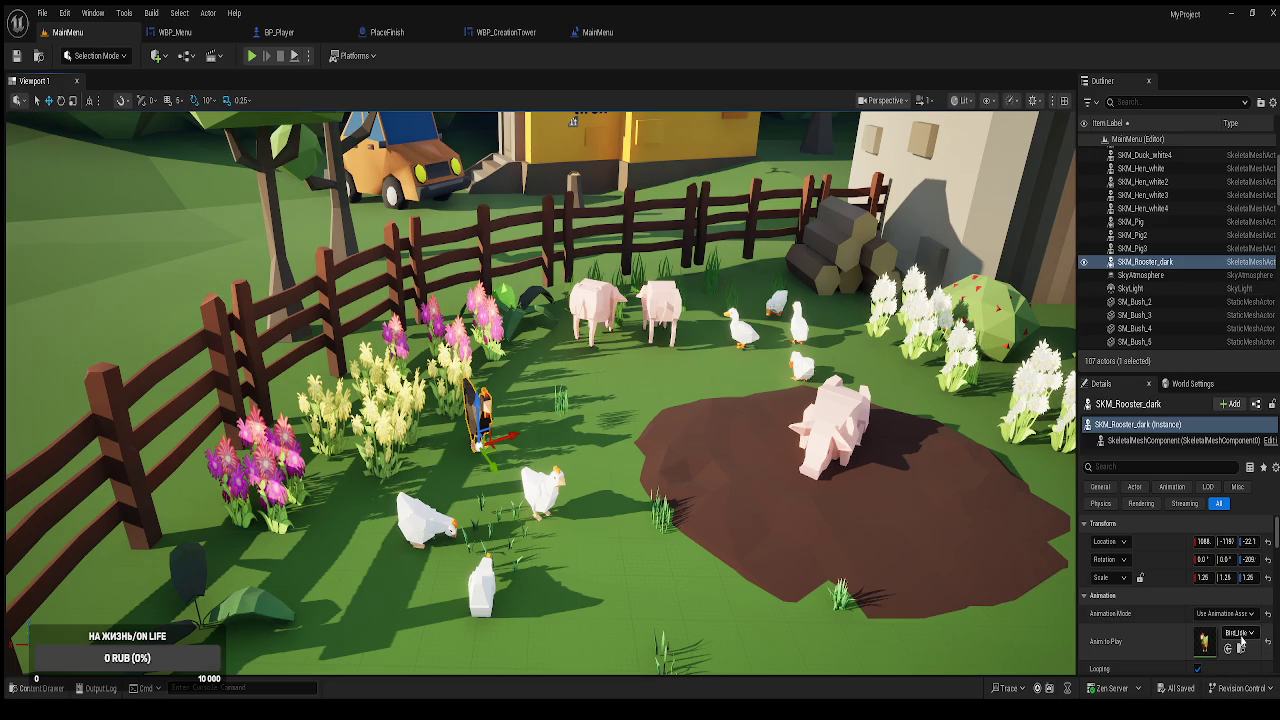
Set the rooster's Scale Y to 1.25, then preview the main menu again and stop it.
left_click_drag(1222, 578, 1214, 596)
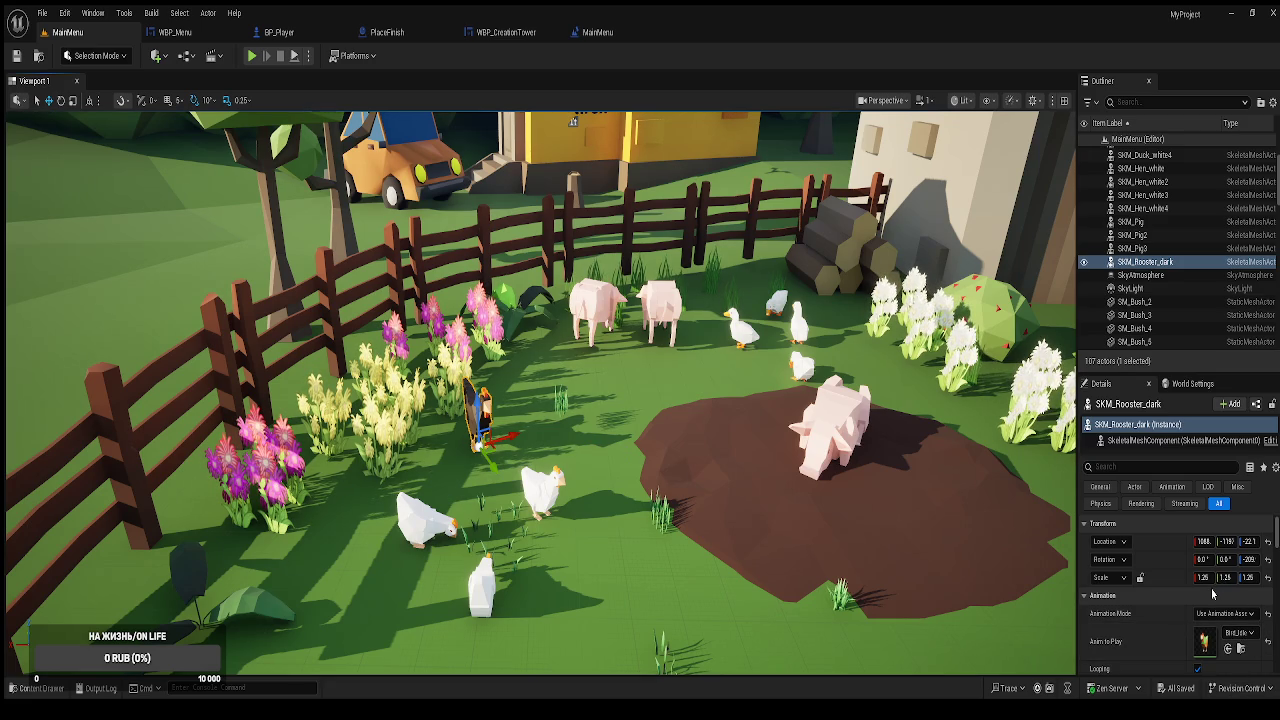
key("f")
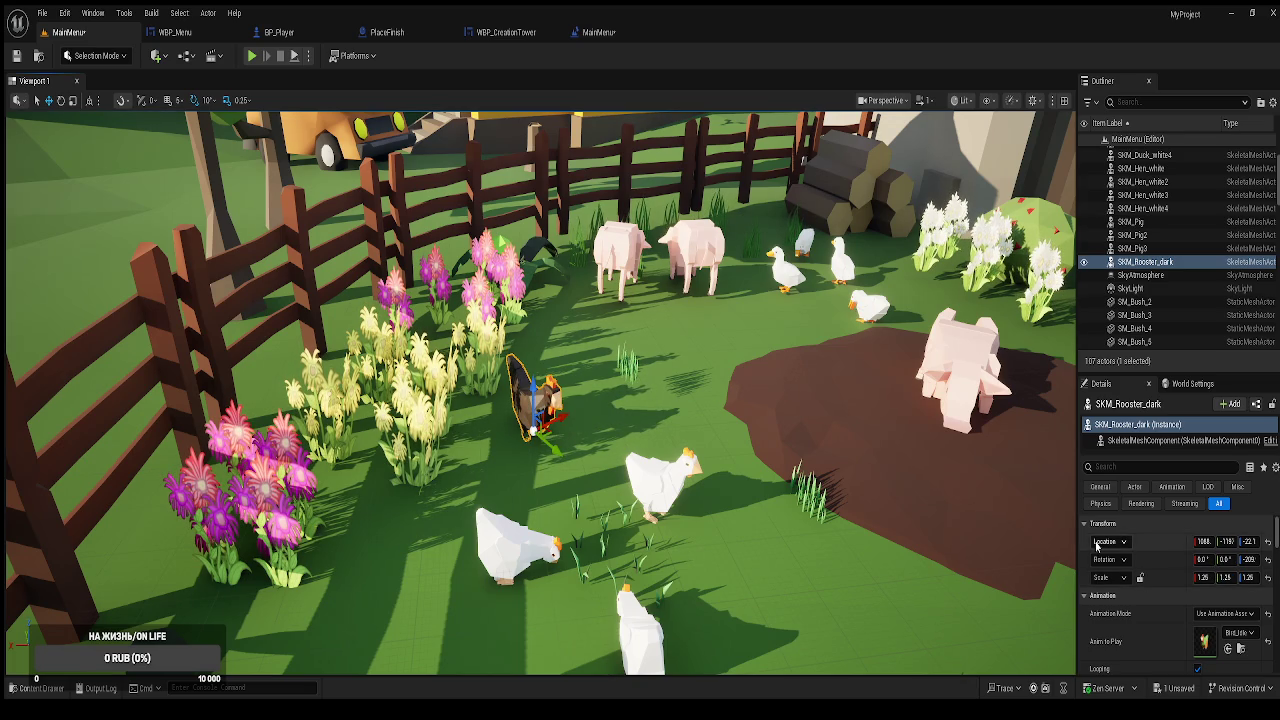
left_click(252, 55)
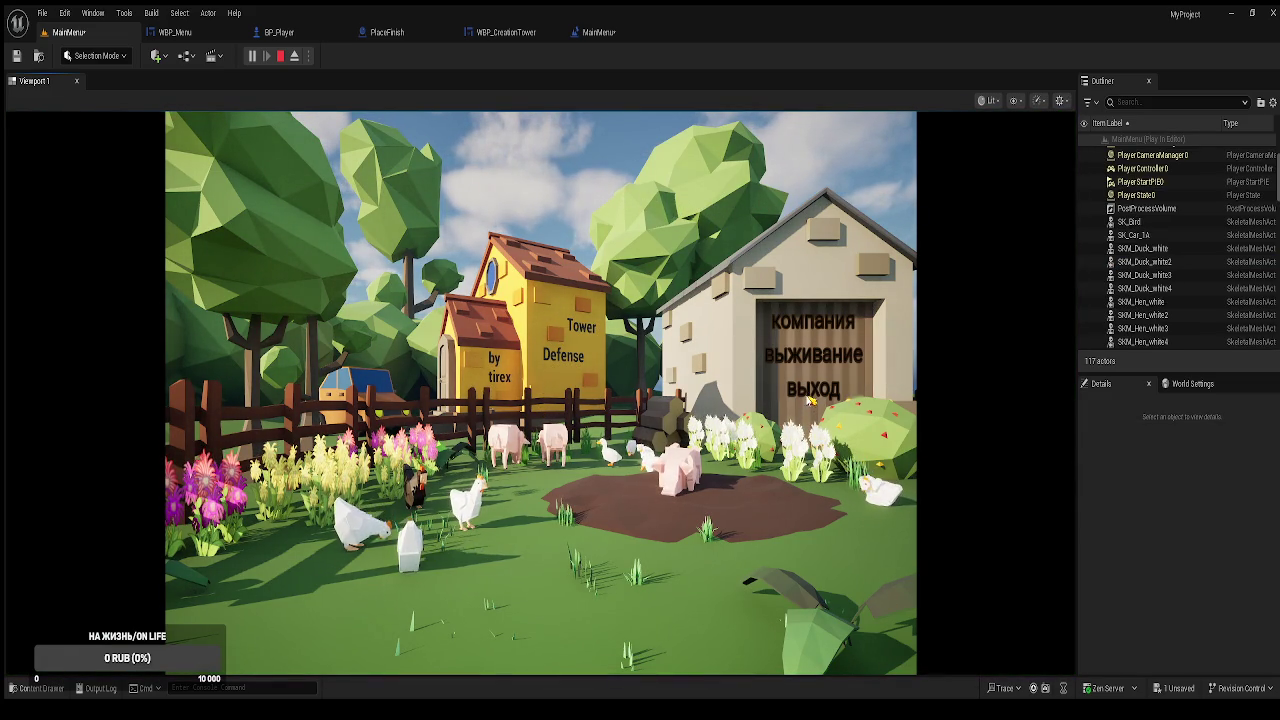
key("Escape")
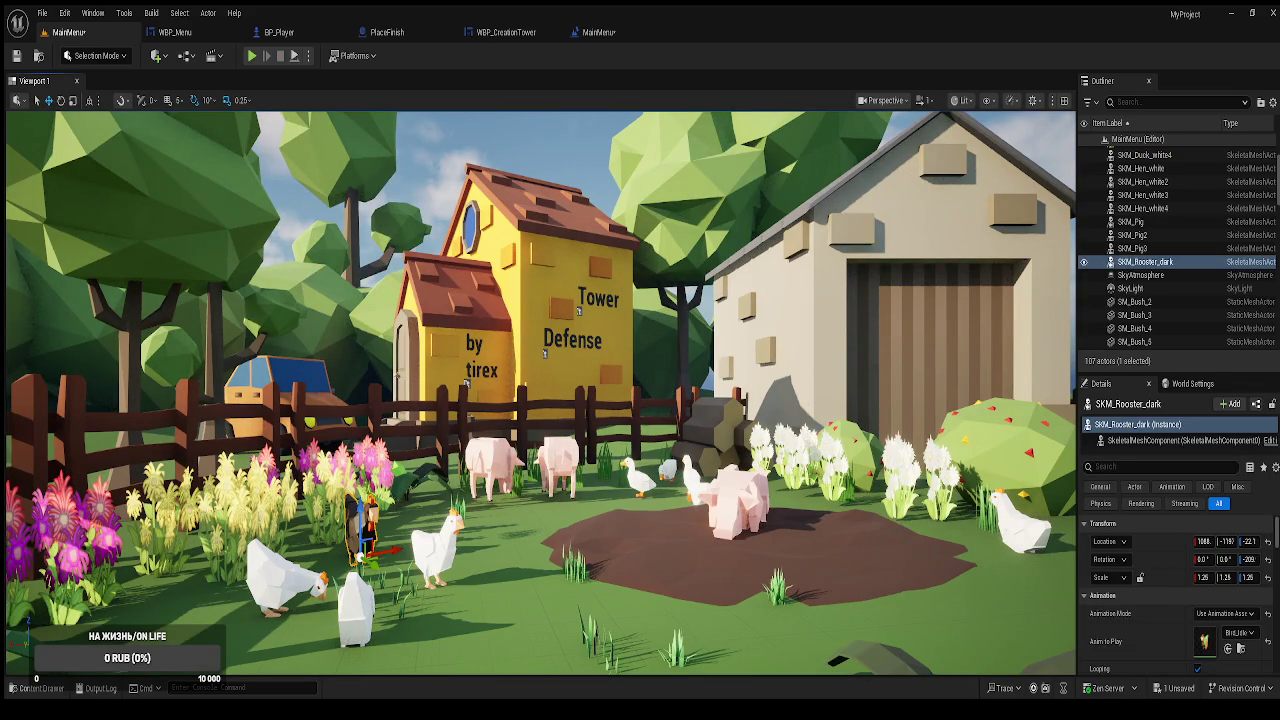
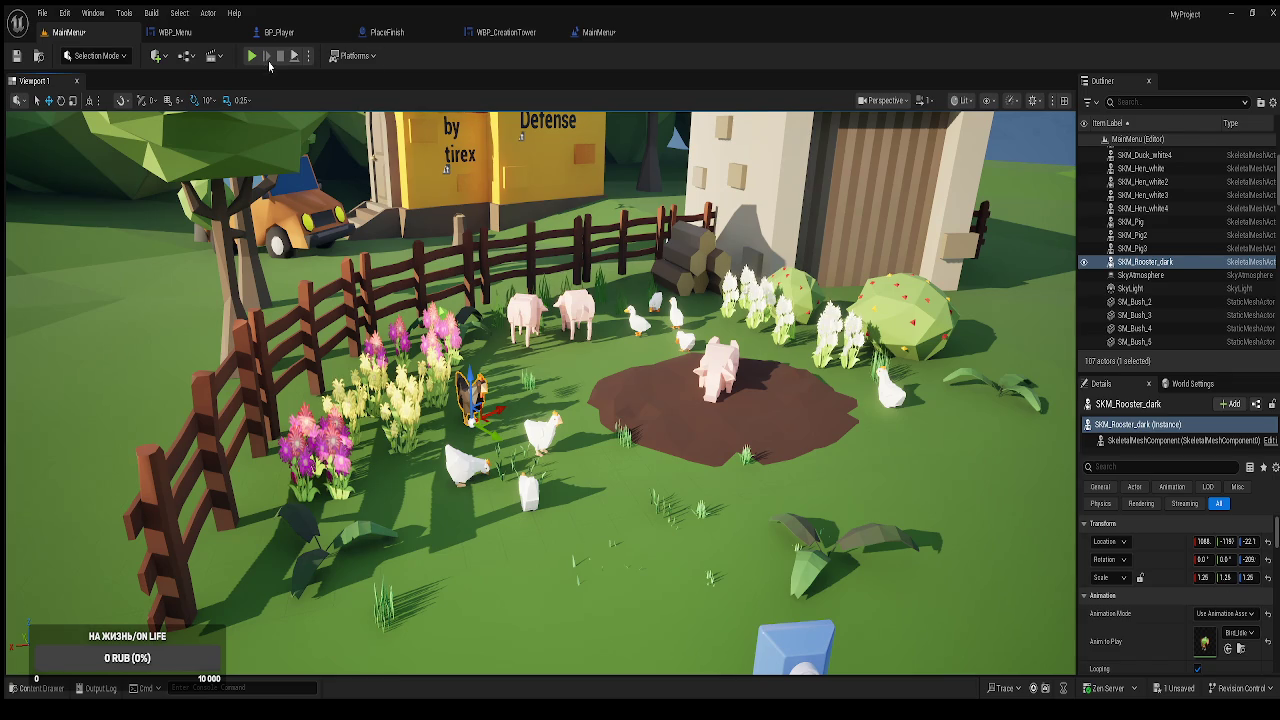
Run a Play In Editor test of the MainMenu level to view the animated farm menu.
left_click(252, 56)
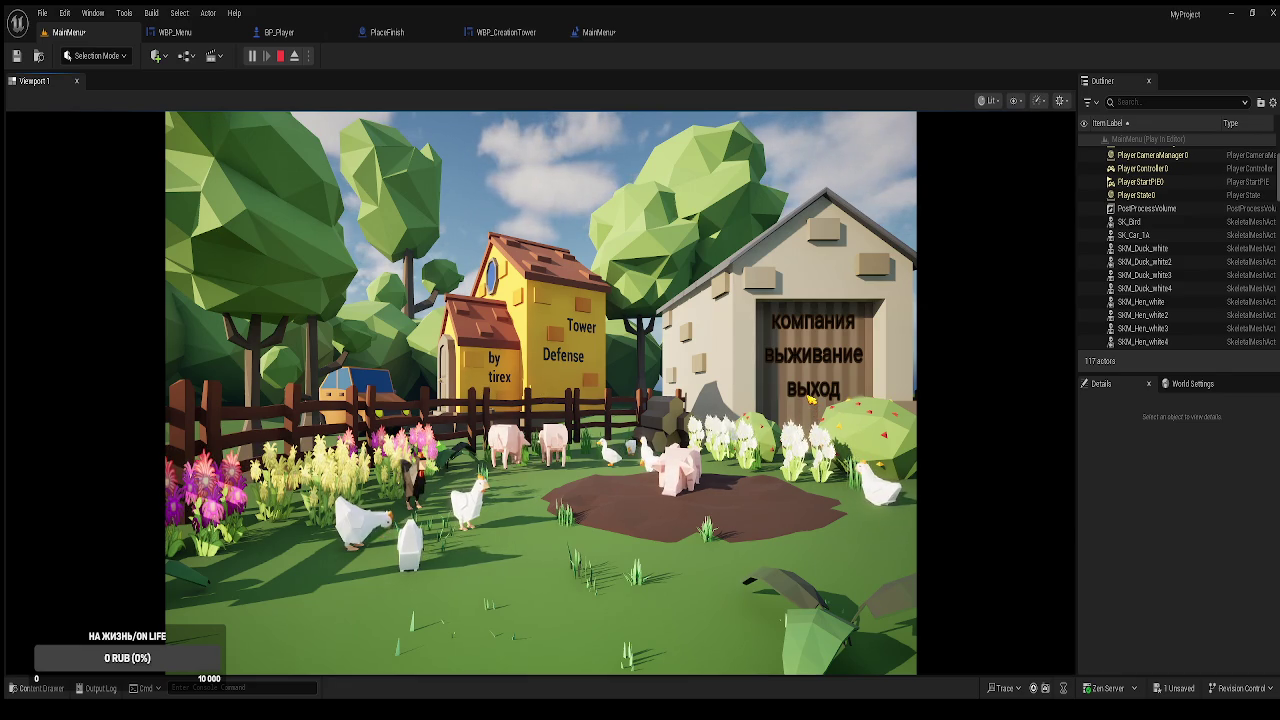
key("Escape")
scroll(1238, 603, "down", 2)
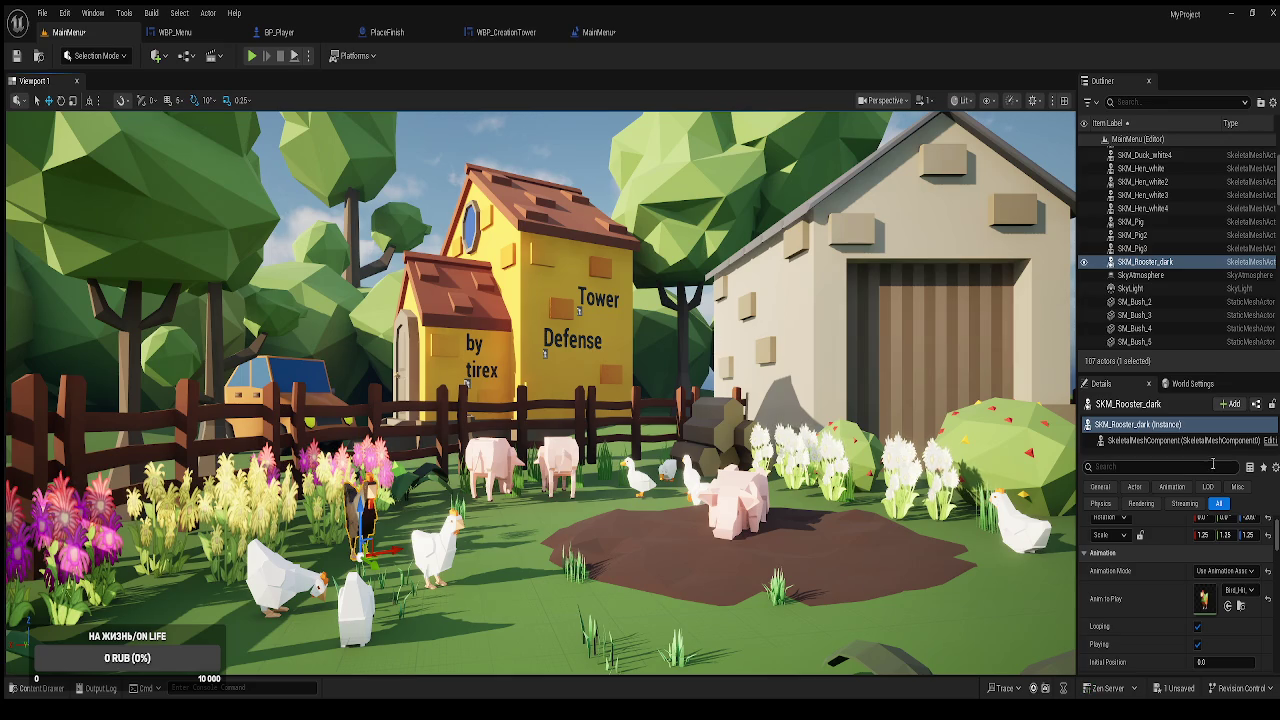
left_click(250, 58)
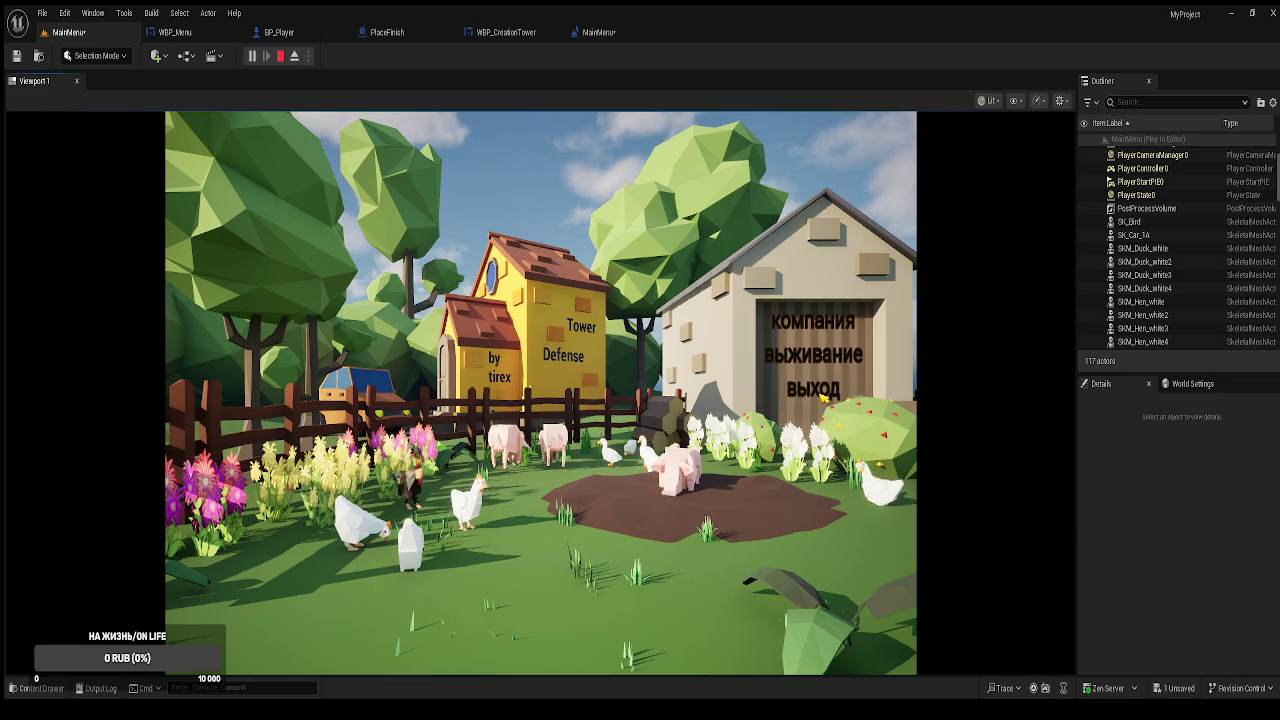
Stop the test play and return to the MainMenu farm level in the editor.
key("Escape")
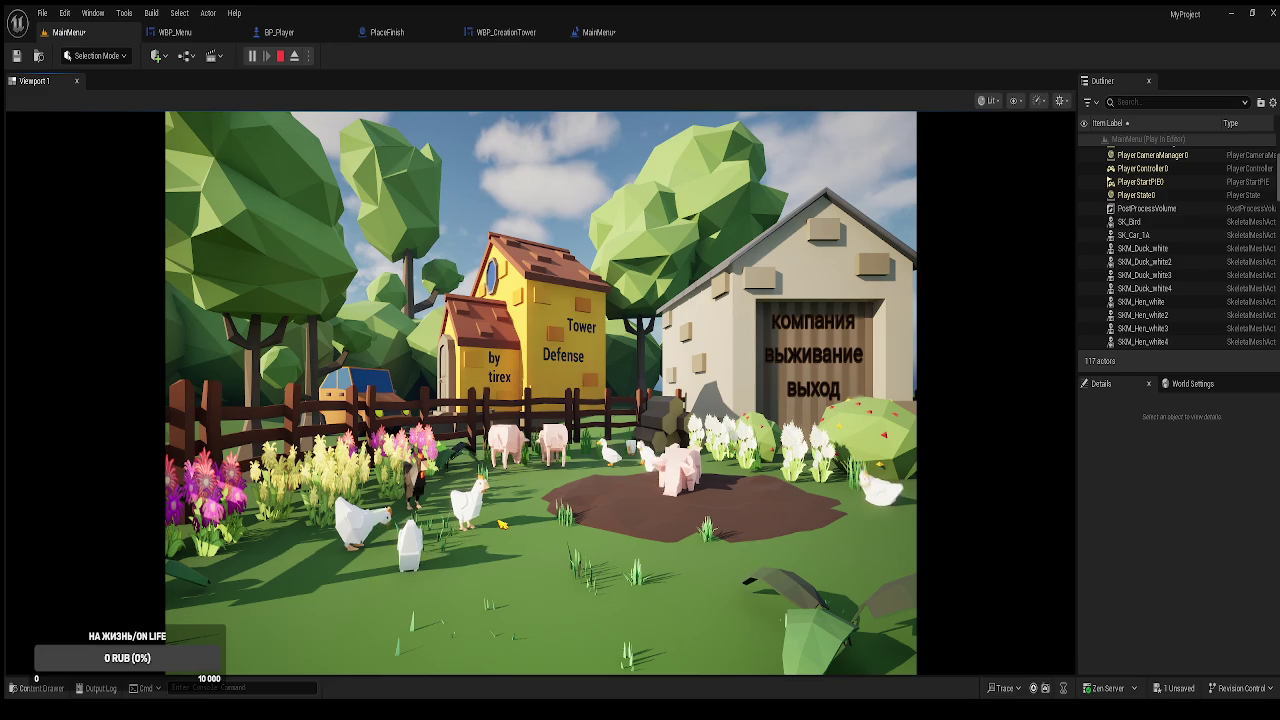
key("Escape")
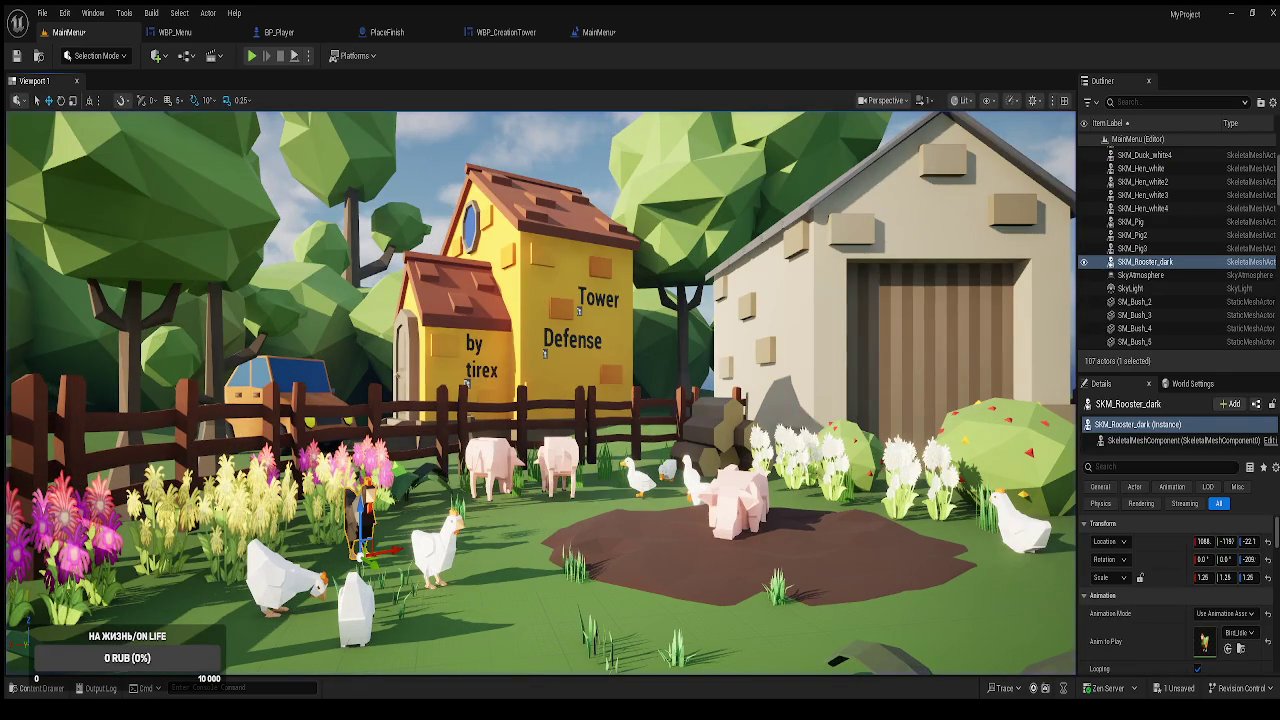
In WBP_MainMenu's Animations list, delete AnimText2 so only AnimText1 remains and shows its tracks.
key("ctrl+b")
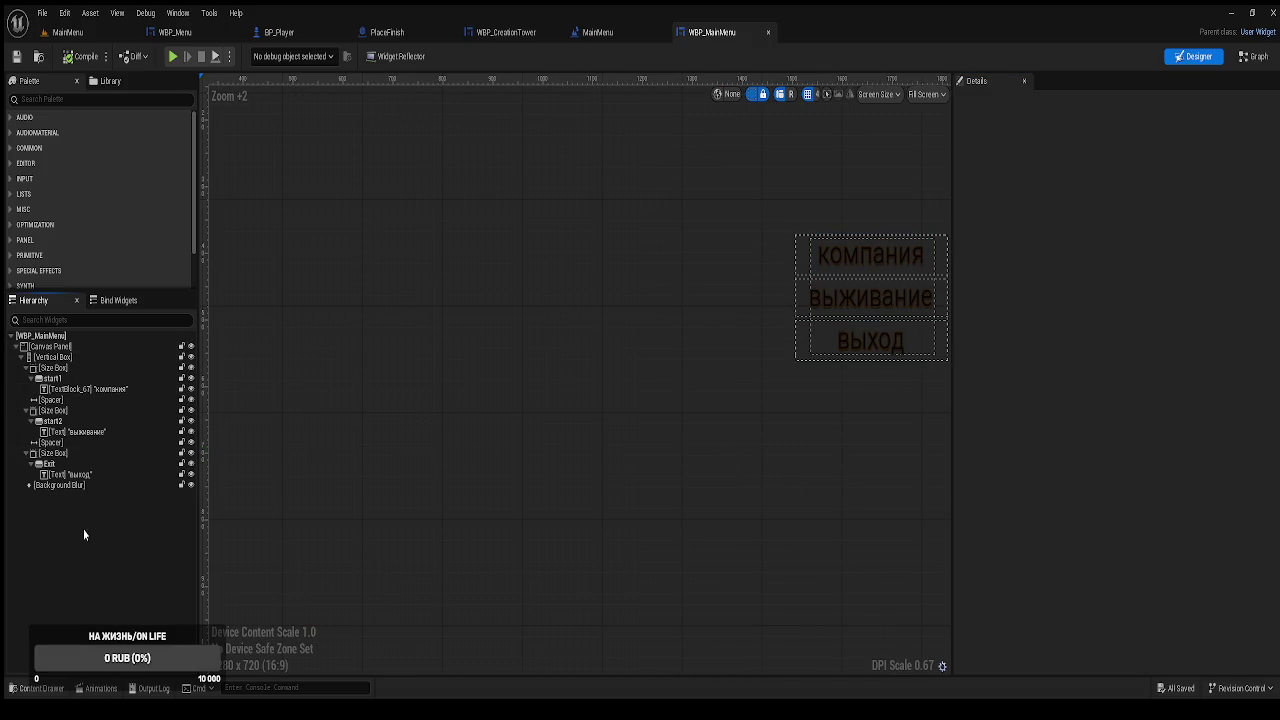
left_click(101, 688)
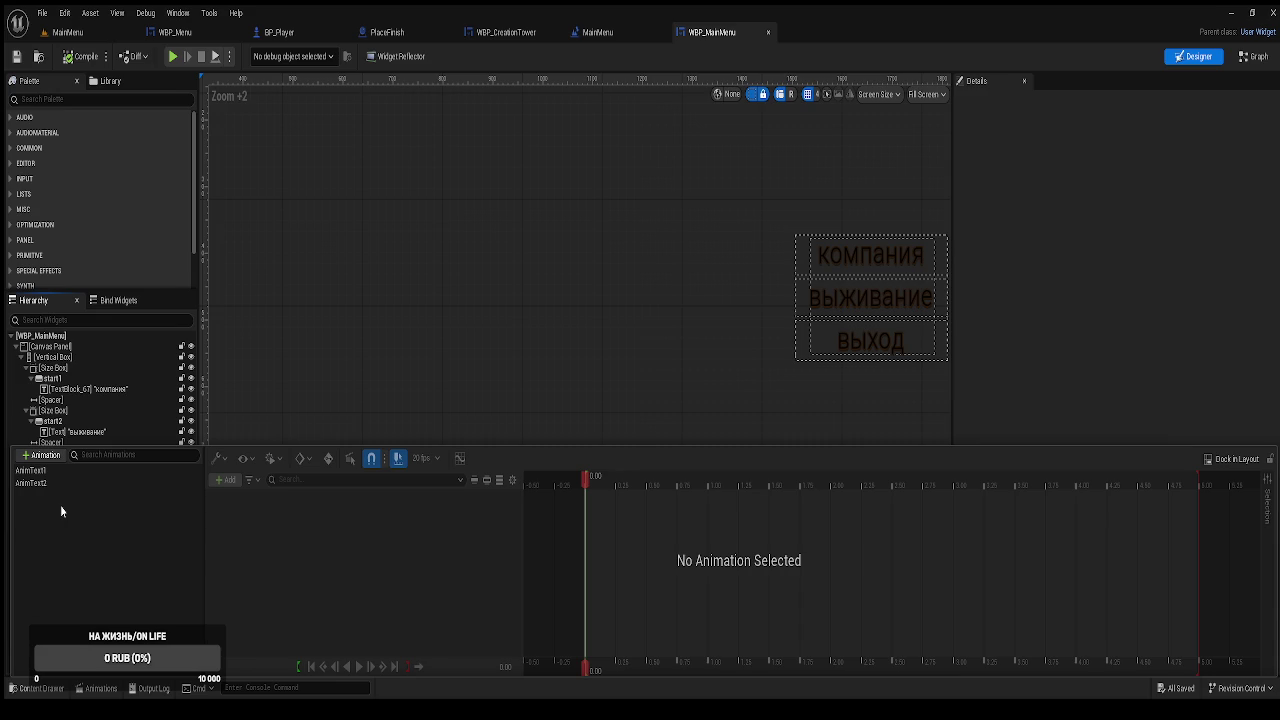
left_click(38, 471)
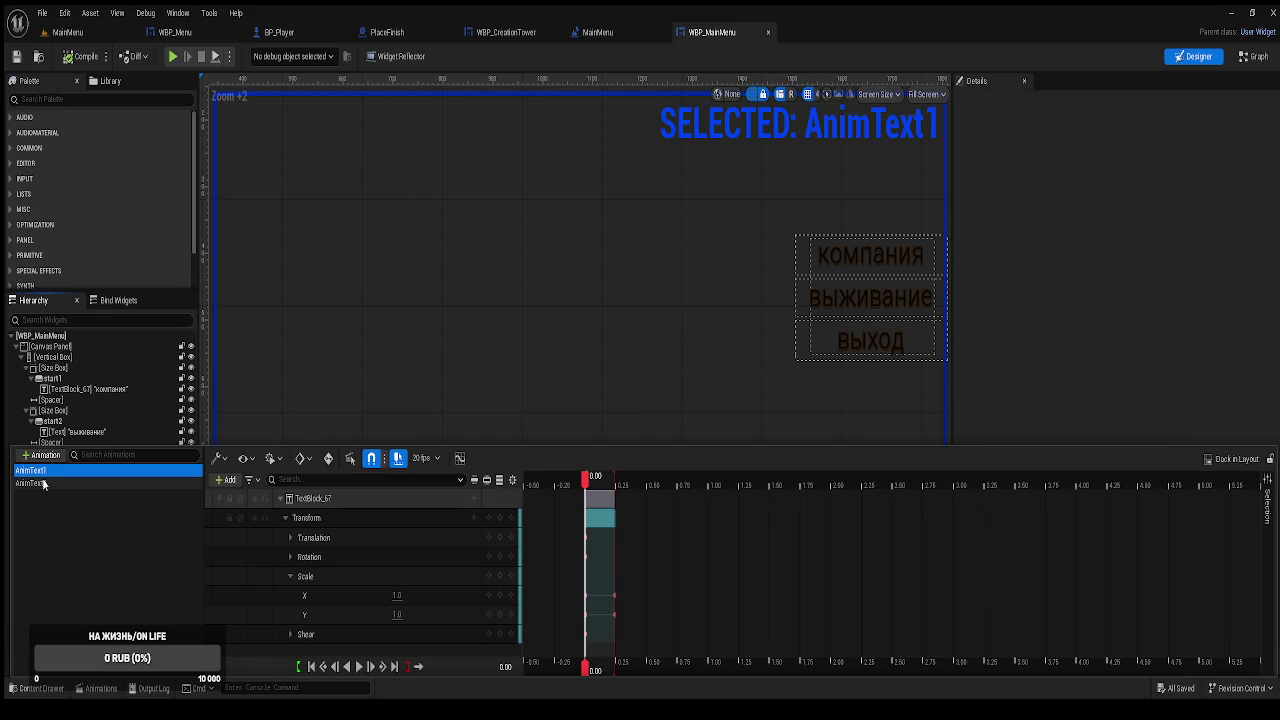
left_click(44, 484)
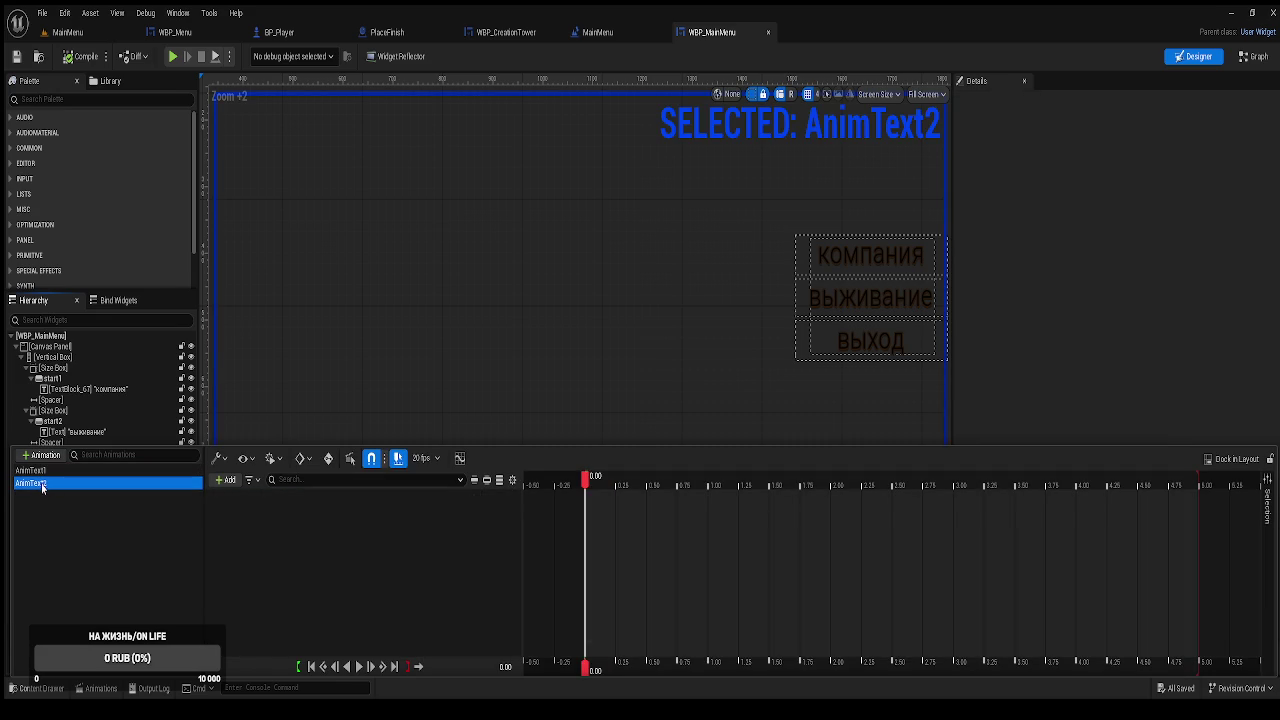
left_click(41, 495)
left_click(31, 484)
key("Delete")
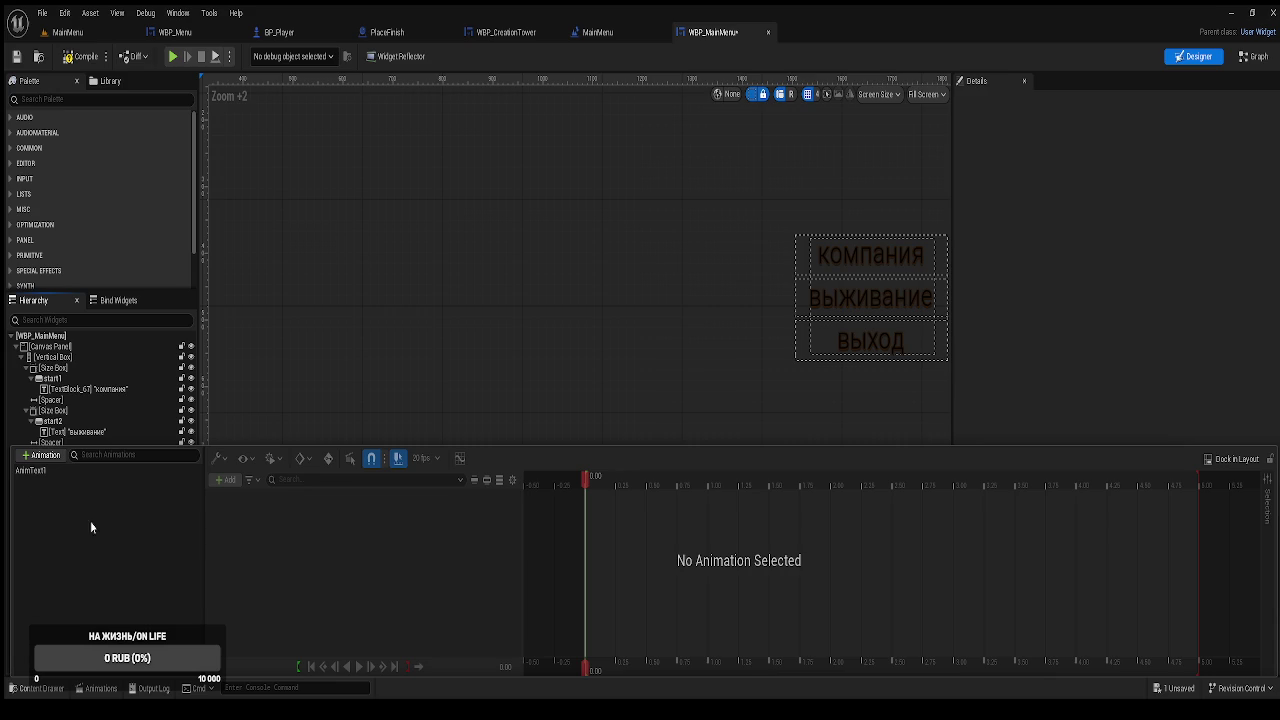
left_click(62, 469)
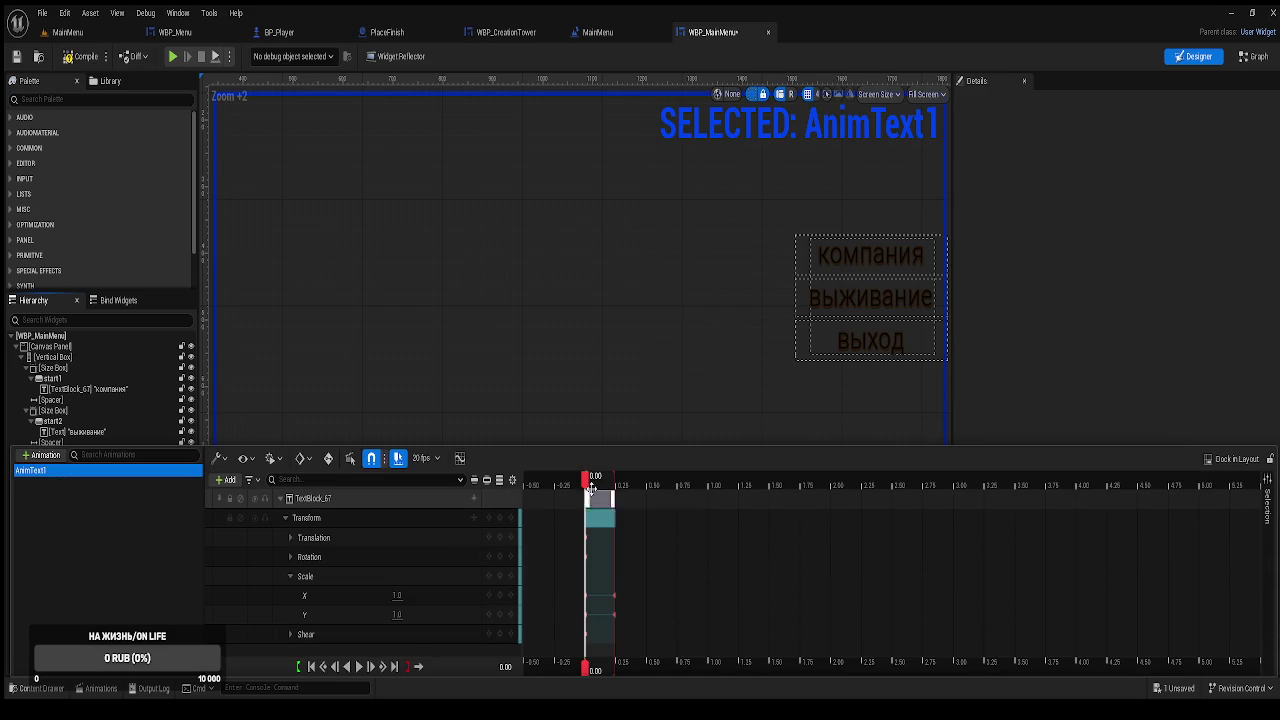
Preview AnimText1's text scaling at 0.10 seconds, then rename the animation to 'TextButton'.
mouse_move(592, 492)
left_mouse_down()
mouse_move(617, 496)
mouse_move(586, 497)
left_mouse_up()
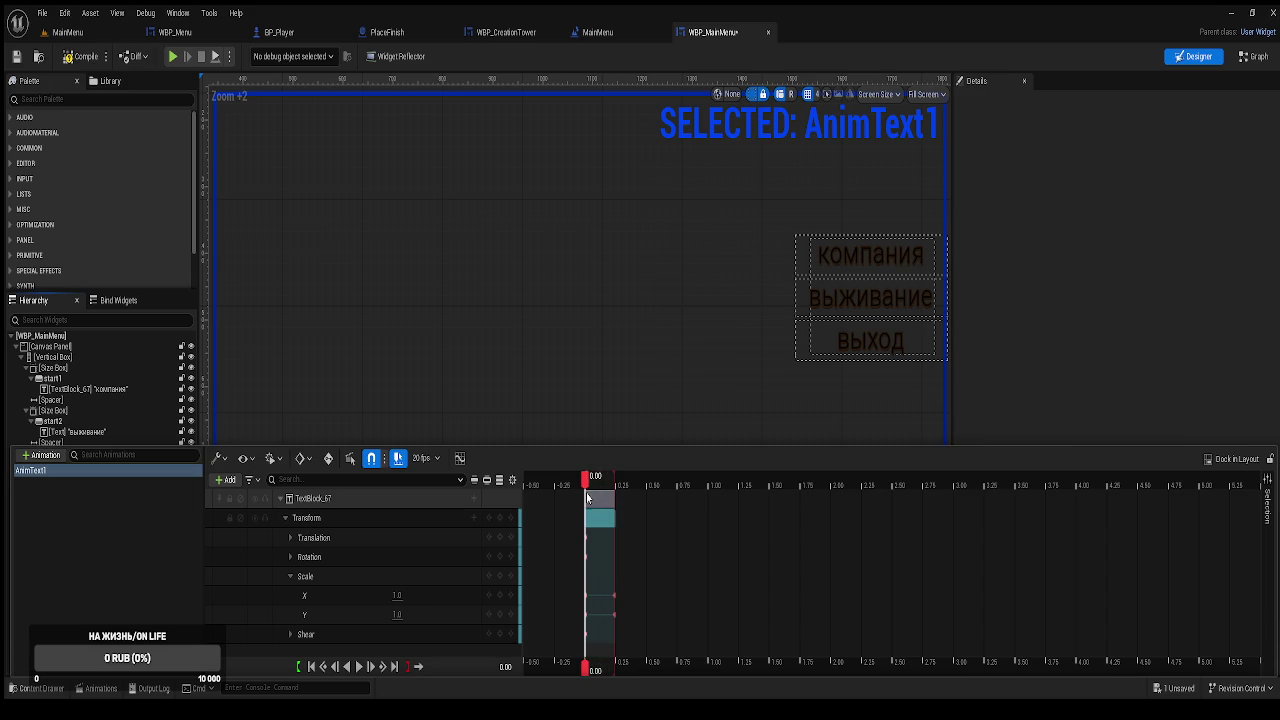
left_click(53, 478)
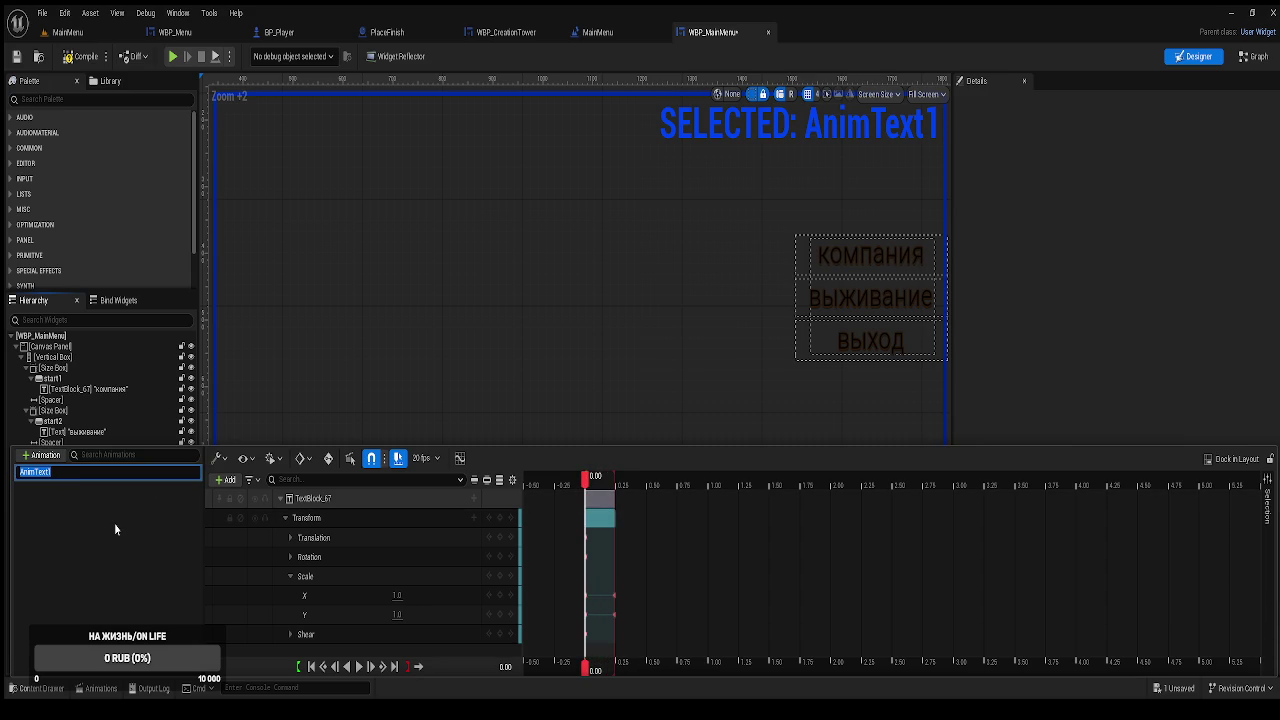
type("Text")
type("Button")
key("BackSpace")
key("BackSpace")
key("BackSpace")
type("1")
key("BackSpace")
key("BackSpace")
key("BackSpace")
type("1")
key("BackSpace")
type("Bu")
left_click(117, 519)
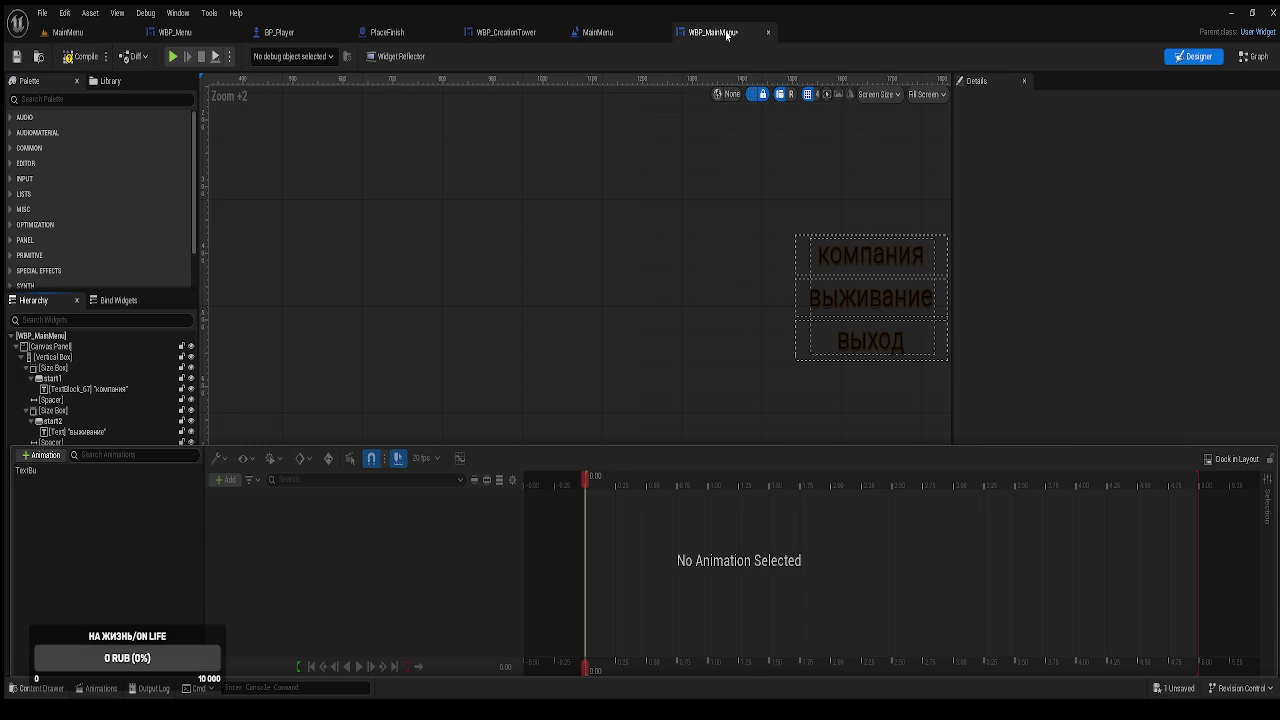
key("ctrl+a")
type("AnimText1")
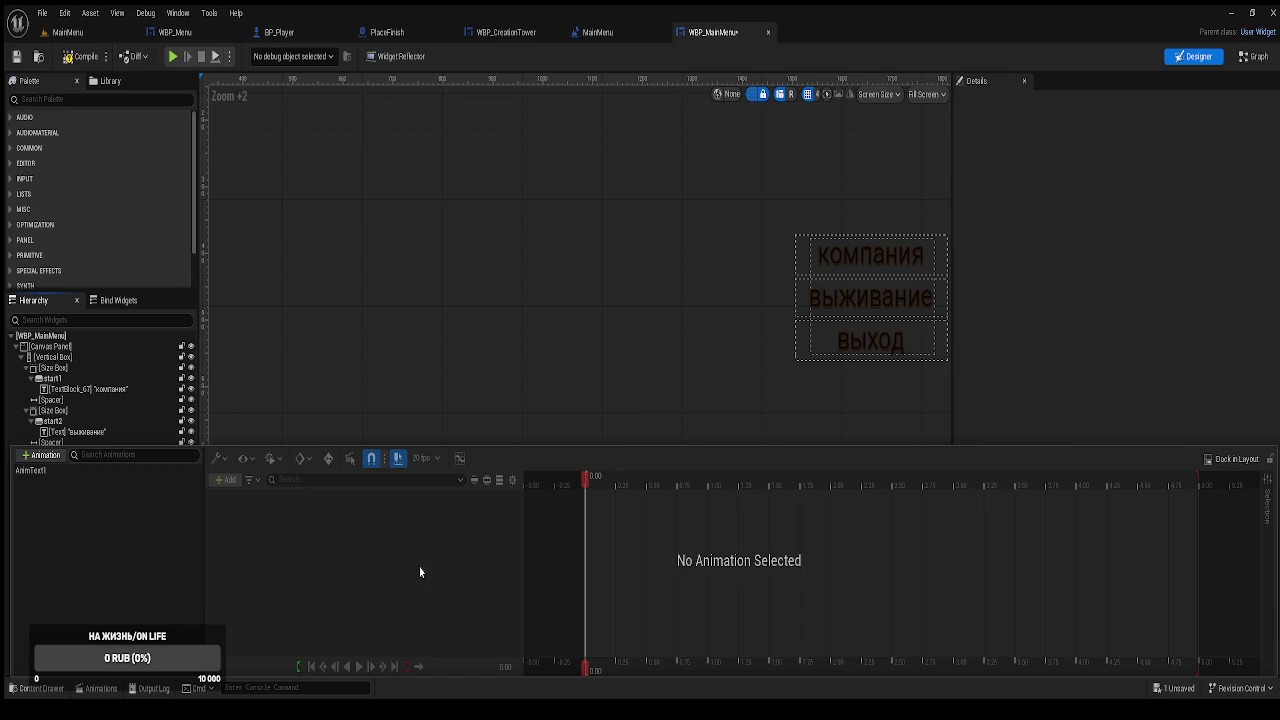
Compile WBP_MainMenu and inspect the AnimText1 animation's tracks.
left_click(370, 246)
left_click(80, 56)
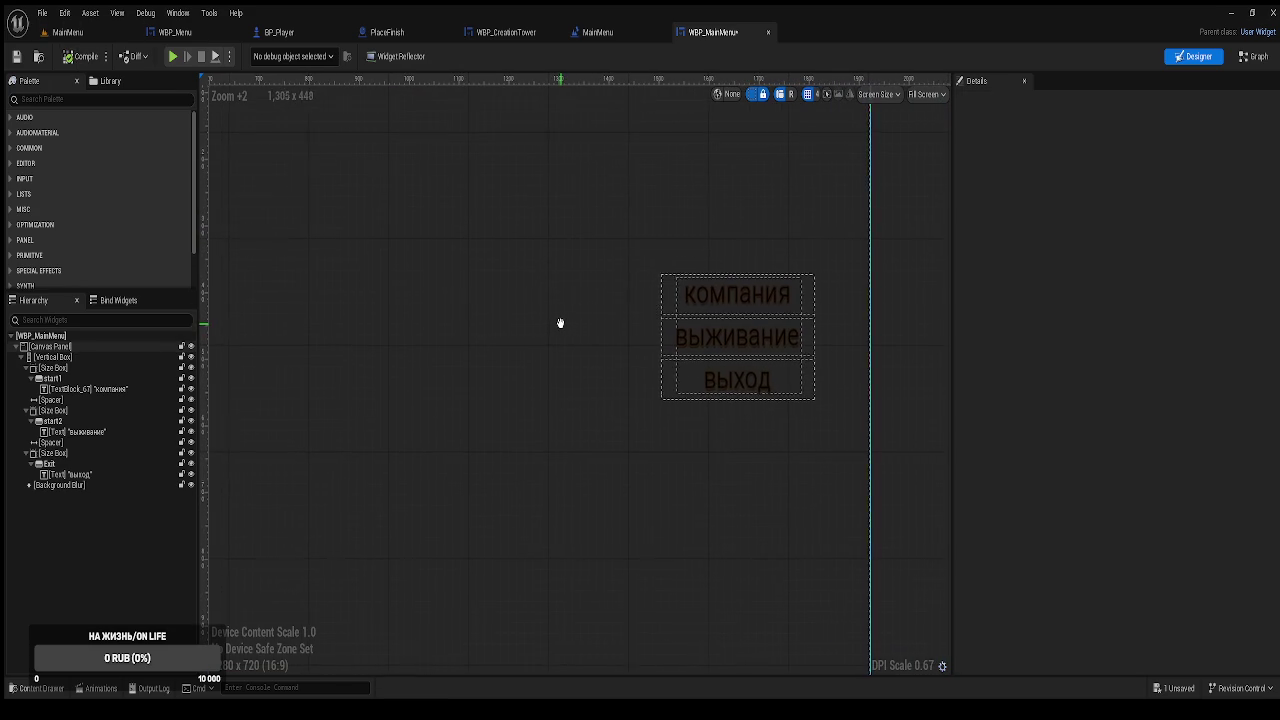
left_click(100, 688)
left_click(36, 471)
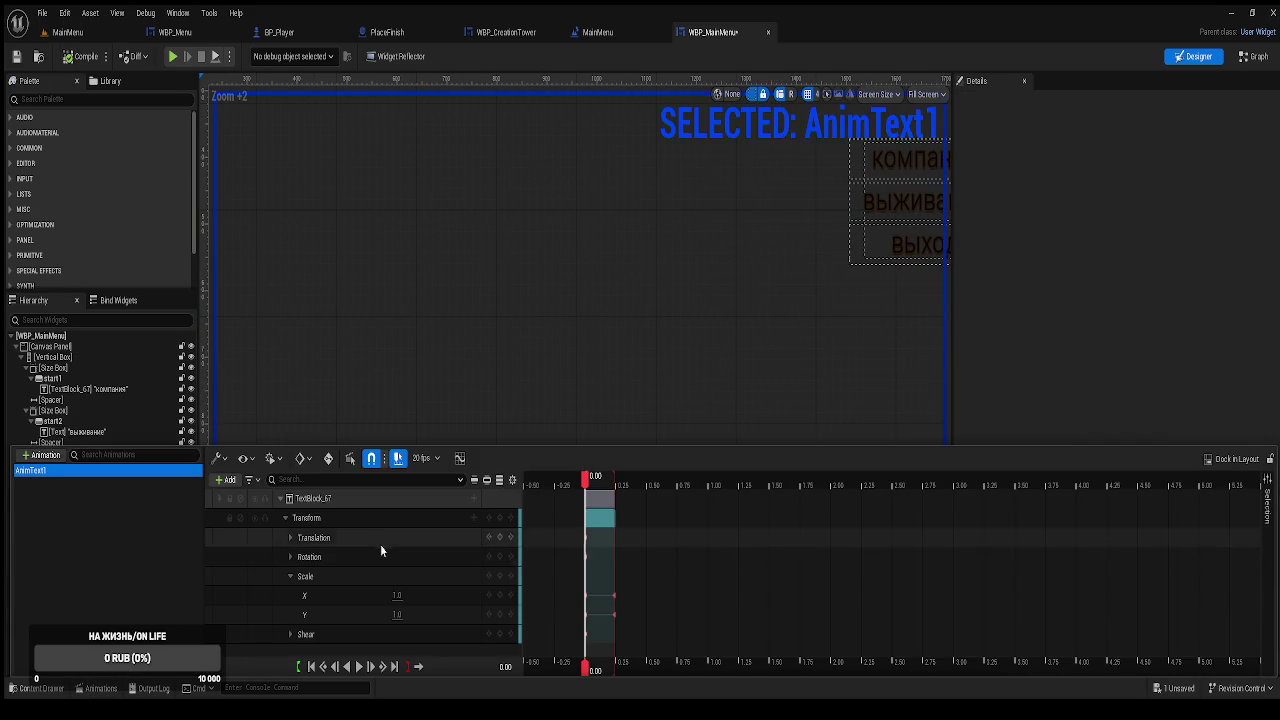
left_click(670, 411)
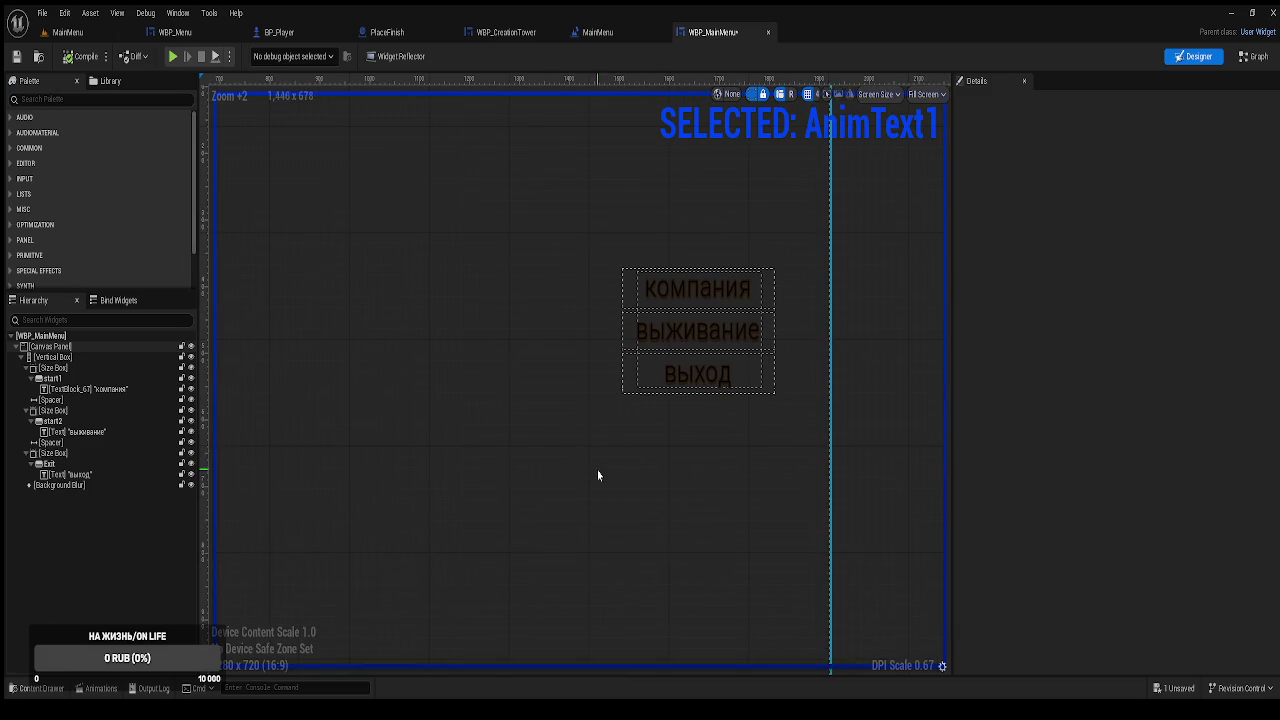
Scrub AnimText1 to preview its text scaling, then switch to the Event Graph.
key("ctrl+space")
left_click(486, 415)
left_click(112, 689)
mouse_move(586, 479)
left_mouse_down()
mouse_move(626, 482)
mouse_move(586, 482)
left_mouse_up()
left_click(549, 346)
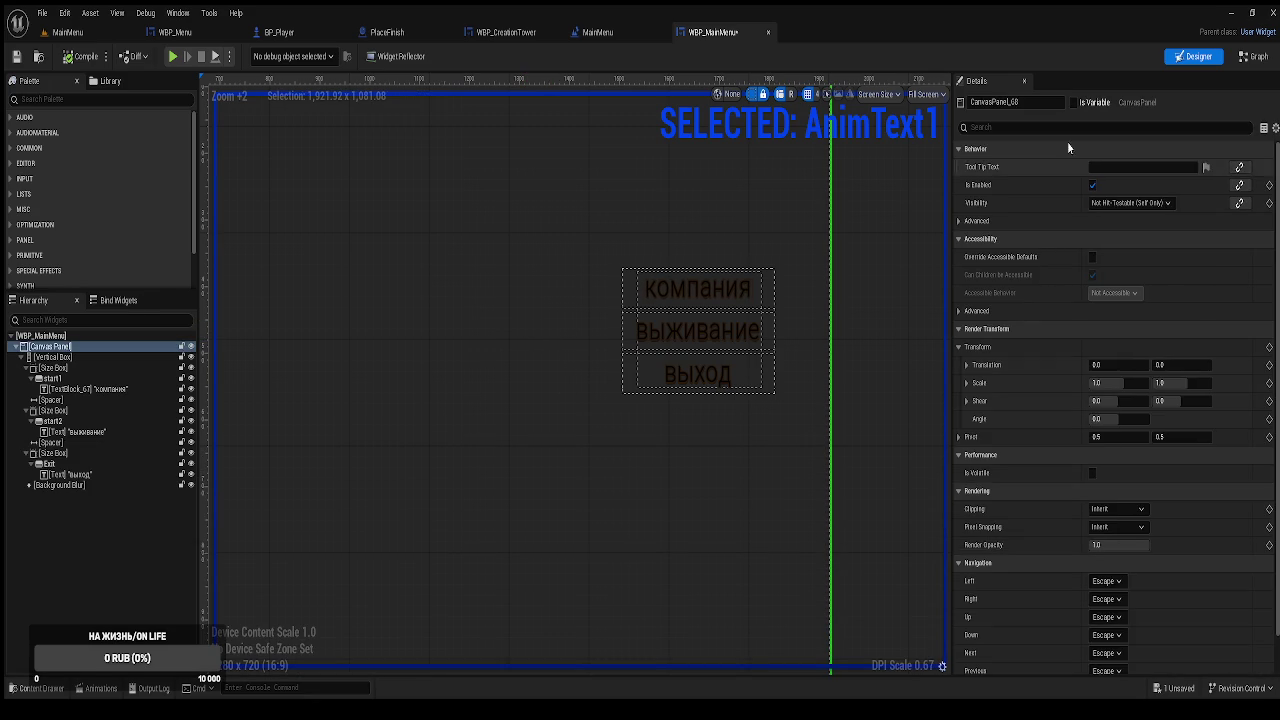
left_click(1252, 57)
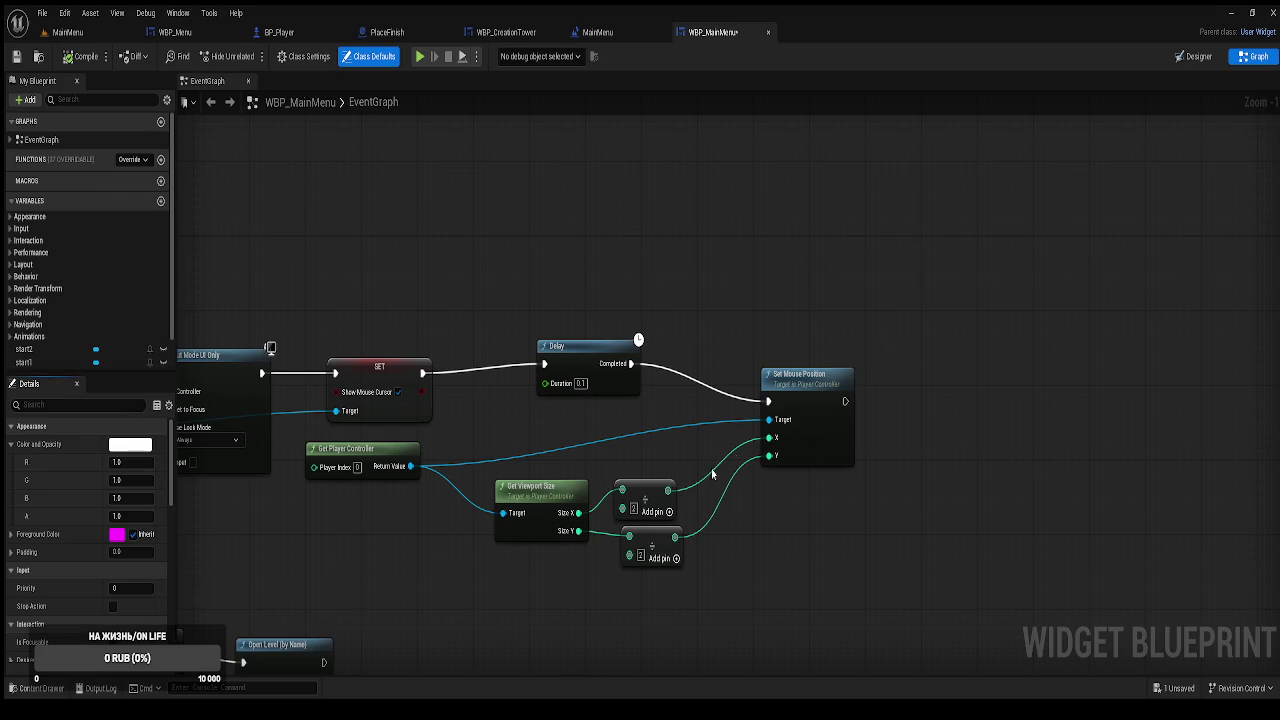
Add an On Hovered event for the start1 button and wire it to a new Print String.
scroll(763, 405, "up", 3)
scroll(763, 405, "down", 5)
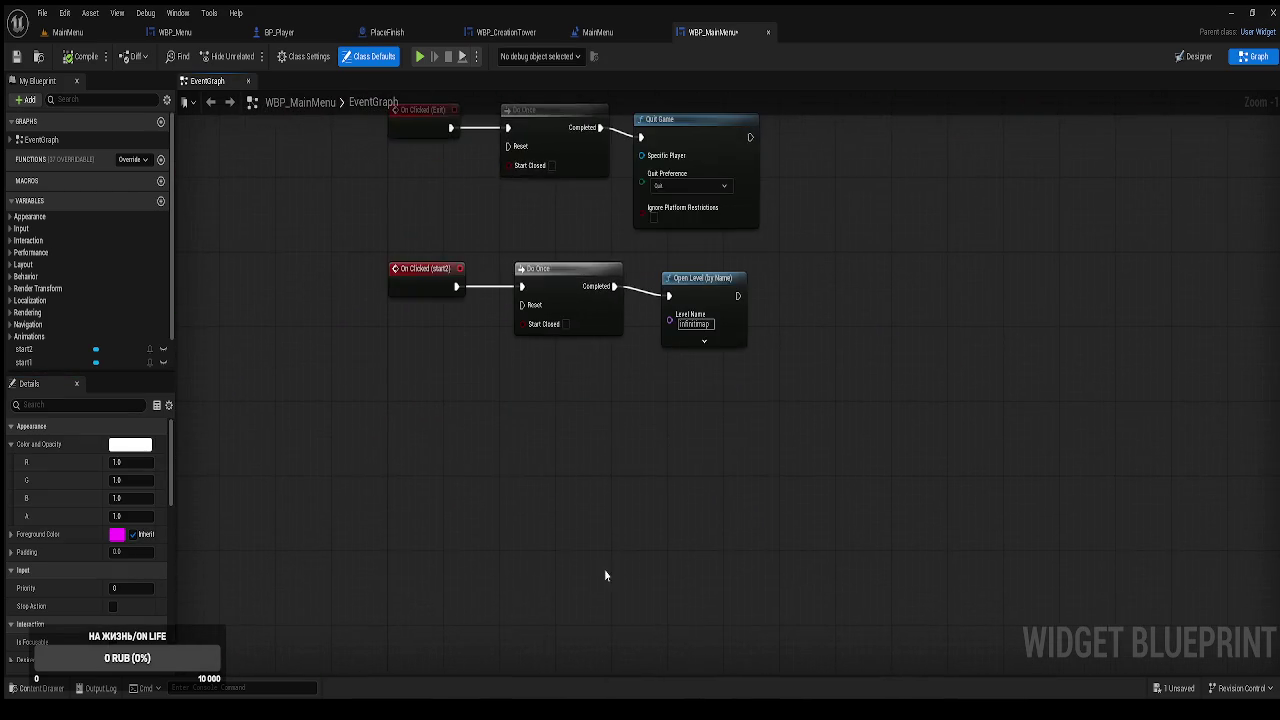
scroll(43, 343, "down", 1)
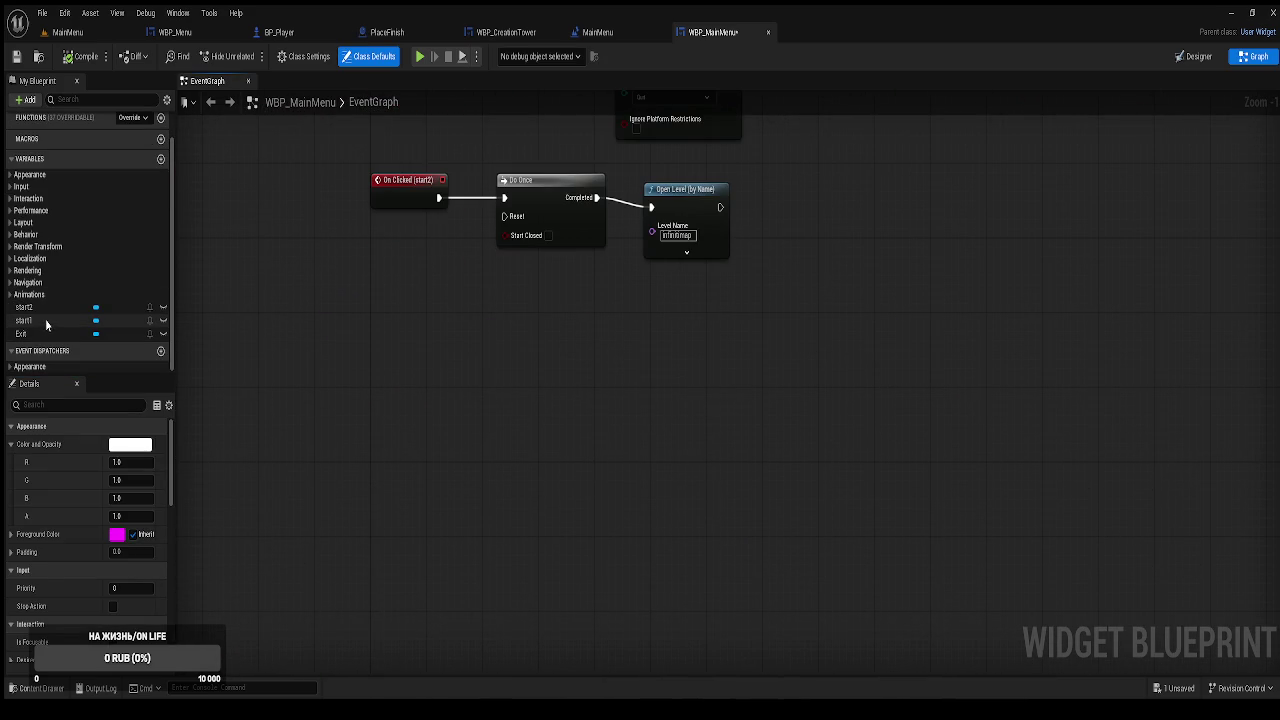
left_click(45, 319)
left_click(1198, 58)
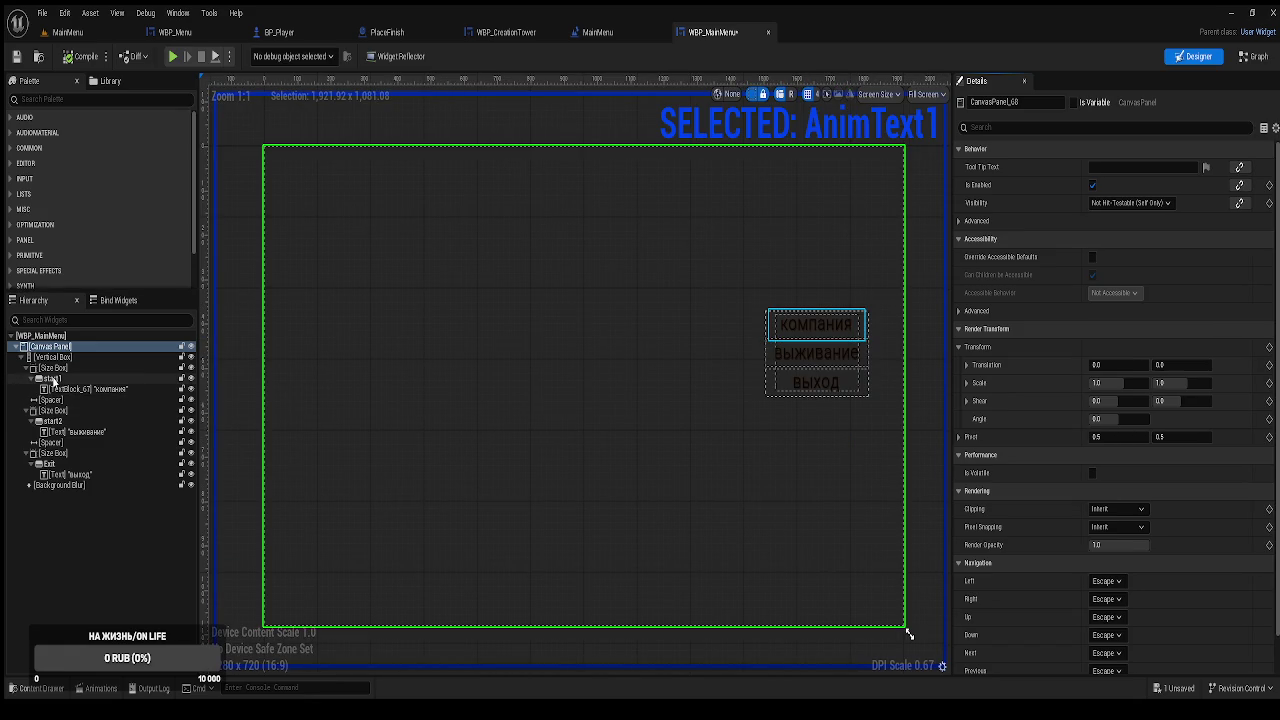
left_click(1253, 57)
left_click(44, 322)
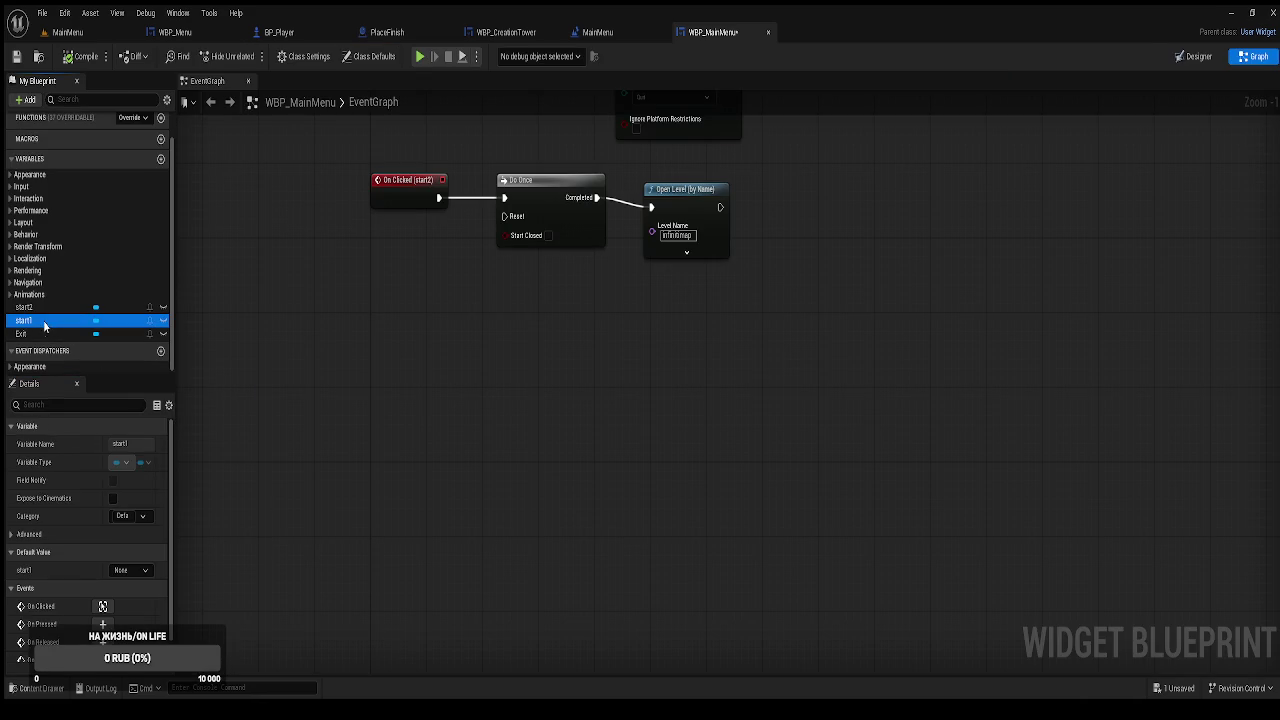
scroll(96, 554, "down", 1)
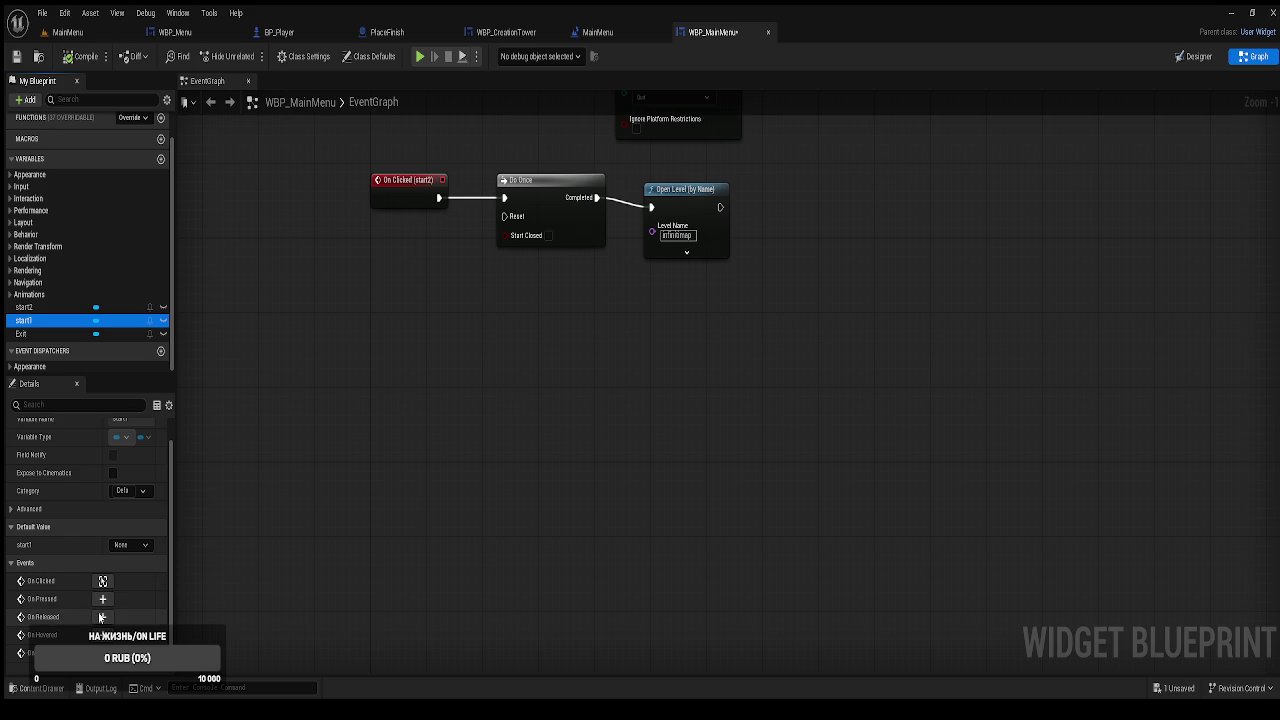
left_click(103, 635)
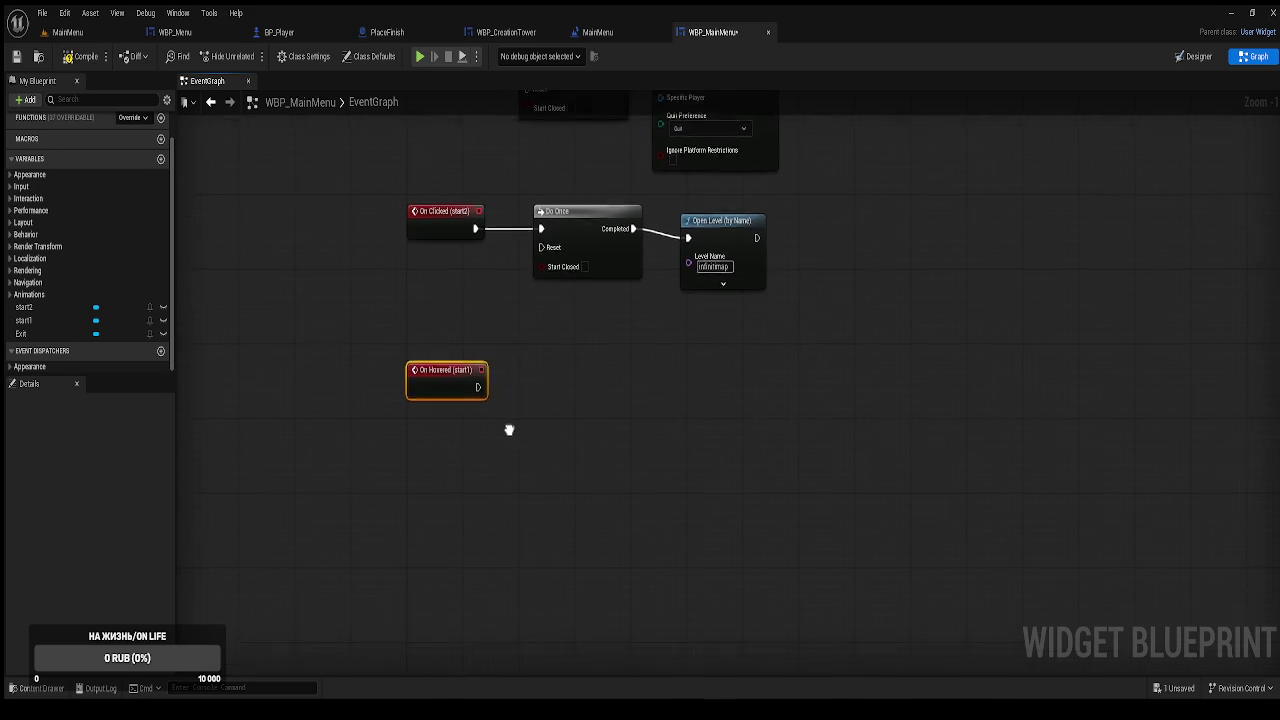
left_click_drag(474, 379, 552, 378)
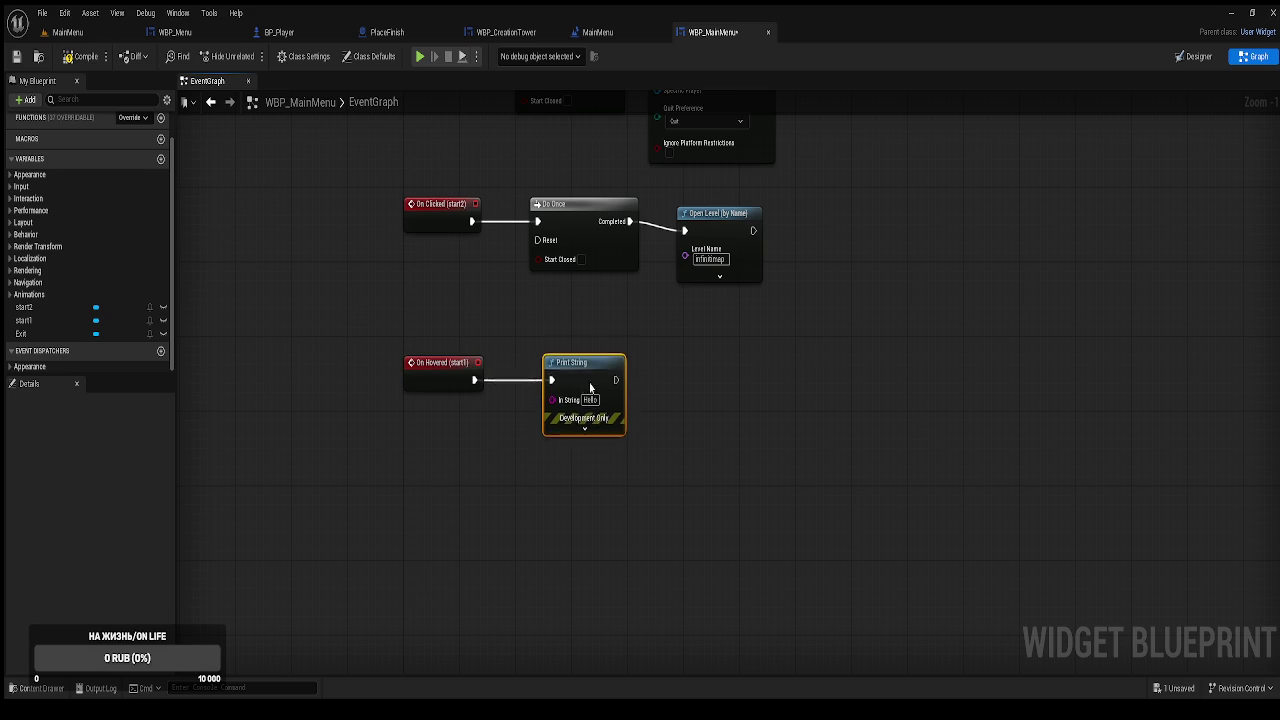
Add an On Unhovered (start1) event wired to a copy of the Print String node.
left_click(60, 320)
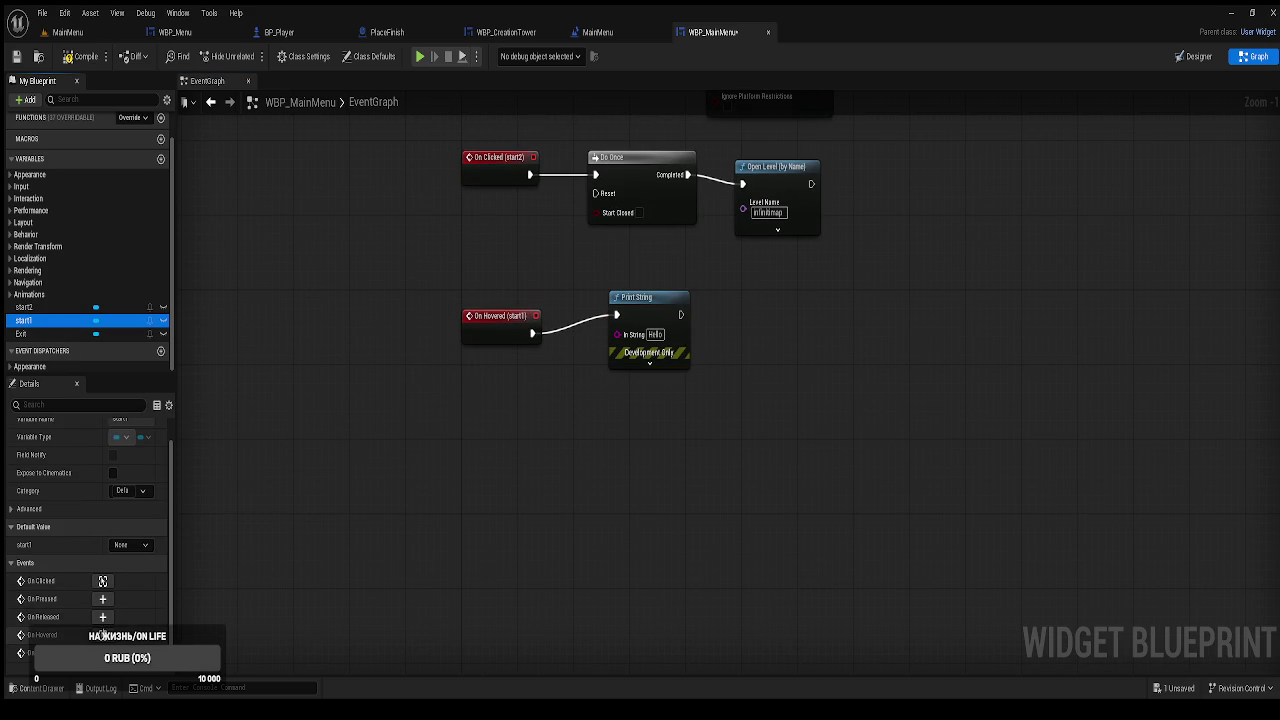
left_click(102, 653)
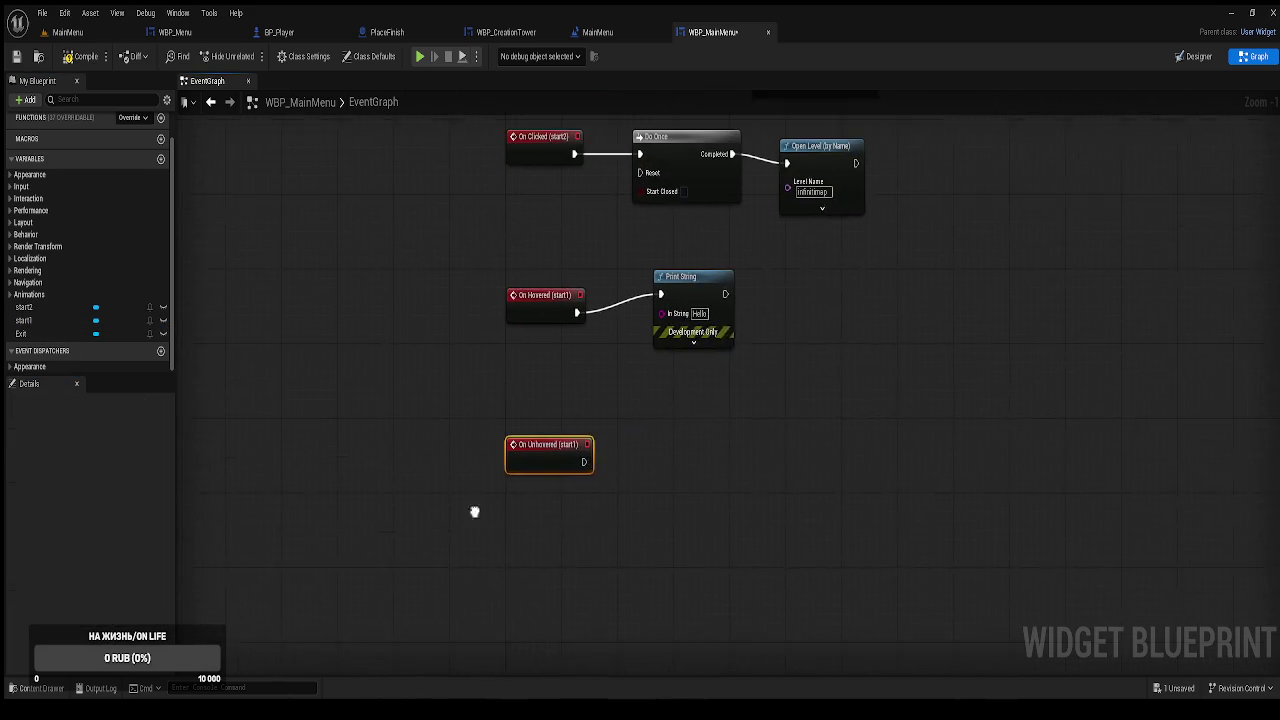
left_click(672, 309)
left_click(645, 461)
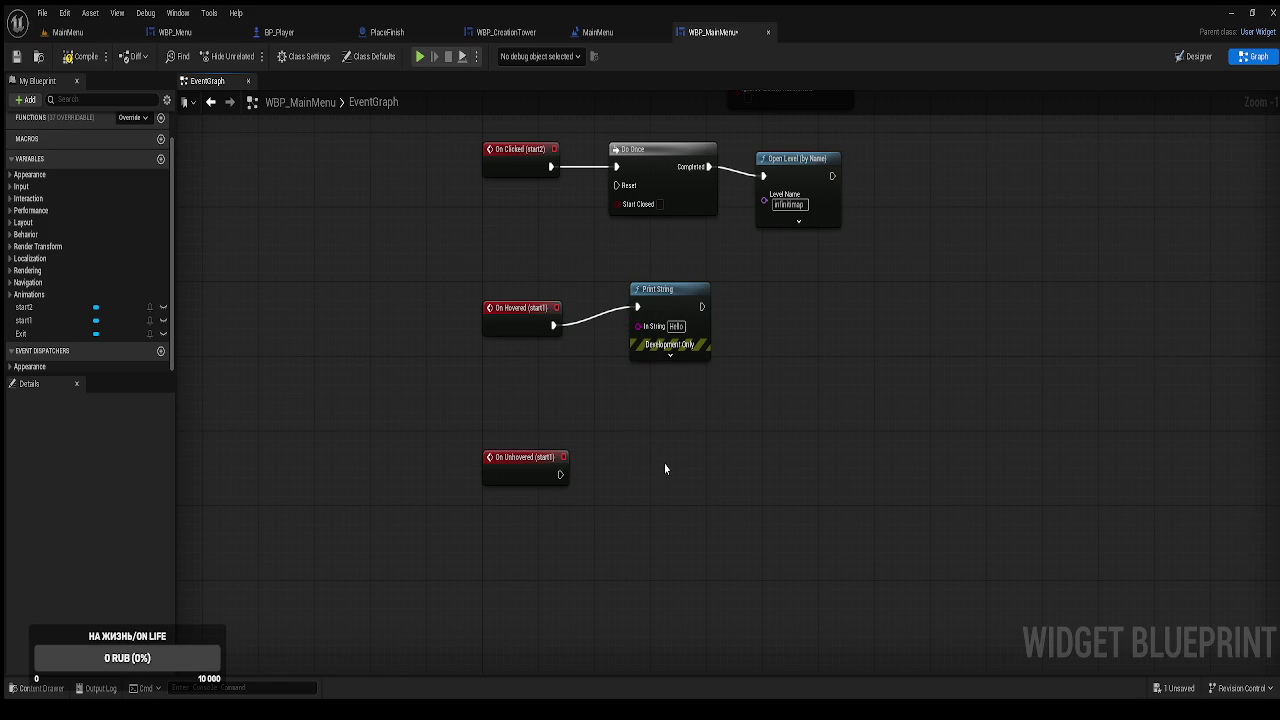
left_click(661, 310)
left_click(660, 446)
left_click(661, 316)
key("ctrl+c")
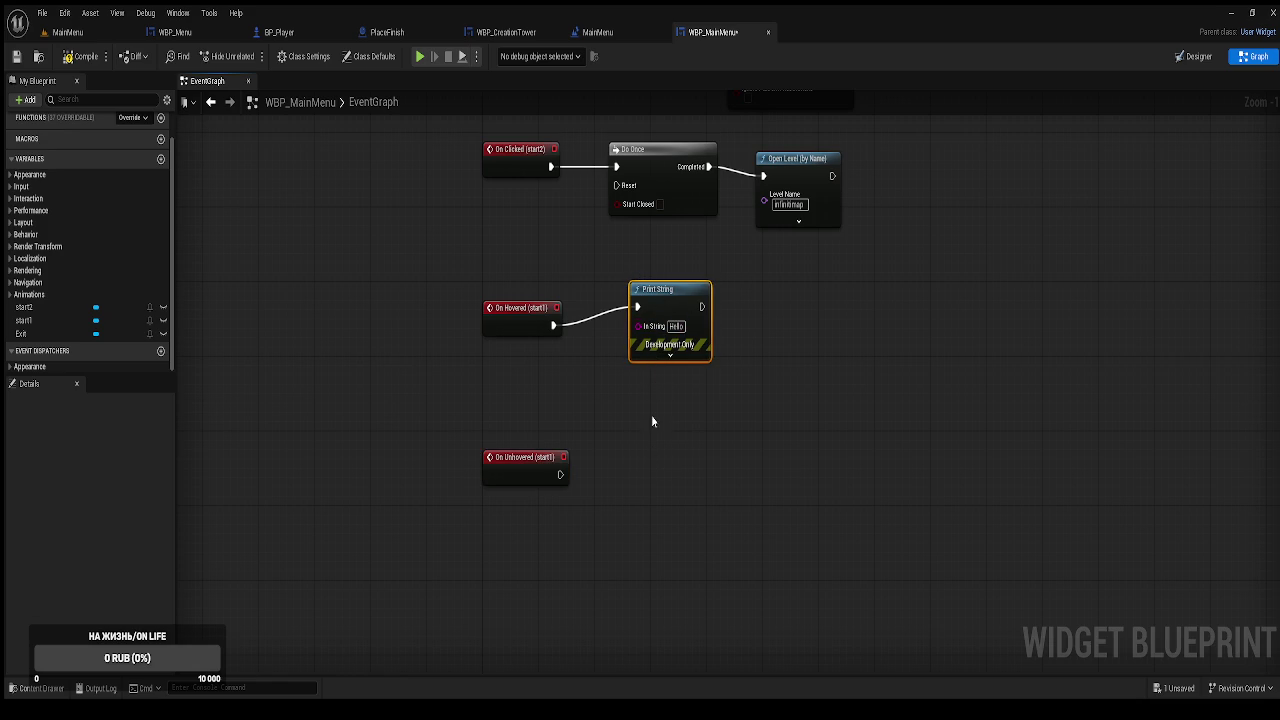
key("ctrl+v")
left_click_drag(658, 447, 560, 474)
Set the hover Print String to 1 and the unhover Print String to 2.
type("1")
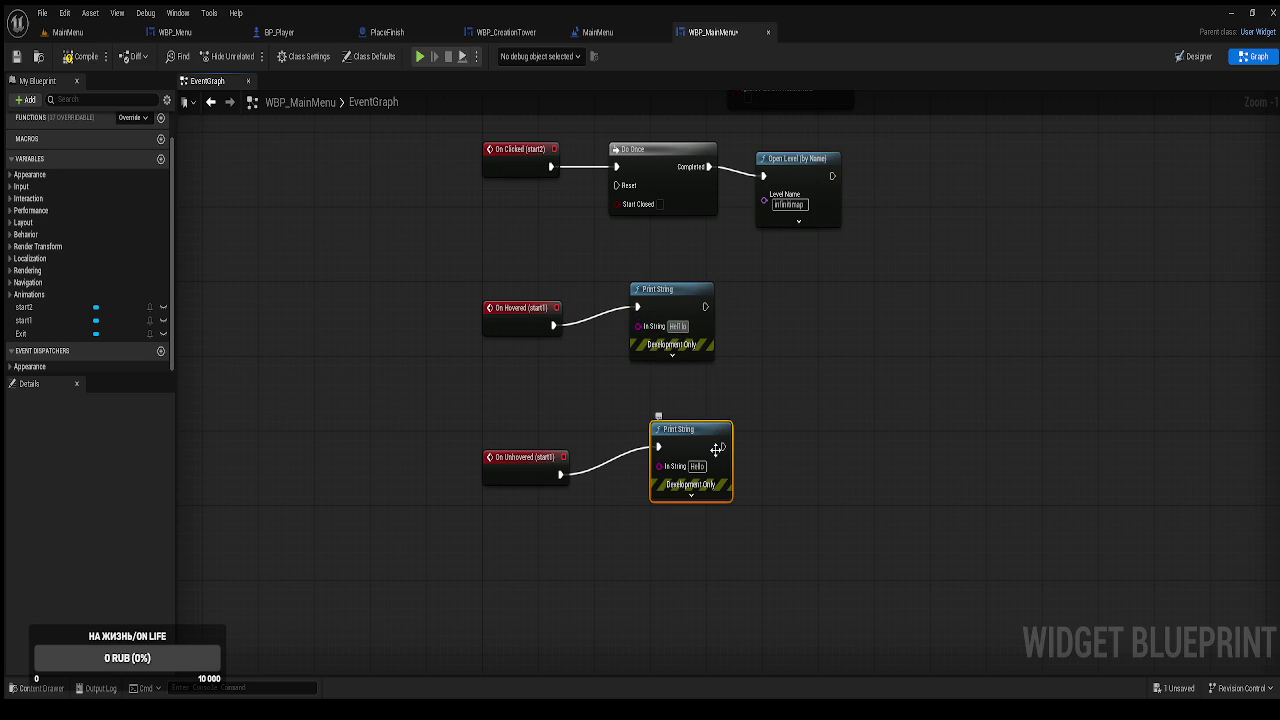
left_click(697, 466)
type("2")
left_click(787, 445)
Compile the widget blueprint and start a play session in the MainMenu level.
left_click(80, 56)
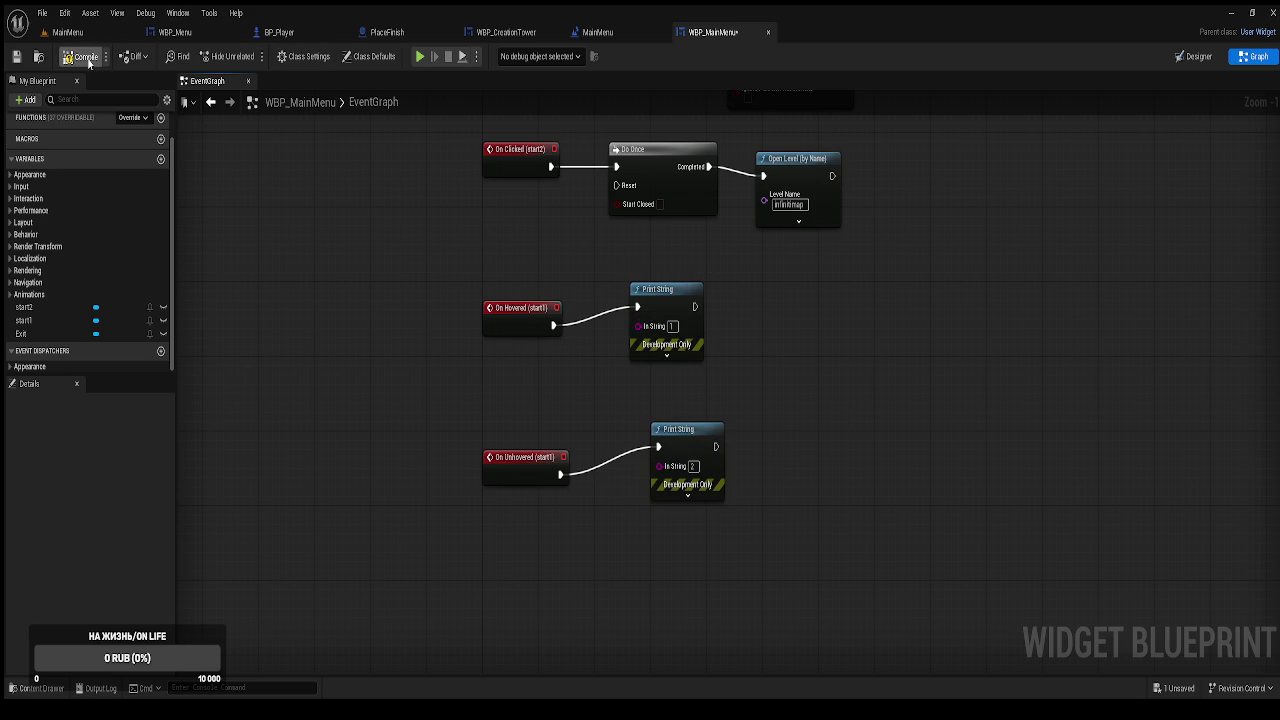
left_click(85, 33)
left_click(252, 56)
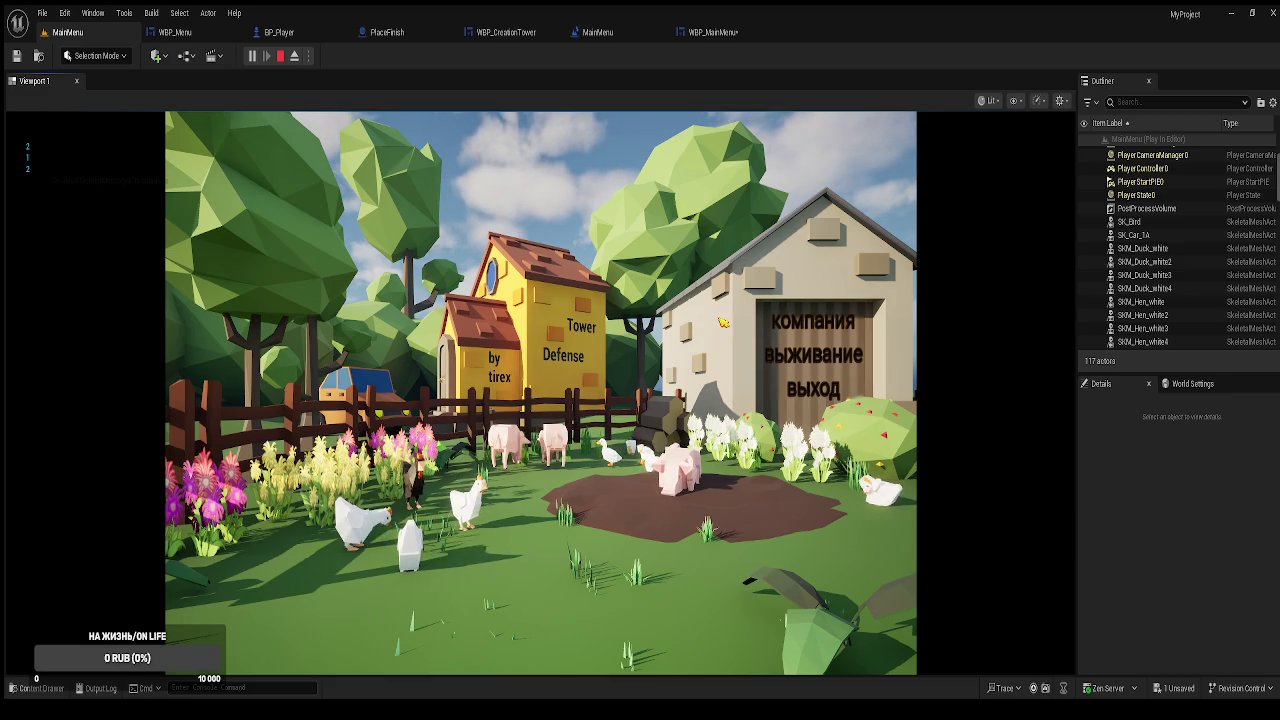
End the hover test session and return to WBP_MainMenu's event graph.
left_click(803, 393)
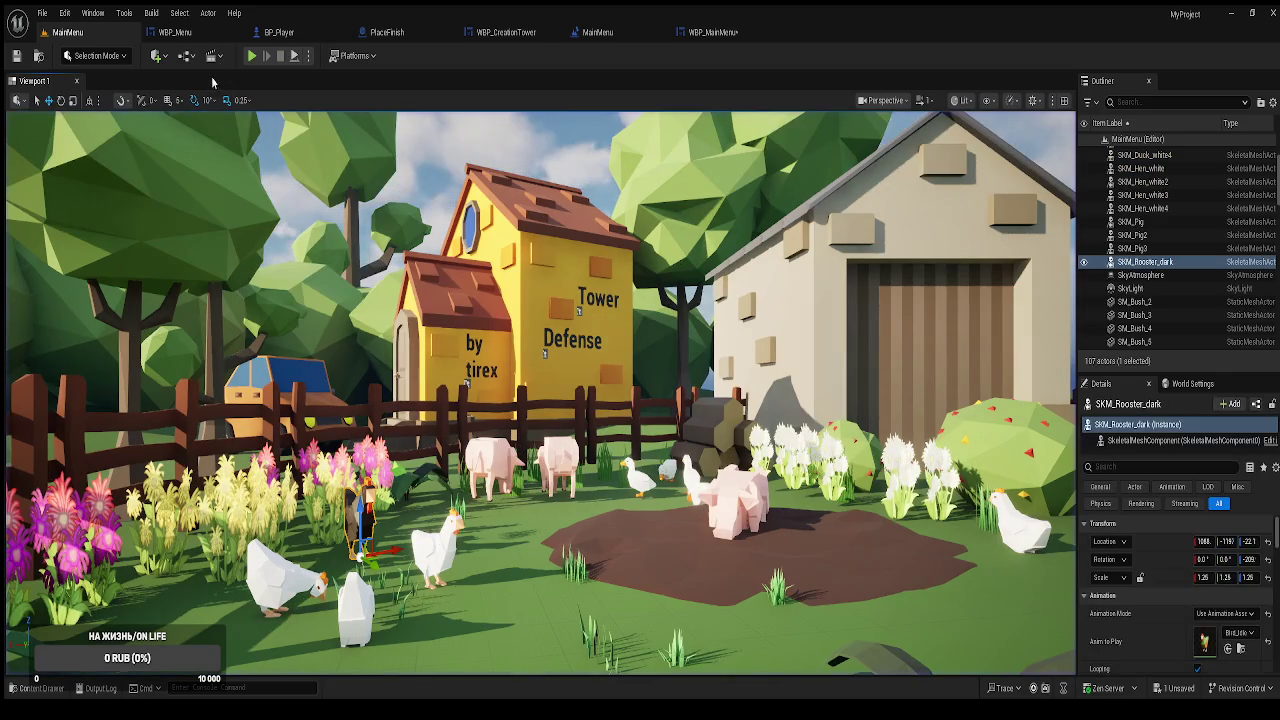
left_click(696, 39)
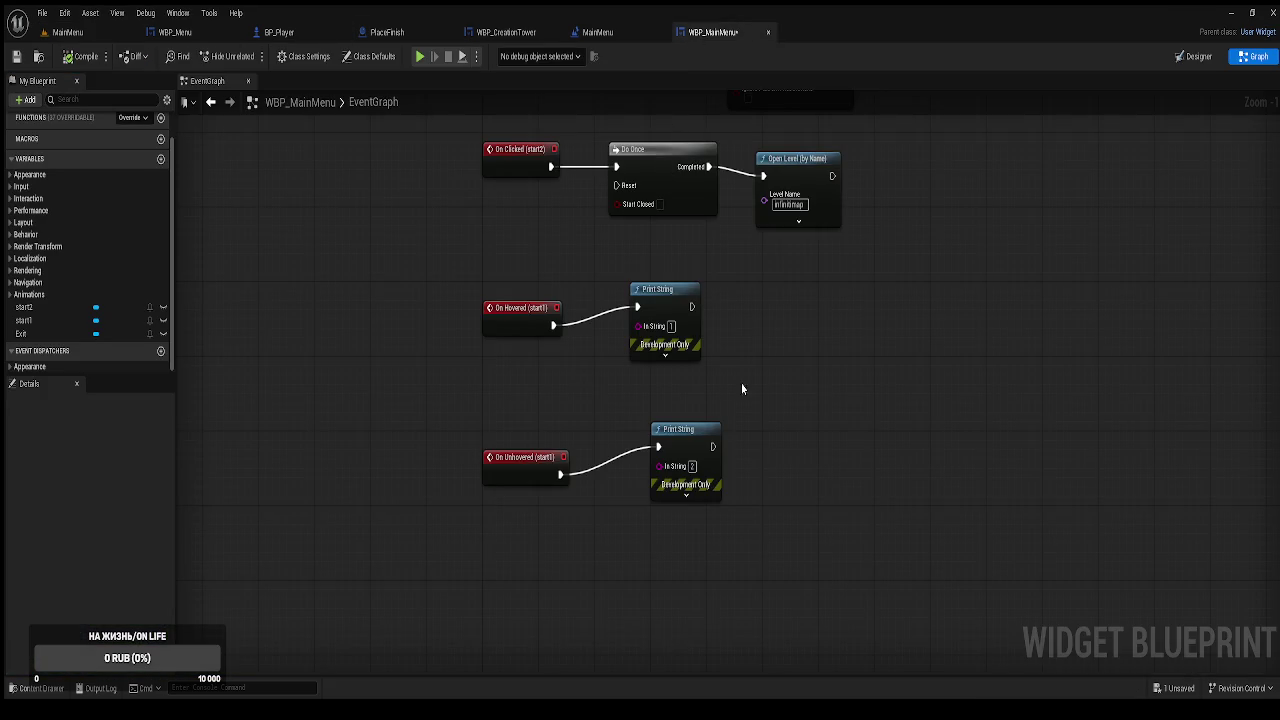
Delete the two Print String nodes from the graph.
scroll(729, 379, "up", 1)
mouse_move(697, 540)
left_mouse_down()
mouse_move(657, 314)
mouse_move(606, 252)
left_mouse_up()
key("Delete")
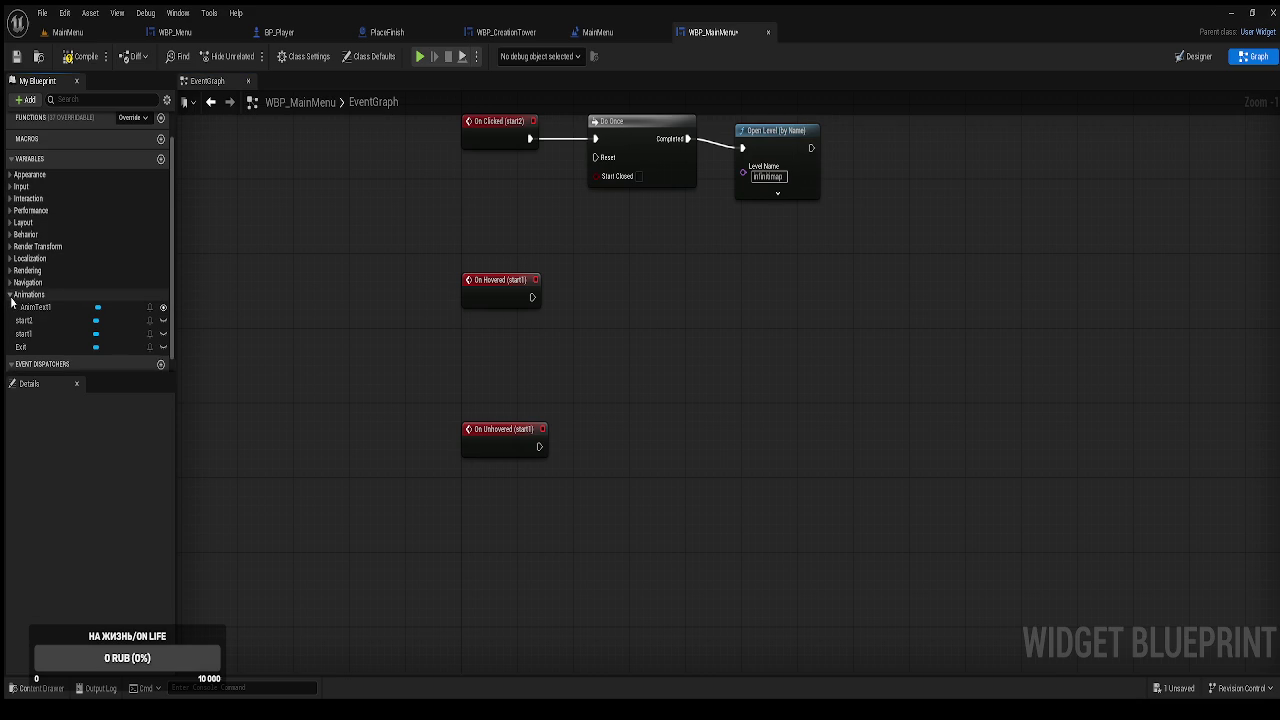
Place an AnimText1 reference and feed it into a new Play Animation node.
left_click(35, 308)
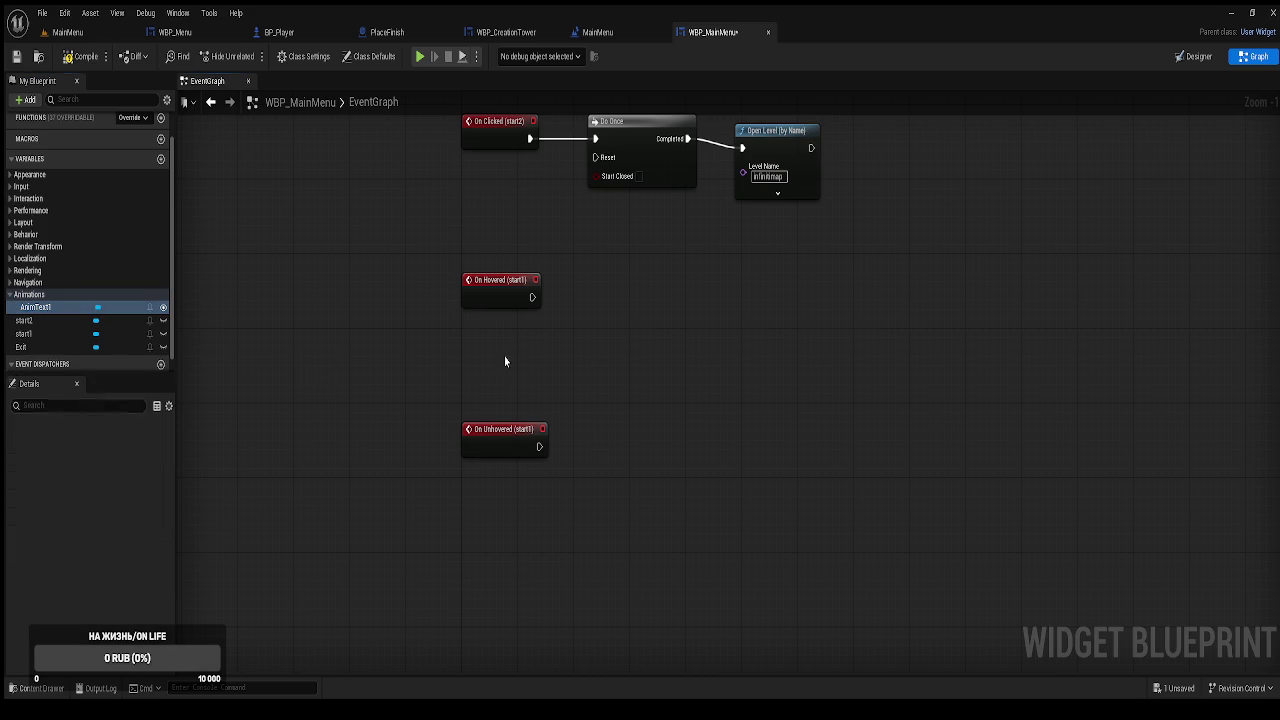
left_click_drag(35, 307, 510, 357)
scroll(503, 350, "up", 2)
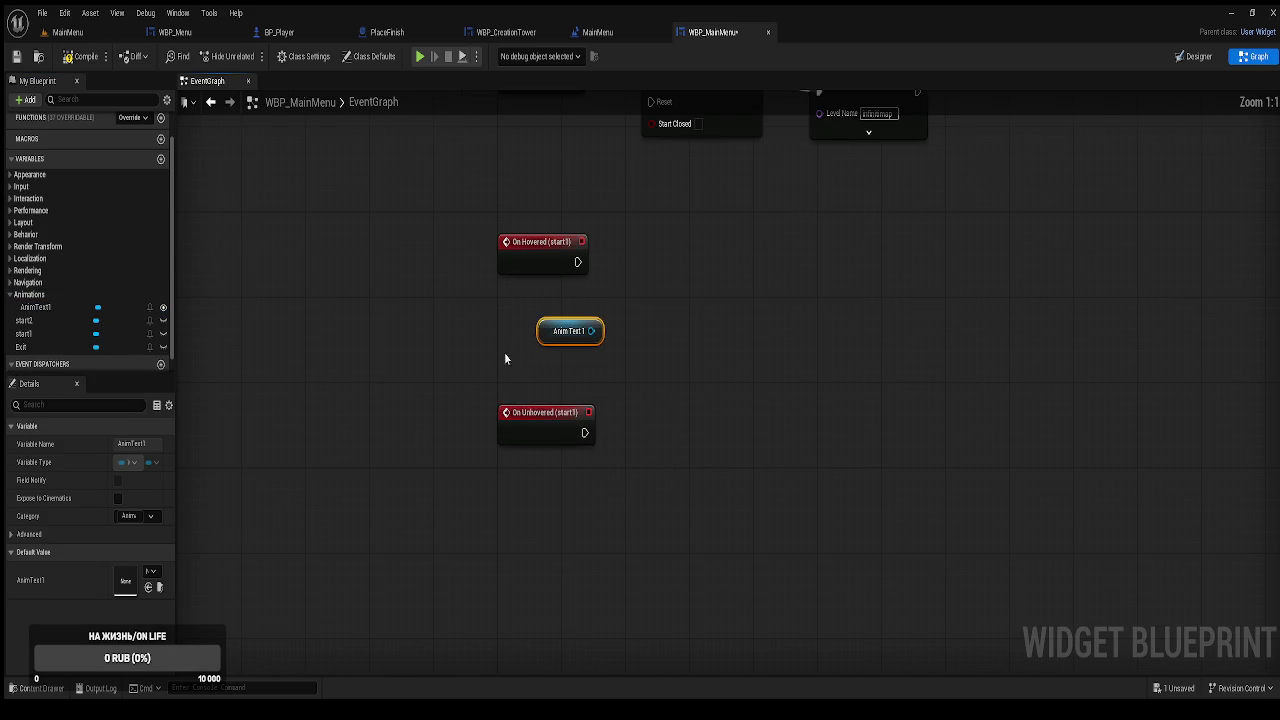
mouse_move(624, 497)
left_mouse_down()
mouse_move(577, 319)
mouse_move(575, 245)
mouse_move(520, 354)
mouse_move(534, 364)
left_mouse_up()
left_click(638, 400)
left_click_drag(591, 438, 703, 377)
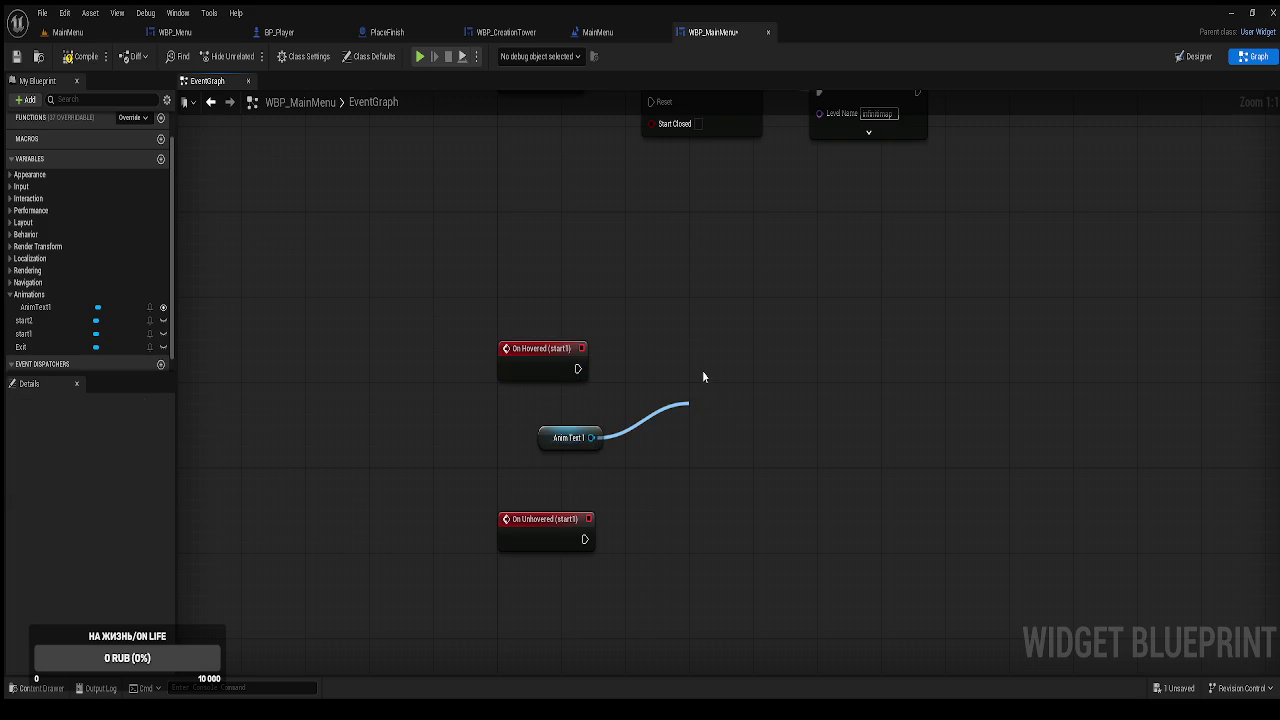
left_click(785, 598)
Wire On Hovered (start1) into the Play Animation node and tidy the graph layout.
left_click_drag(786, 457, 789, 399)
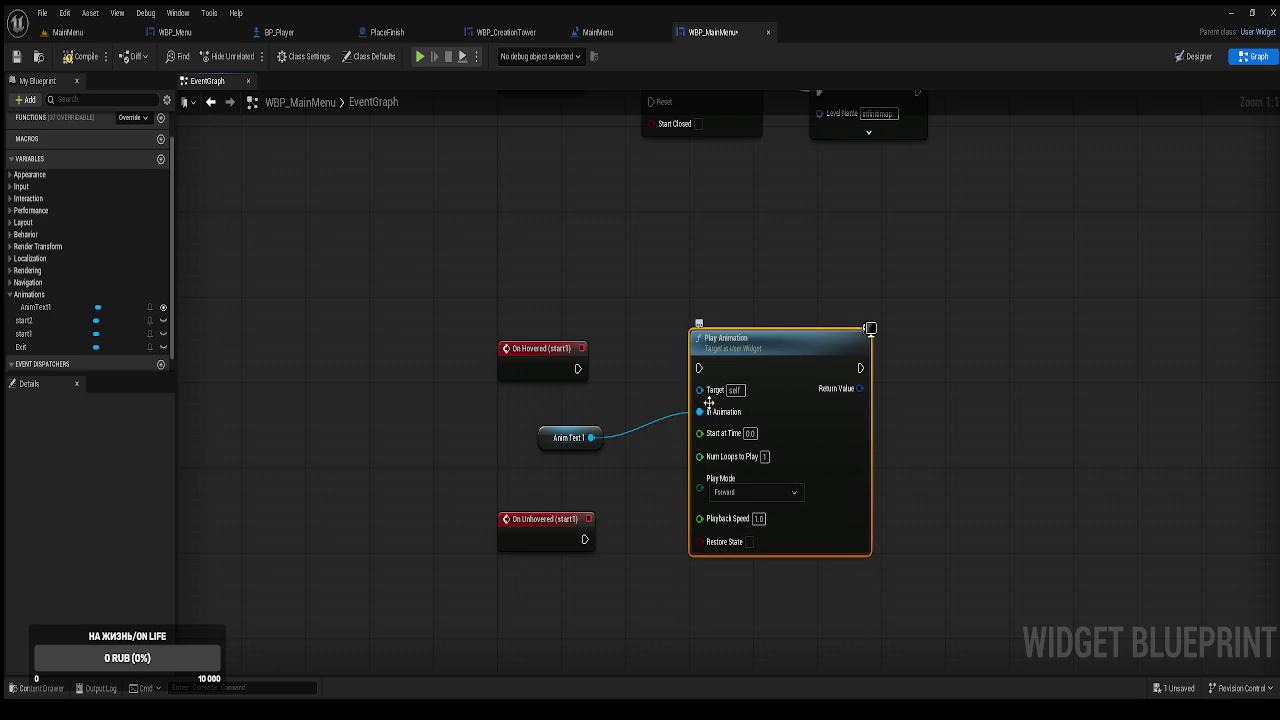
left_click_drag(699, 368, 577, 369)
left_click_drag(834, 406, 856, 343)
left_click_drag(759, 497, 777, 437)
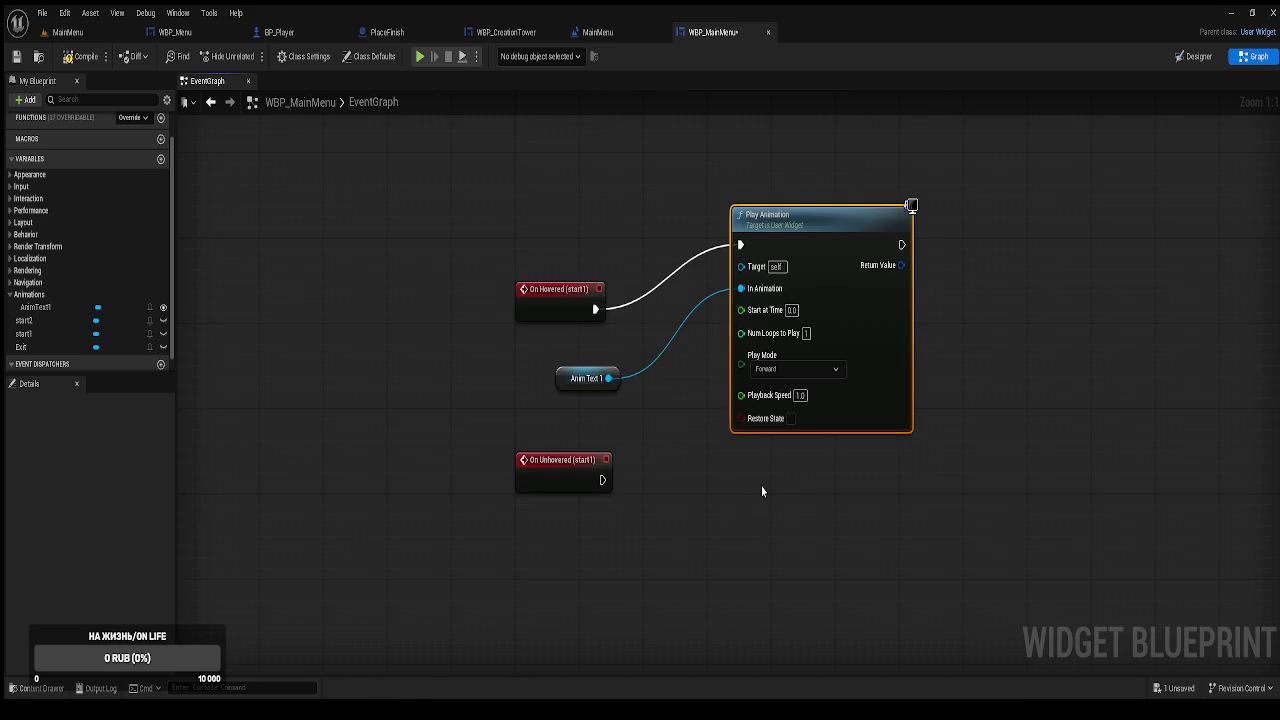
left_click(966, 406)
mouse_move(966, 406)
left_mouse_down()
mouse_move(840, 500)
mouse_move(835, 435)
left_mouse_up()
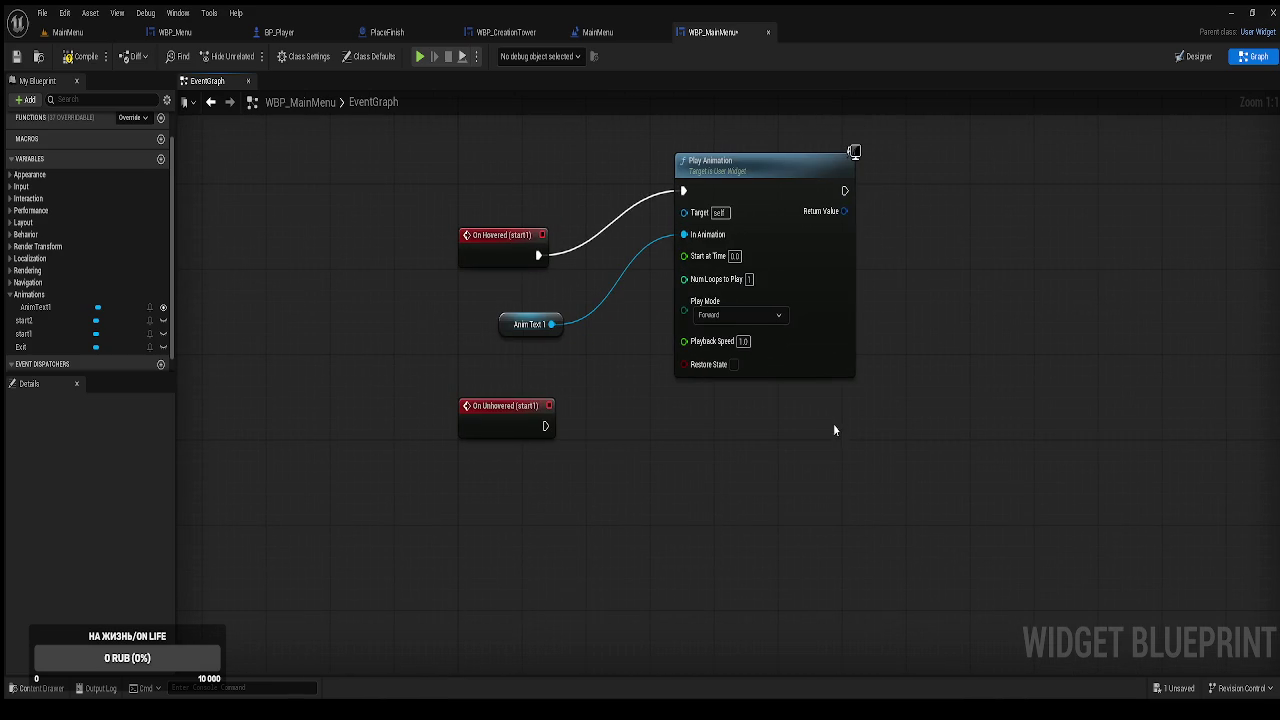
Duplicate the Play Animation node, feeding it AnimText1 and On Unhovered (start1).
left_click(811, 369)
key("ctrl+c")
key("ctrl+v")
left_click_drag(770, 485, 690, 439)
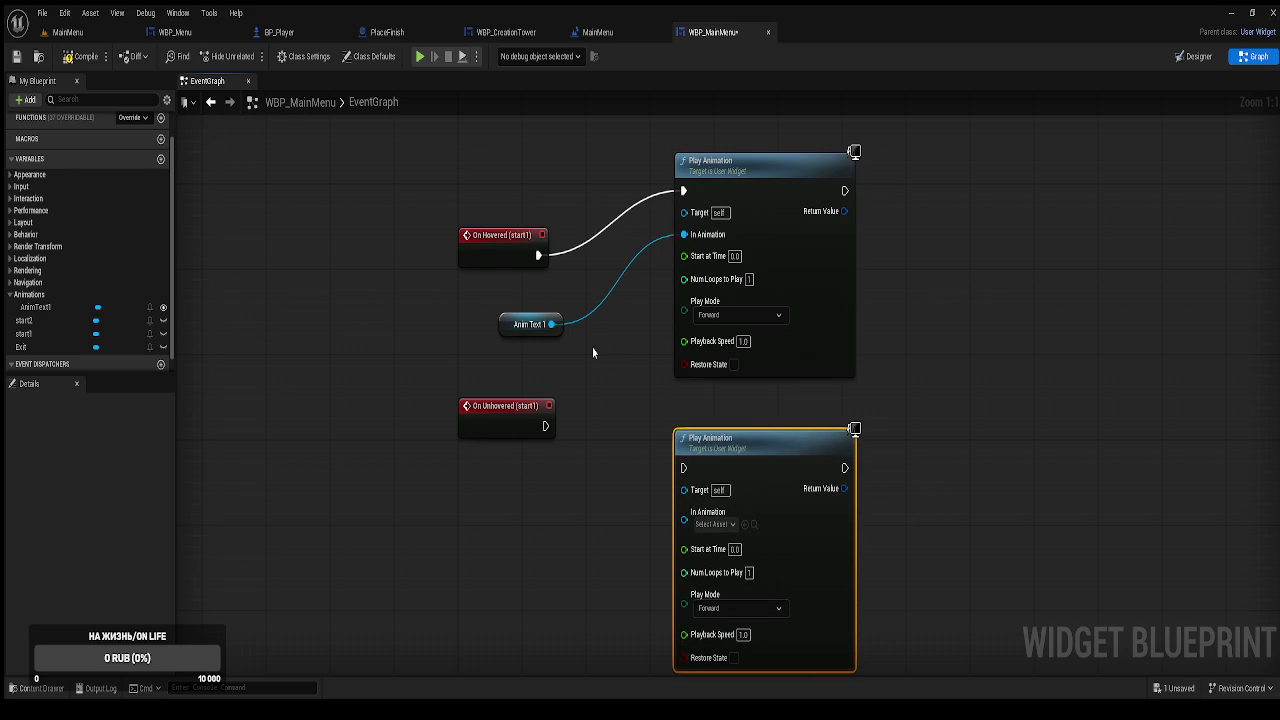
mouse_move(551, 324)
left_mouse_down()
mouse_move(674, 472)
mouse_move(684, 519)
left_mouse_up()
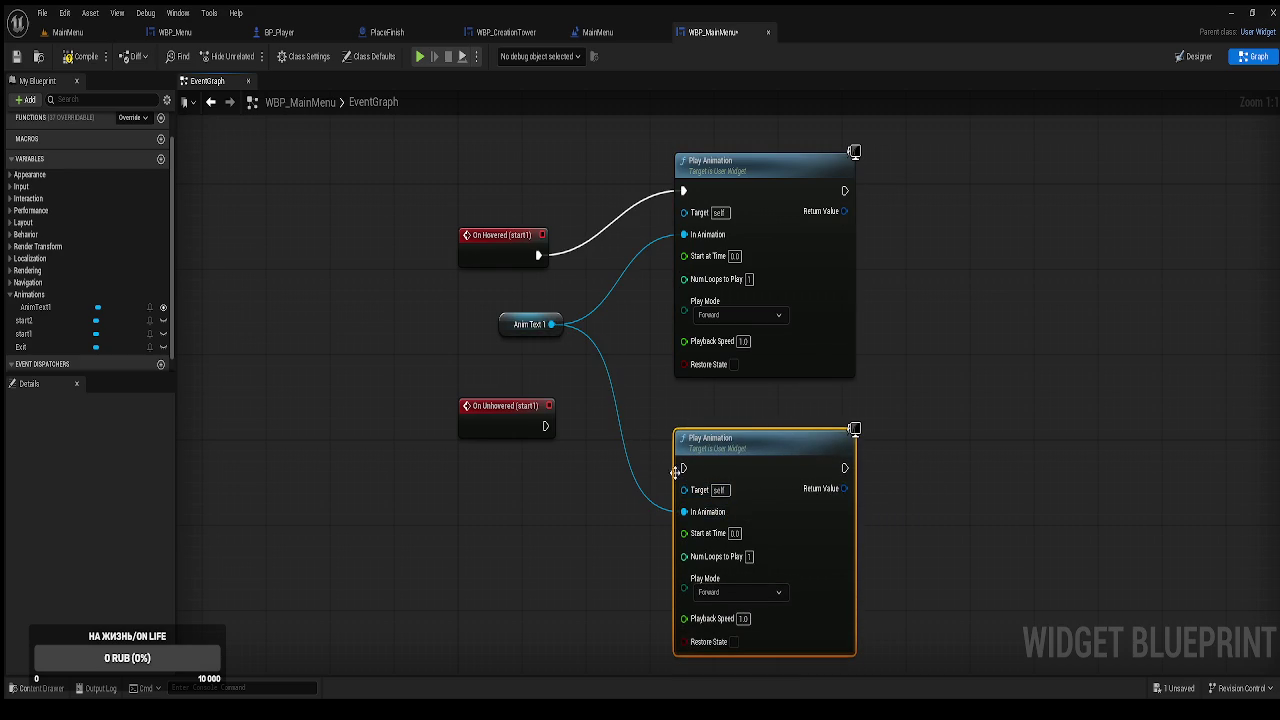
left_click_drag(545, 426, 683, 468)
Set the lower Play Animation's Play Mode to Reverse and switch to the MainMenu level.
left_click(734, 592)
left_click(713, 620)
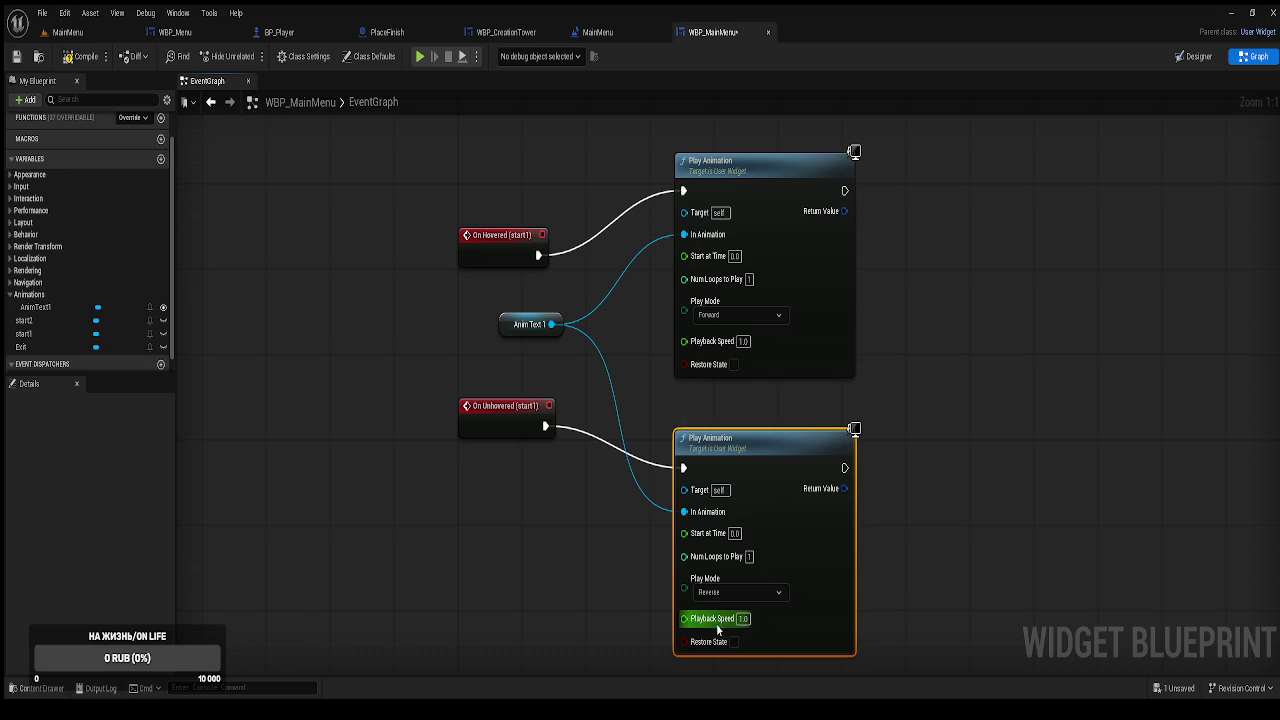
left_click(571, 561)
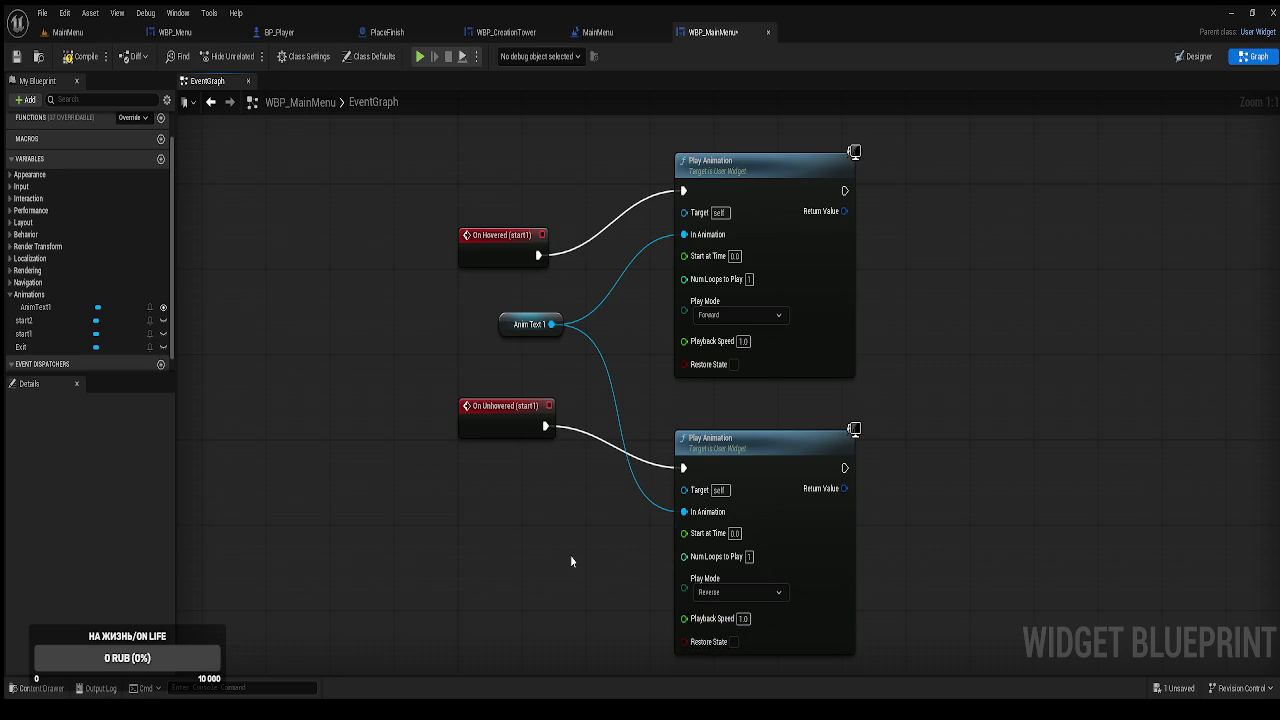
left_click(67, 32)
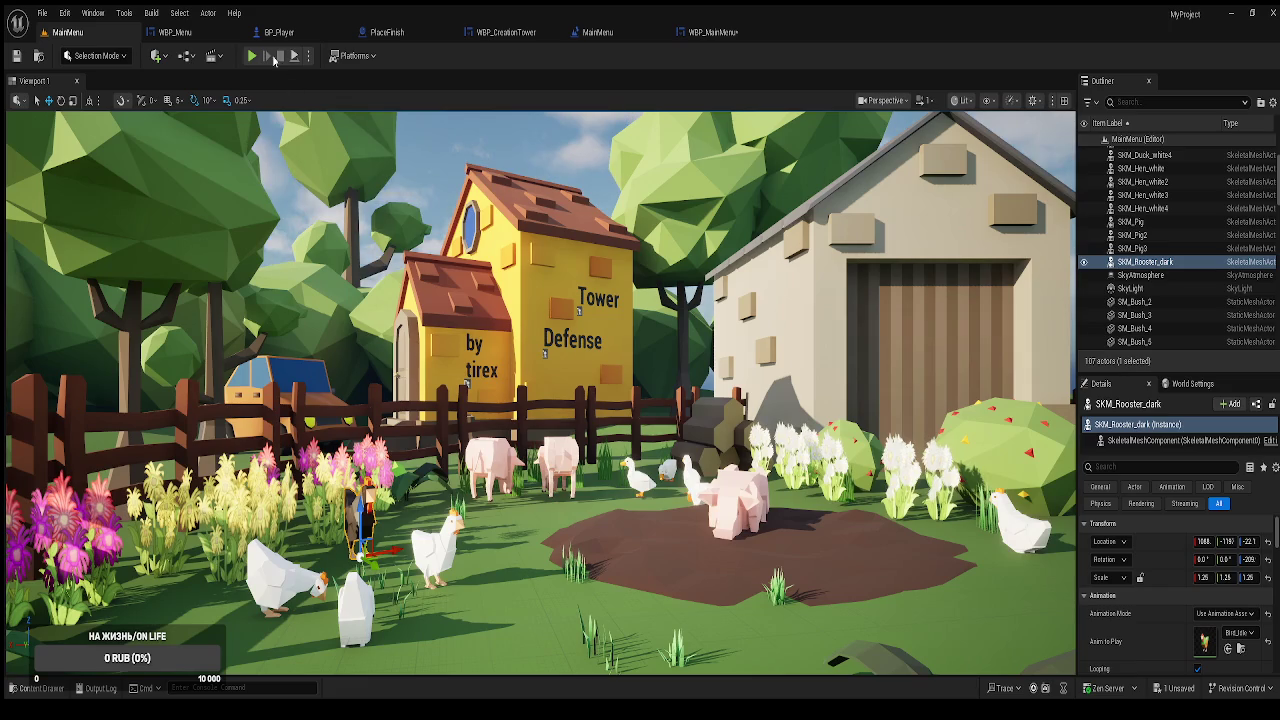
Play-test the menu's hover animations, save all assets, and return to WBP_MainMenu.
left_click(252, 56)
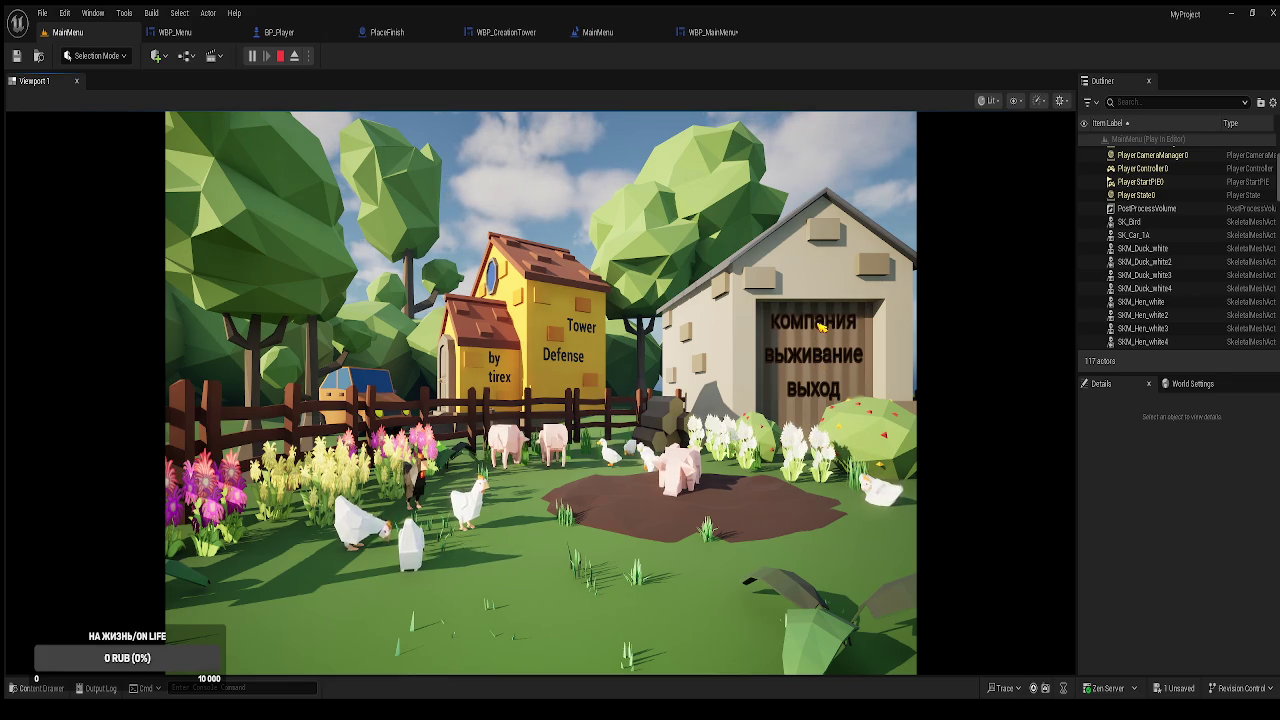
left_click(812, 392)
key("ctrl+s")
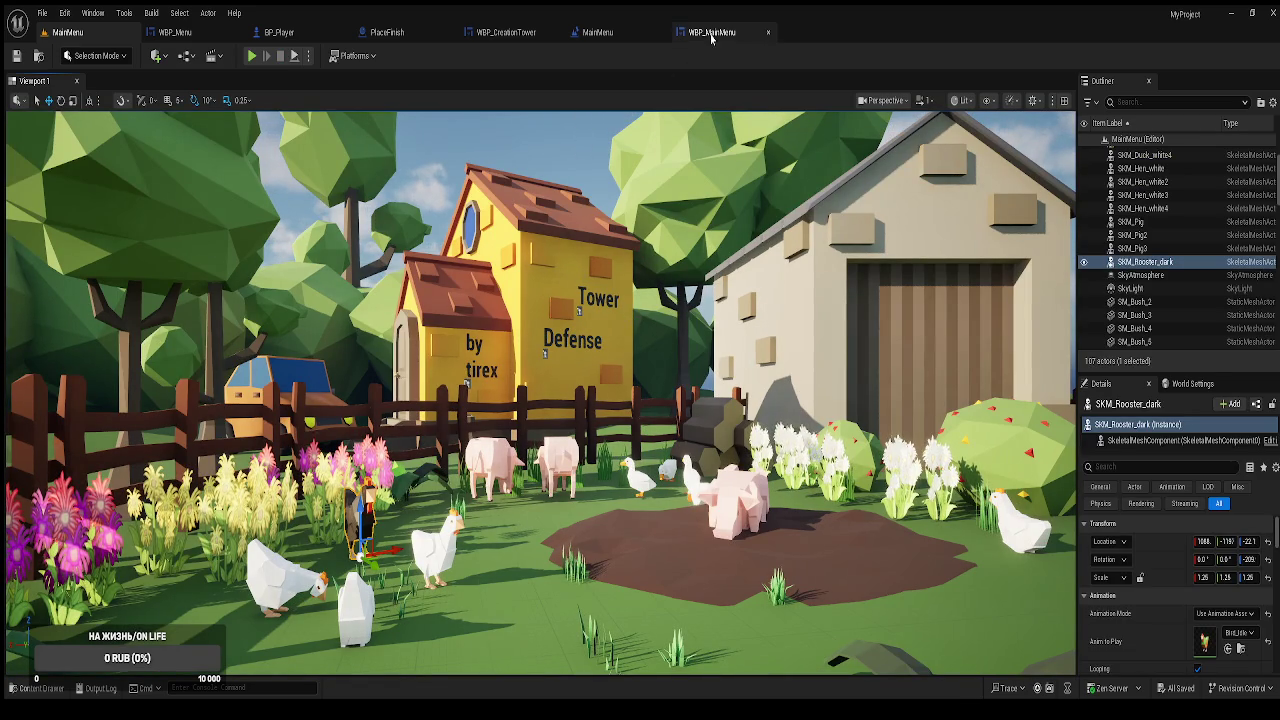
left_click(710, 33)
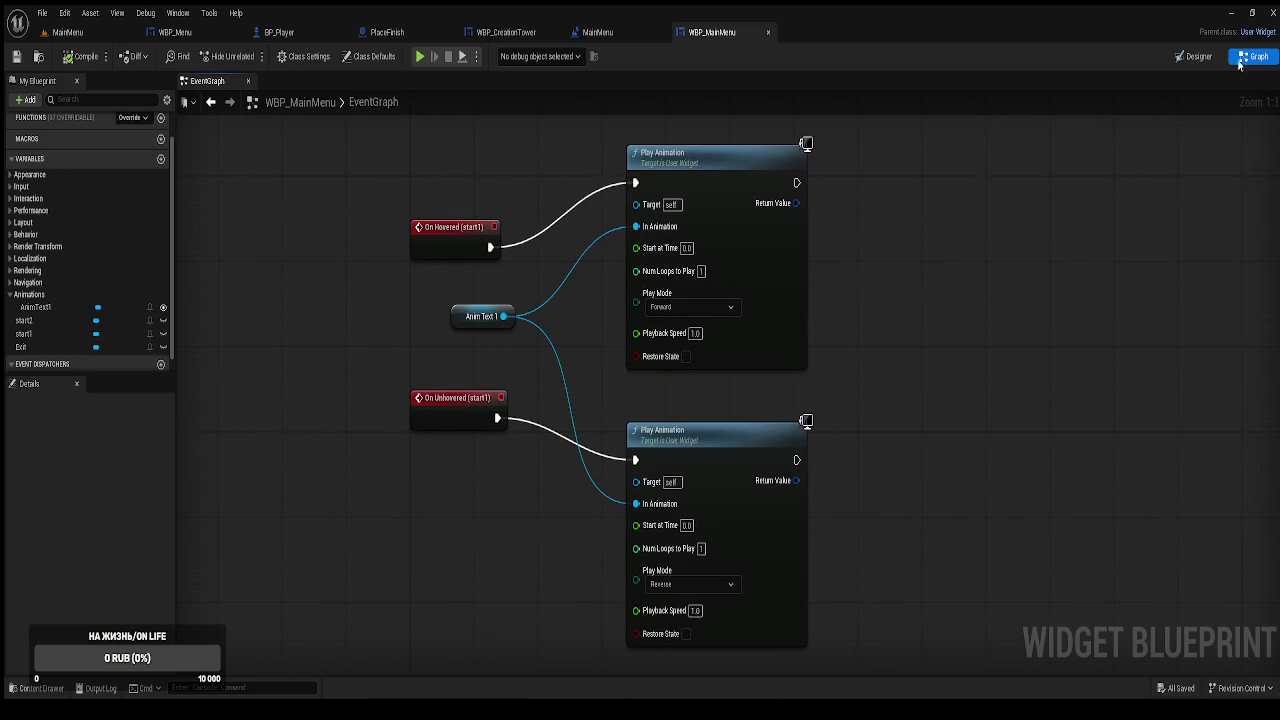
Duplicate AnimText1 twice in the Designer's Animations list with Ctrl+W.
left_click(1193, 56)
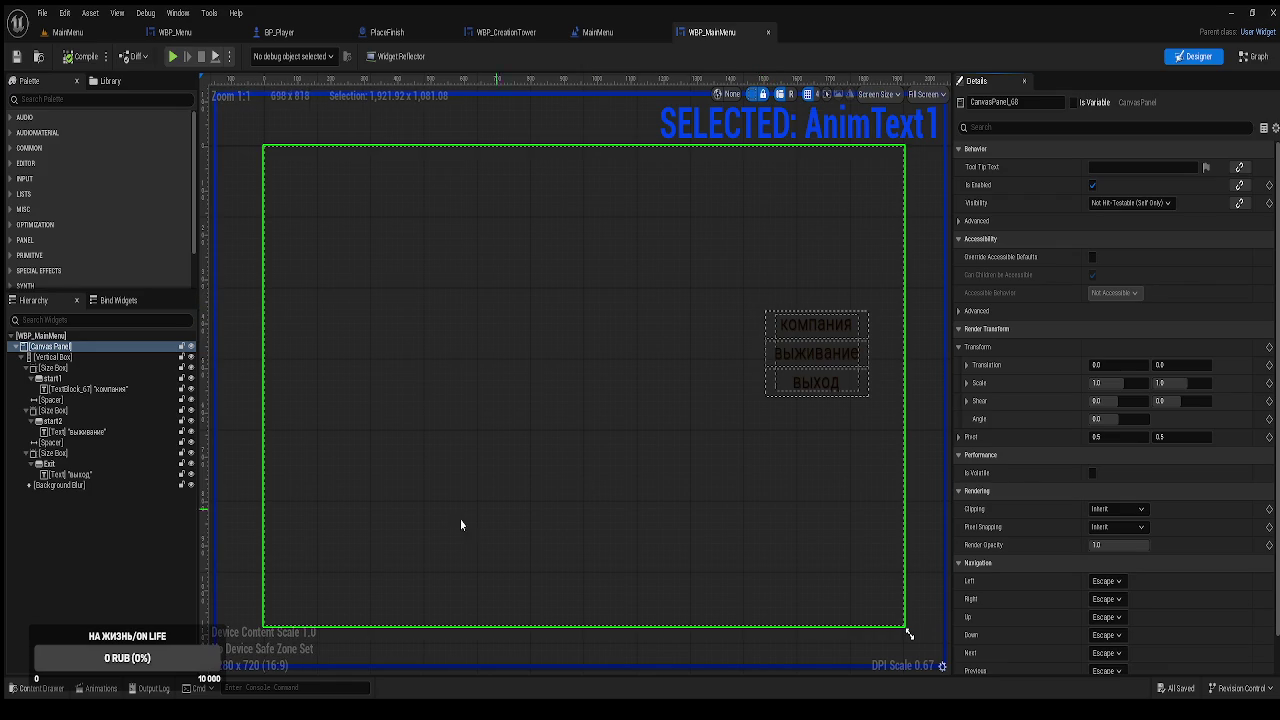
left_click(101, 688)
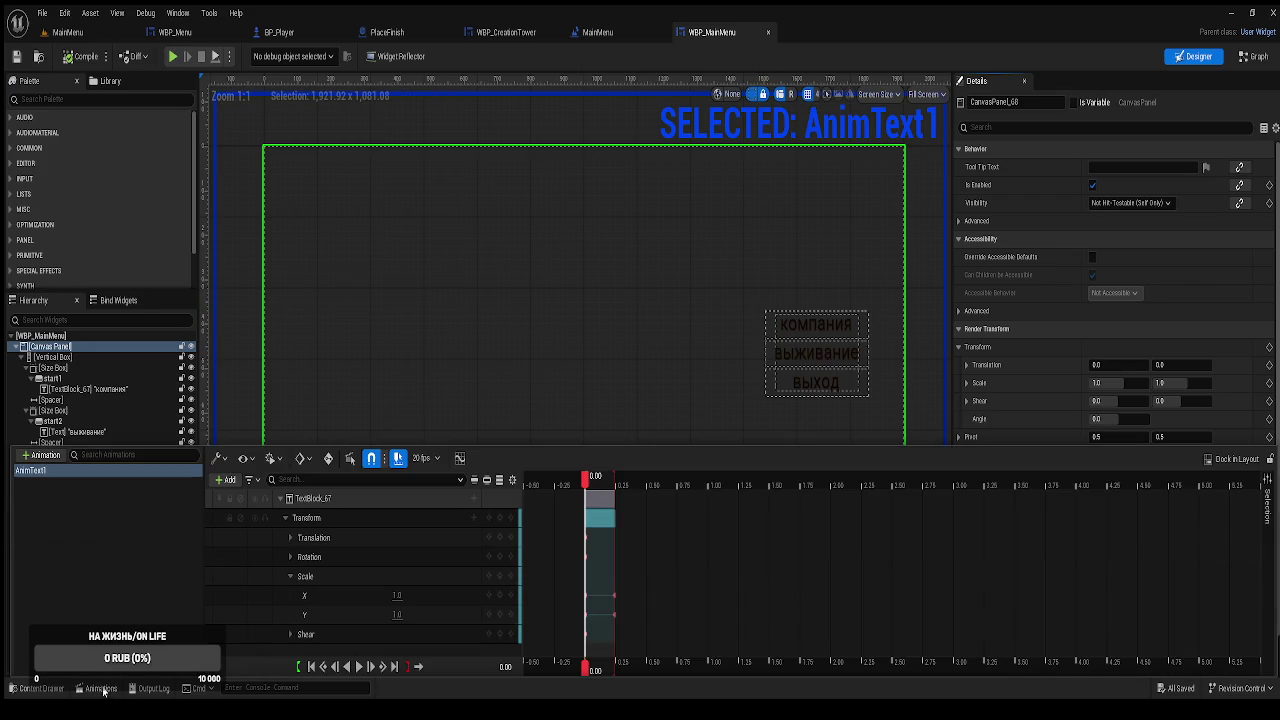
left_click(32, 472)
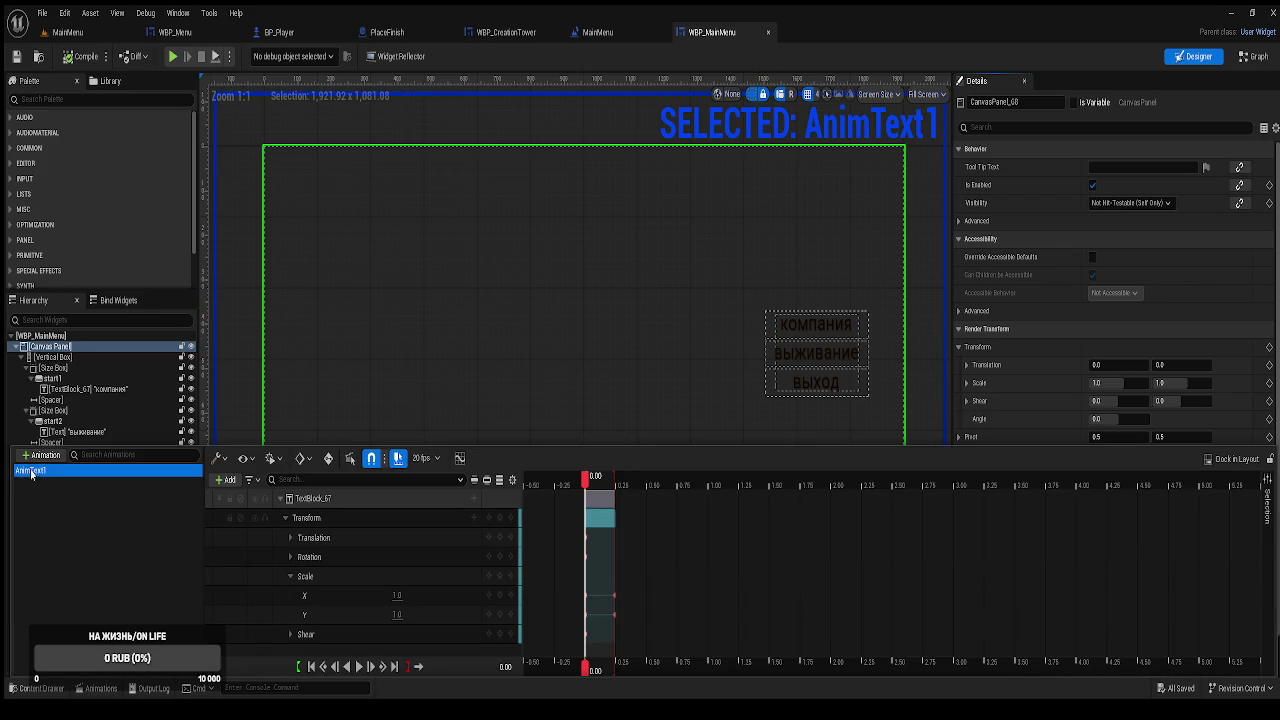
key("ctrl+w")
left_click(50, 513)
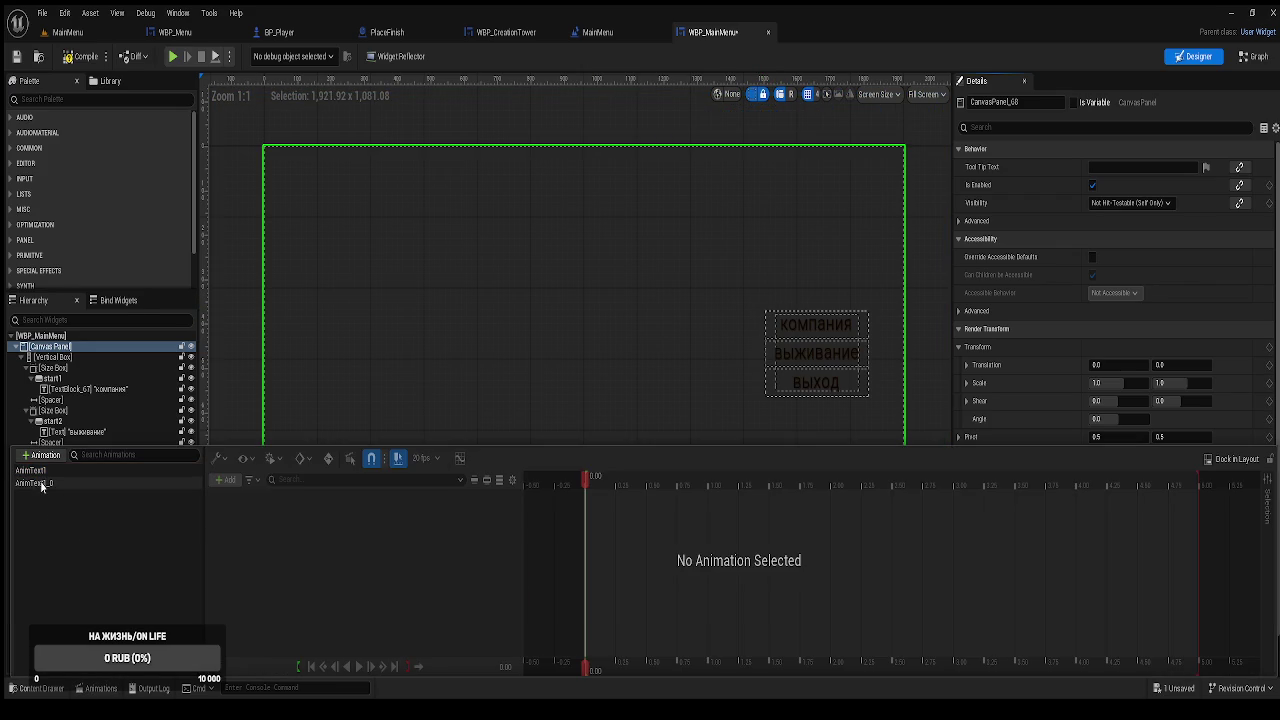
left_click(35, 471)
key("ctrl+w")
left_click(57, 512)
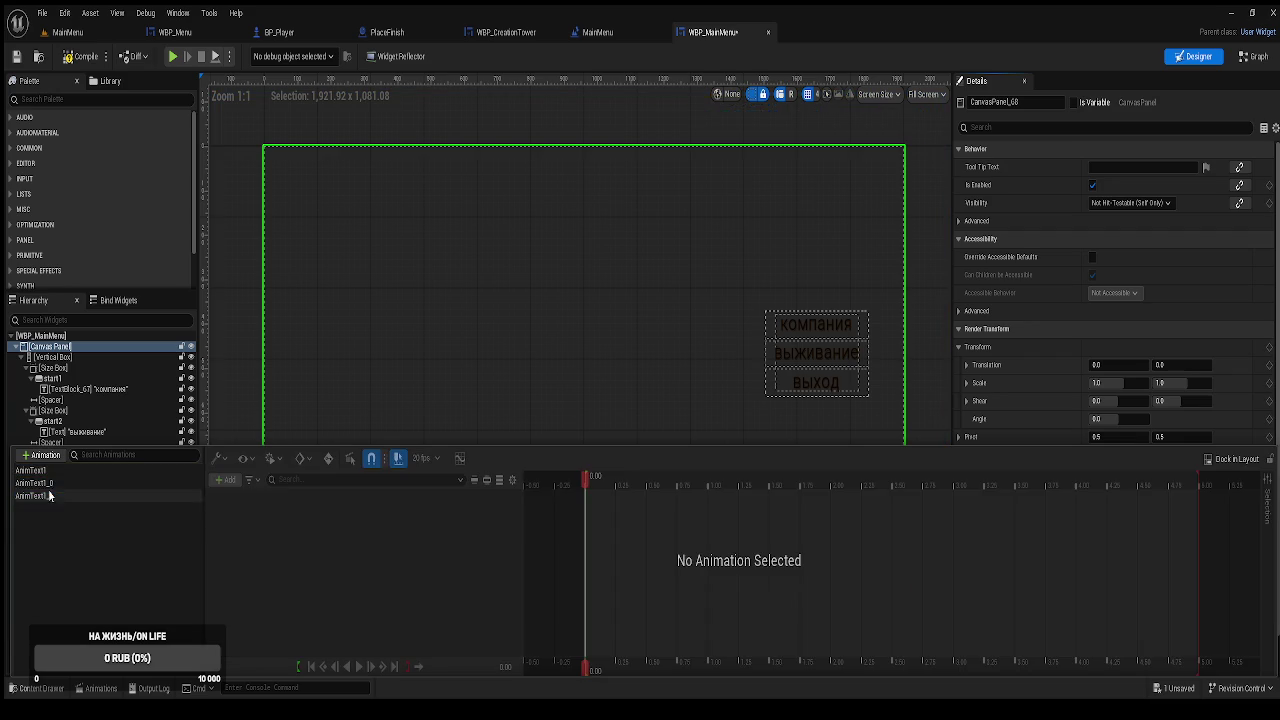
Rename the copies AnimText1_0 and AnimText1_1 to AnimText2 and AnimText3.
left_click(47, 484)
key("F2")
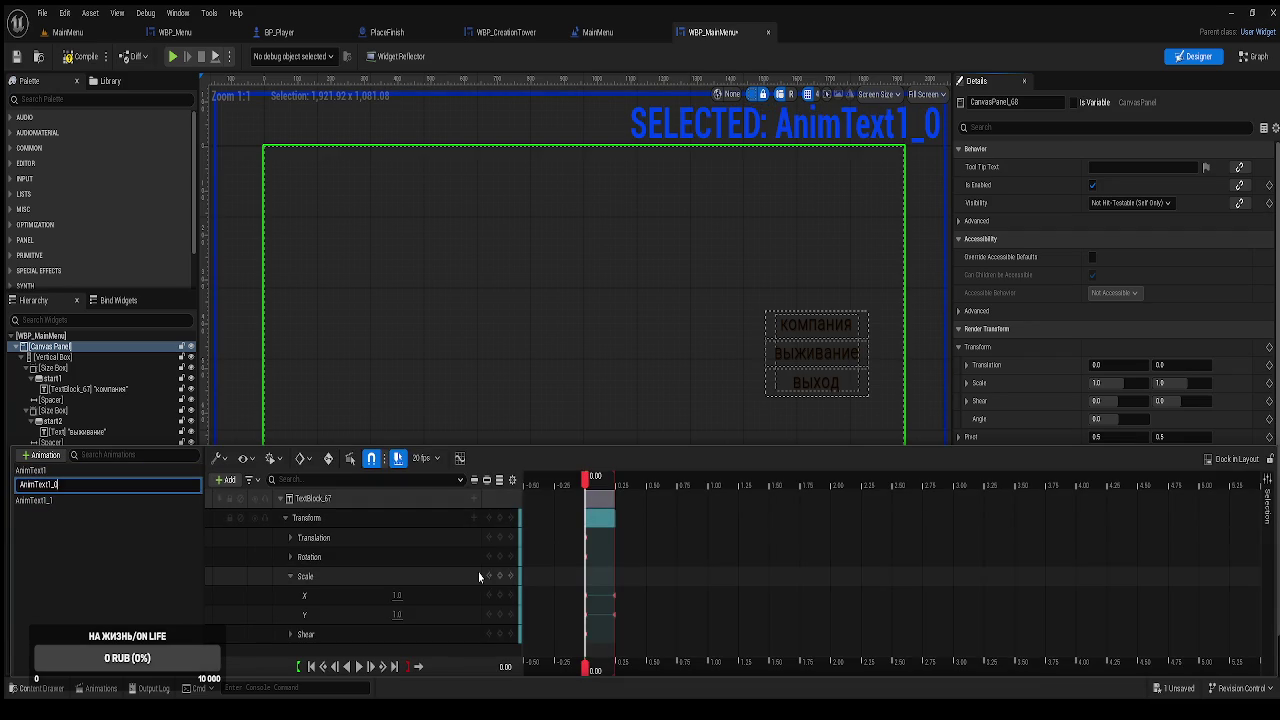
type("2")
key("Return")
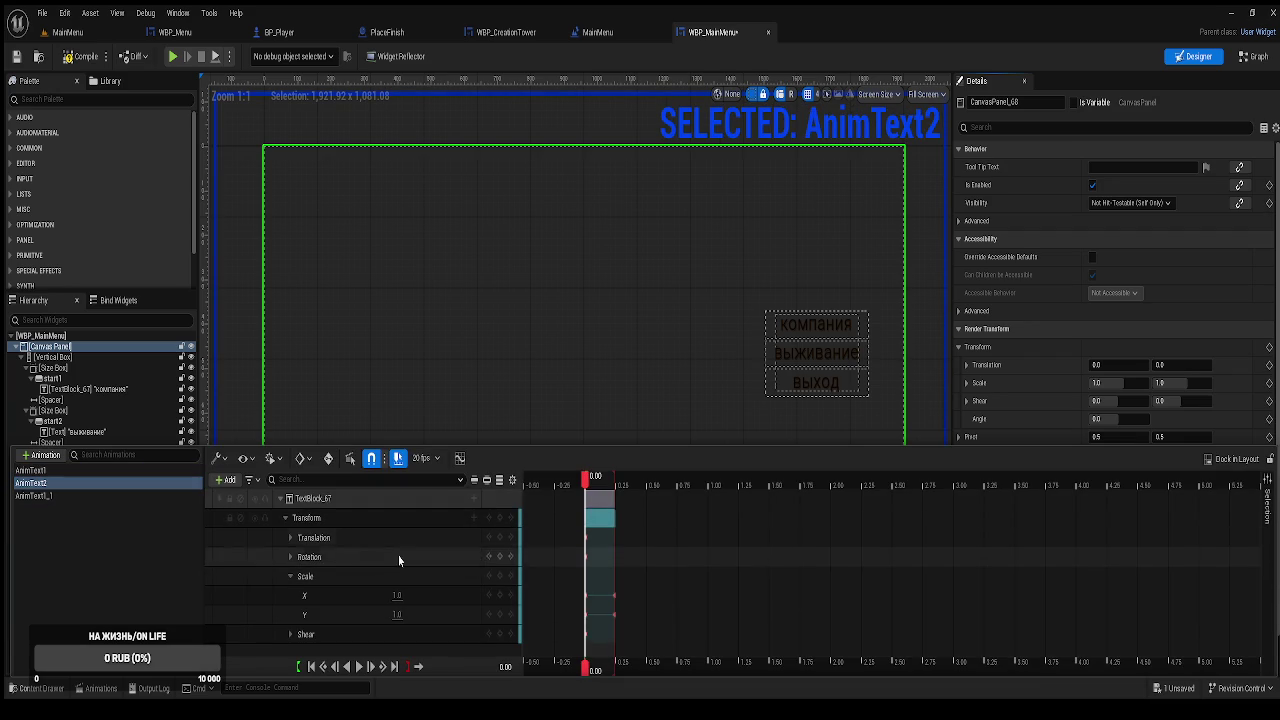
left_click(50, 497)
key("F2")
key("End")
key("BackSpace")
key("BackSpace")
key("BackSpace")
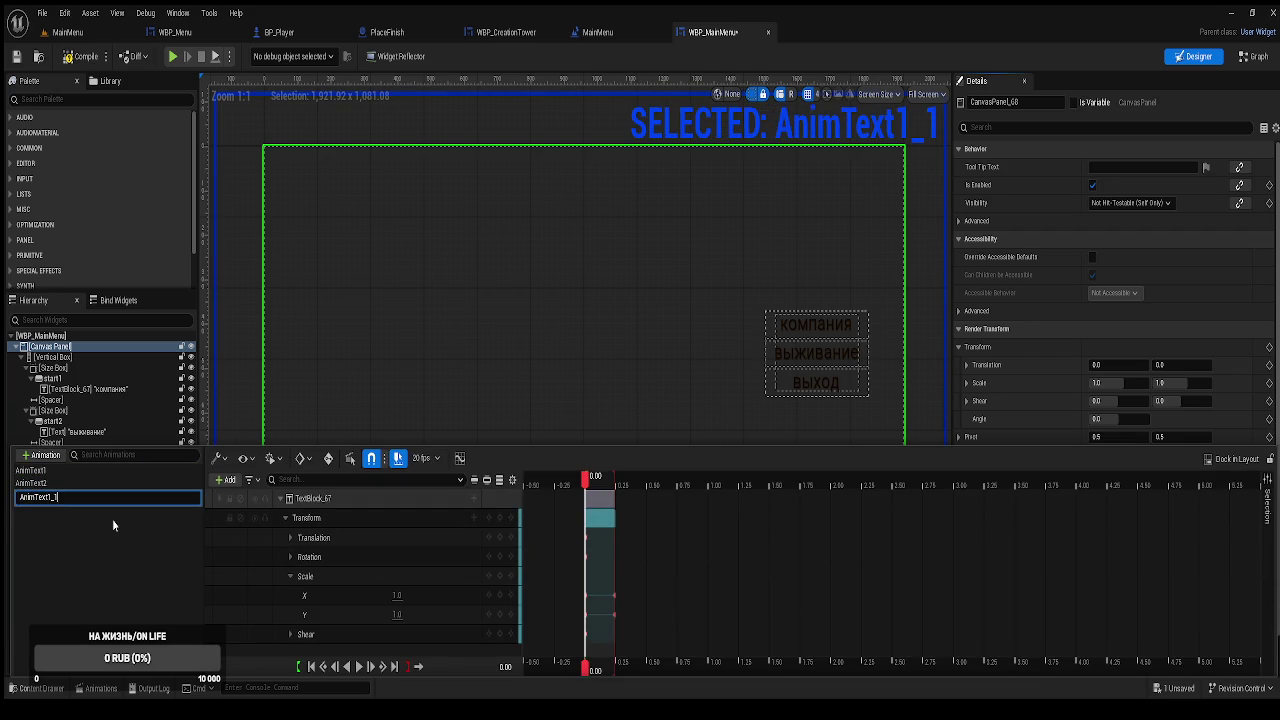
type("3")
key("Return")
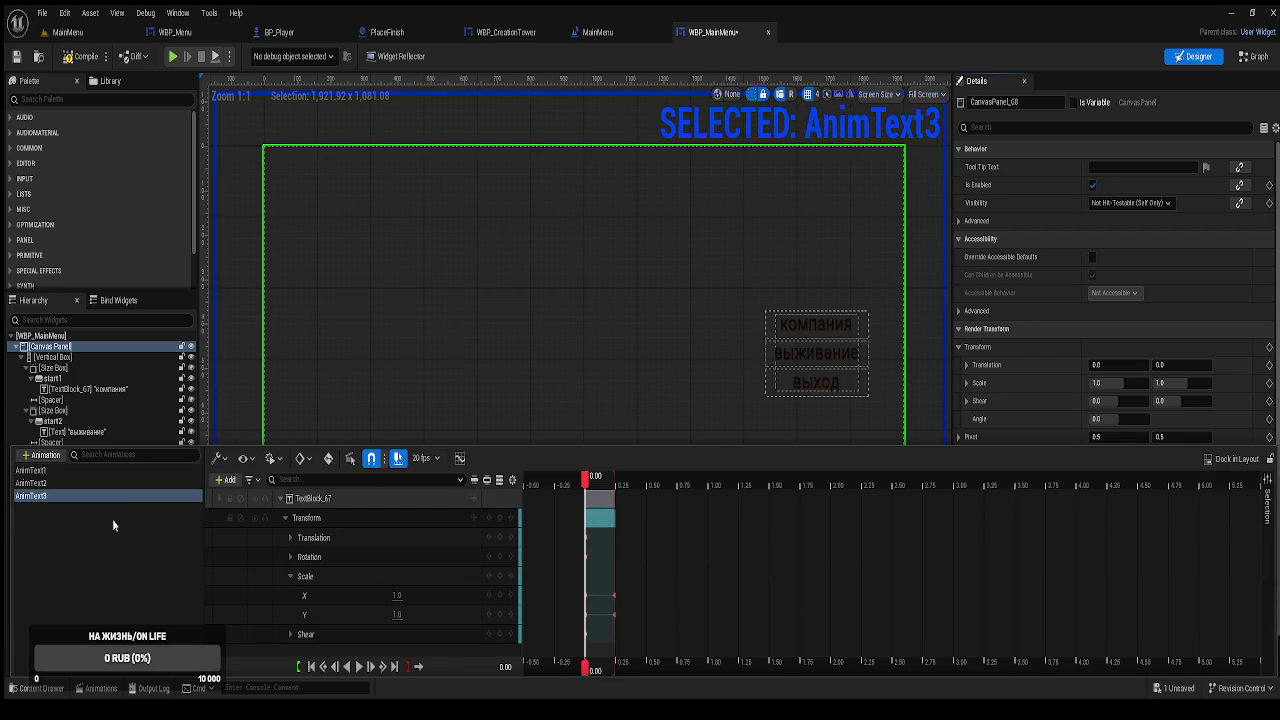
Review the tracks of AnimText2, AnimText3 and AnimText1.
left_click(102, 544)
left_click(42, 484)
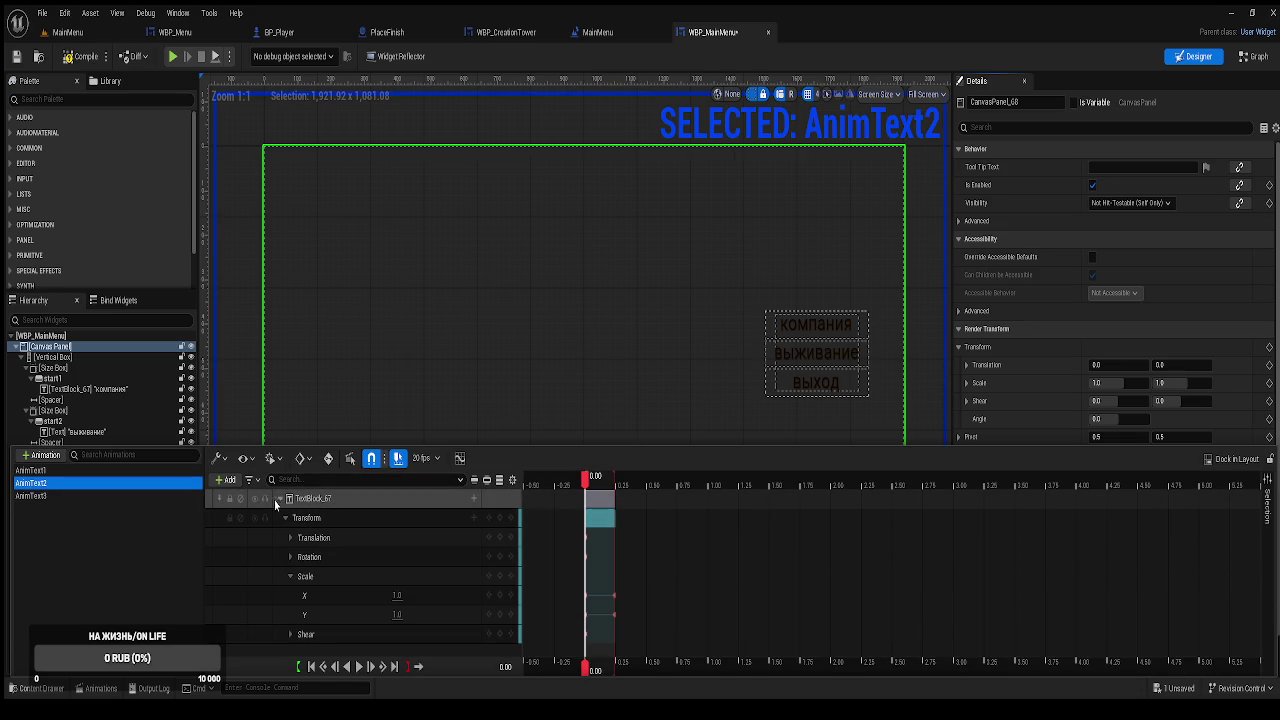
left_click(52, 497)
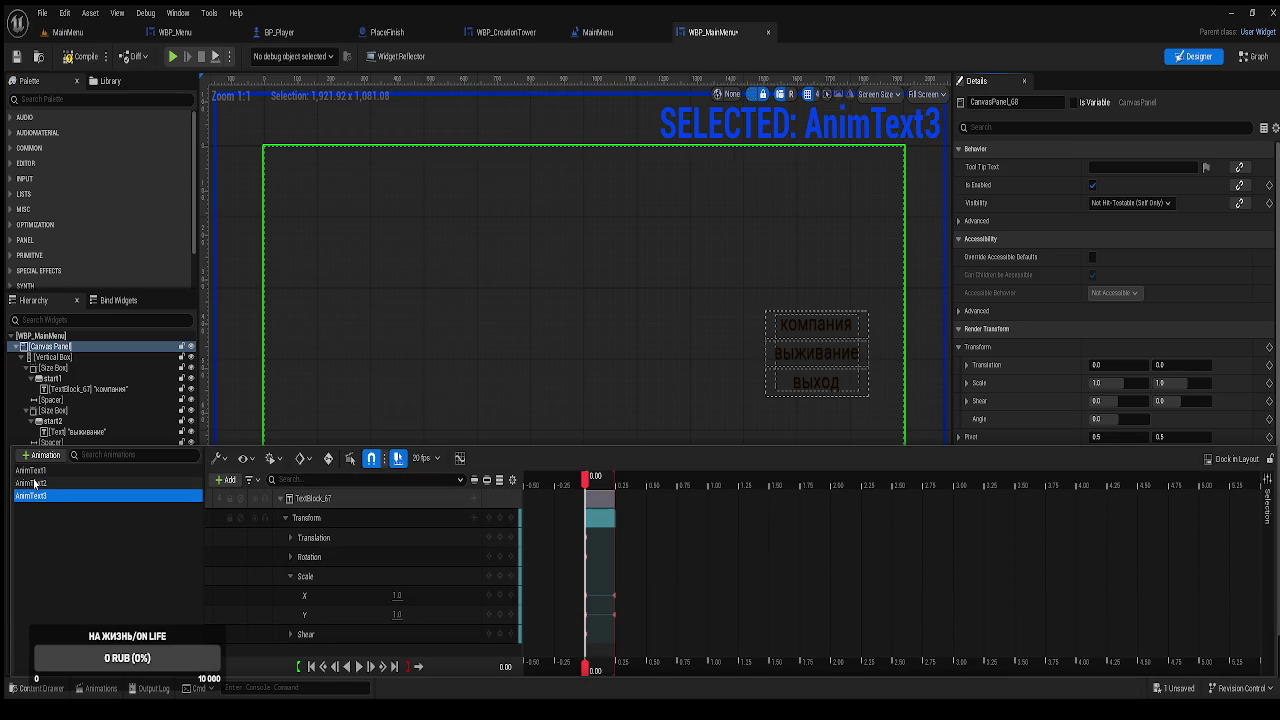
left_click(34, 471)
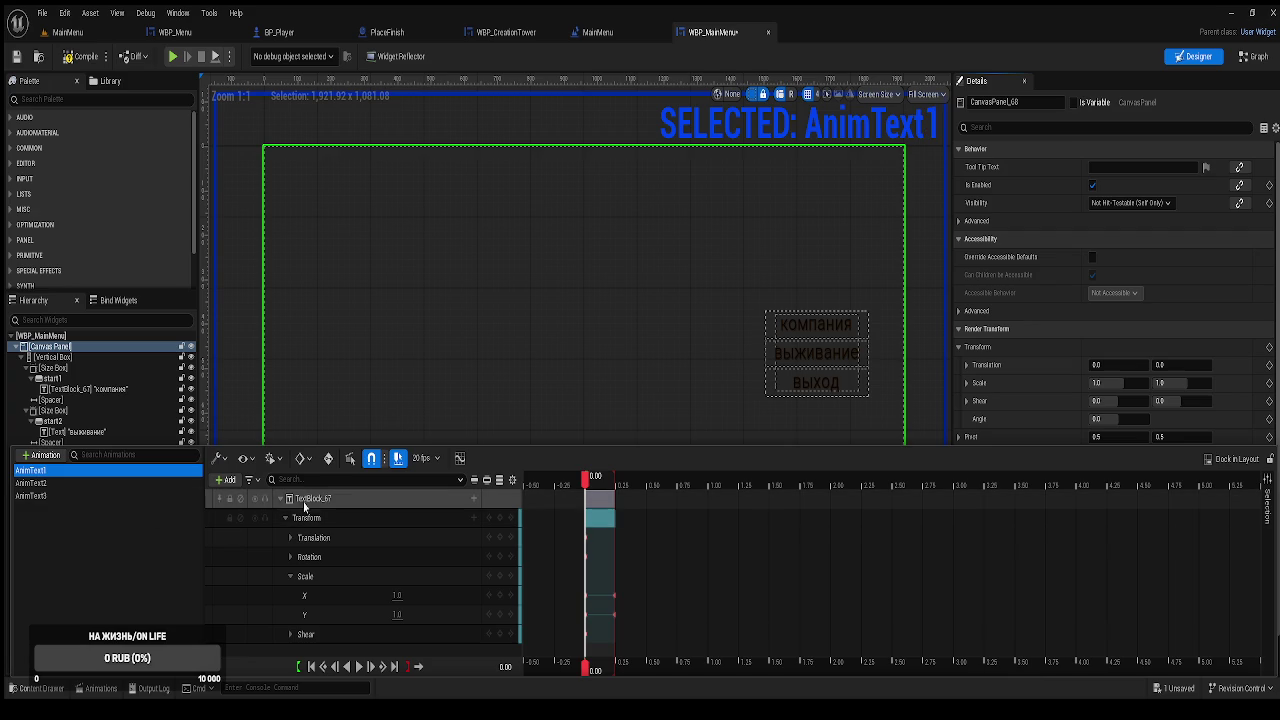
Select the TextBlock_67 track in the timeline, leaving its name unchanged.
left_click(328, 504)
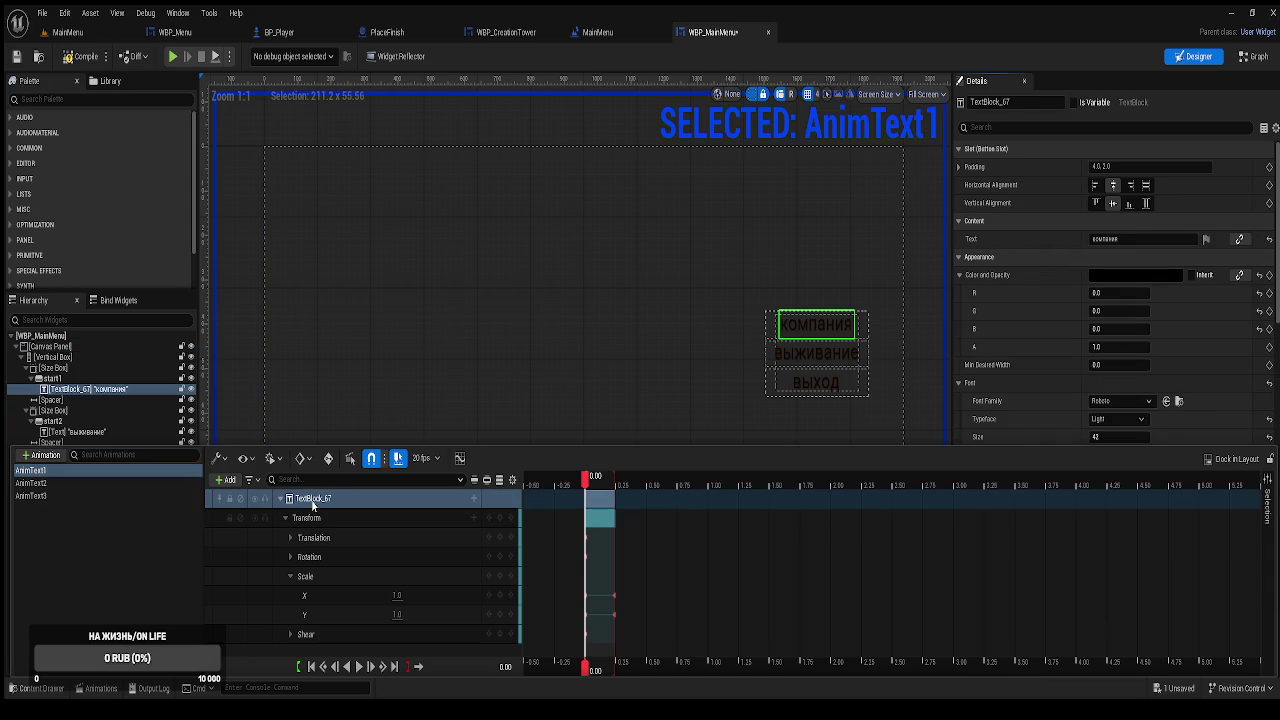
left_click(303, 507)
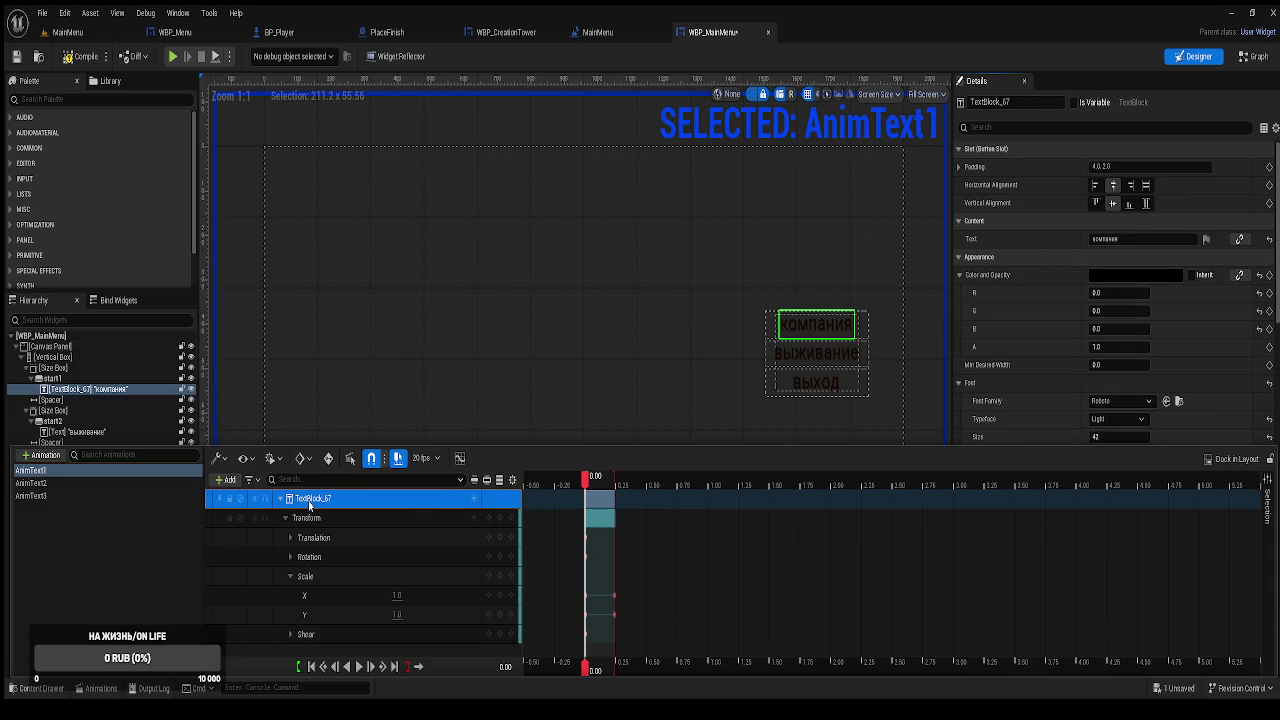
double_click(309, 500)
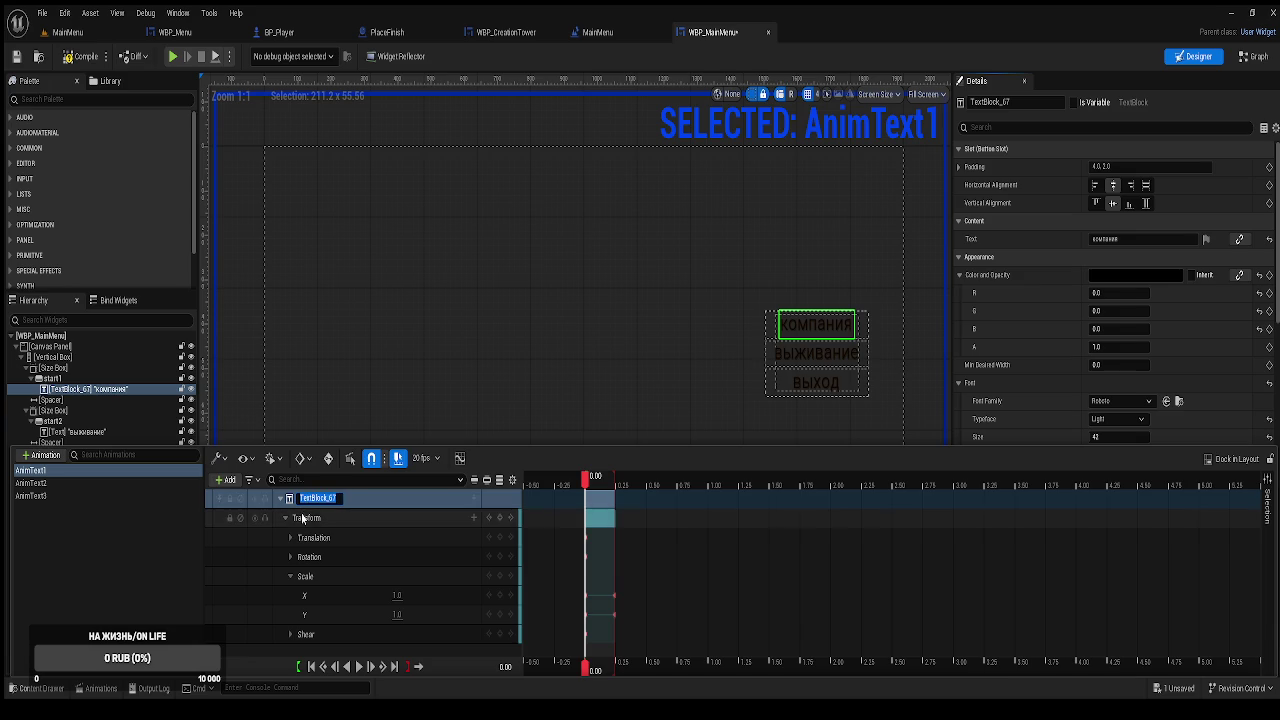
left_click(302, 518)
left_click(296, 505)
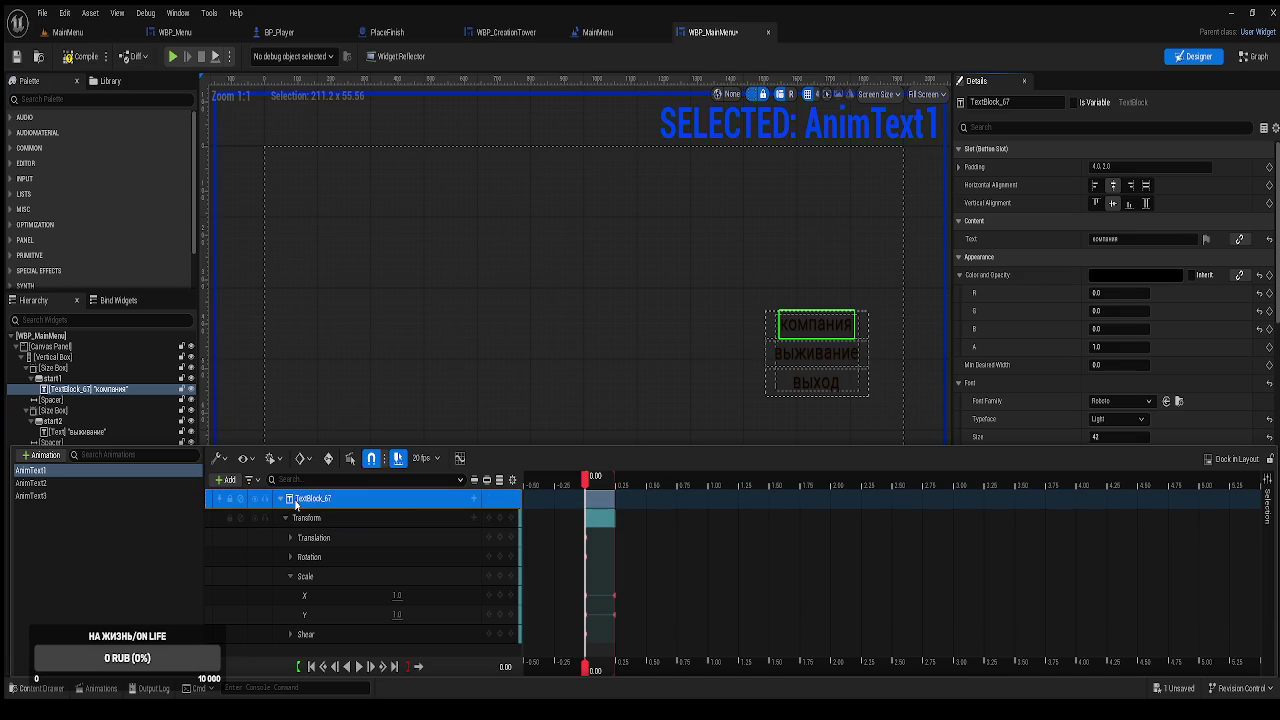
Delete the AnimText3 and AnimText2 animations from the list.
left_click(75, 486)
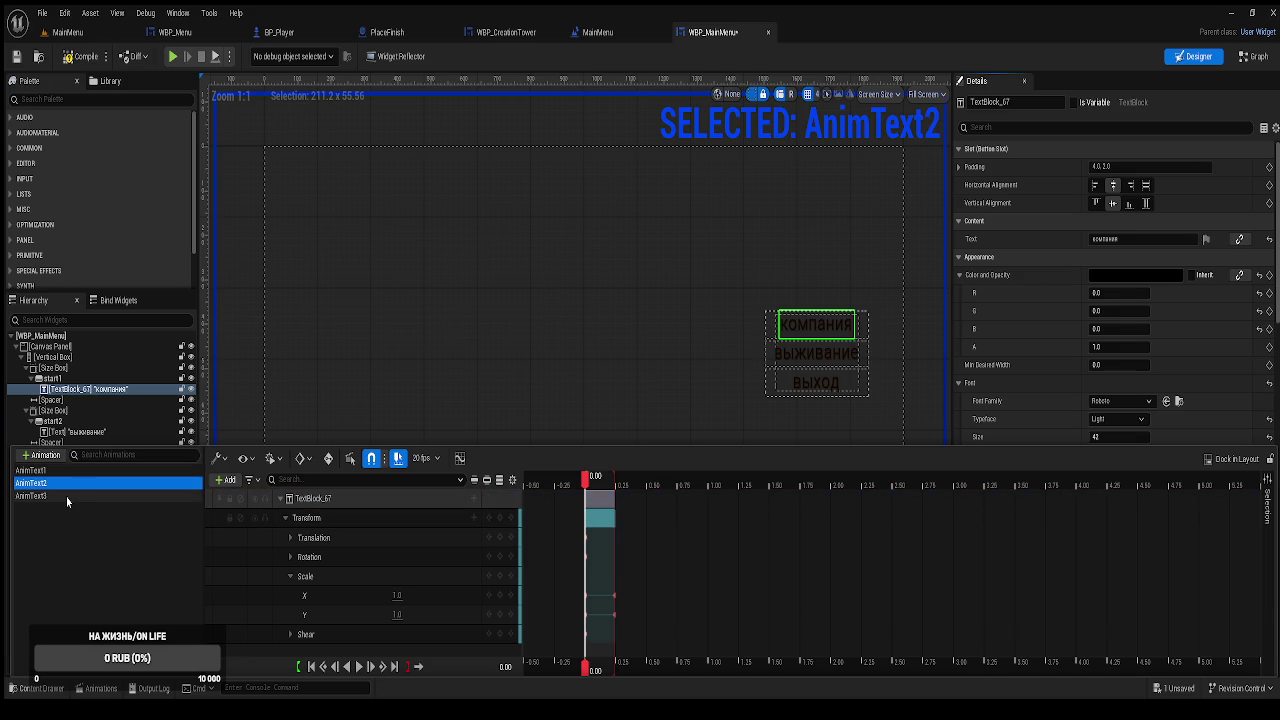
left_click(50, 495)
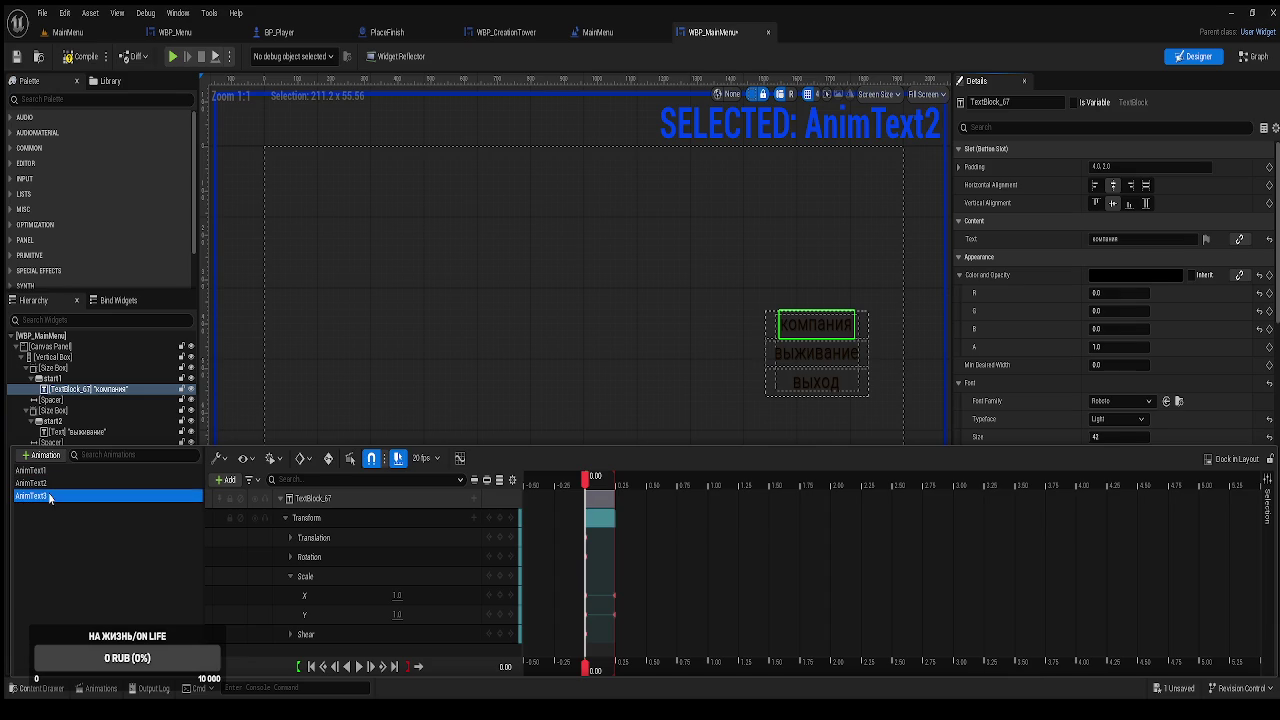
key("Delete")
left_click(40, 484)
key("Delete")
Create a new empty animation named AnimText2.
left_click(41, 456)
type("An")
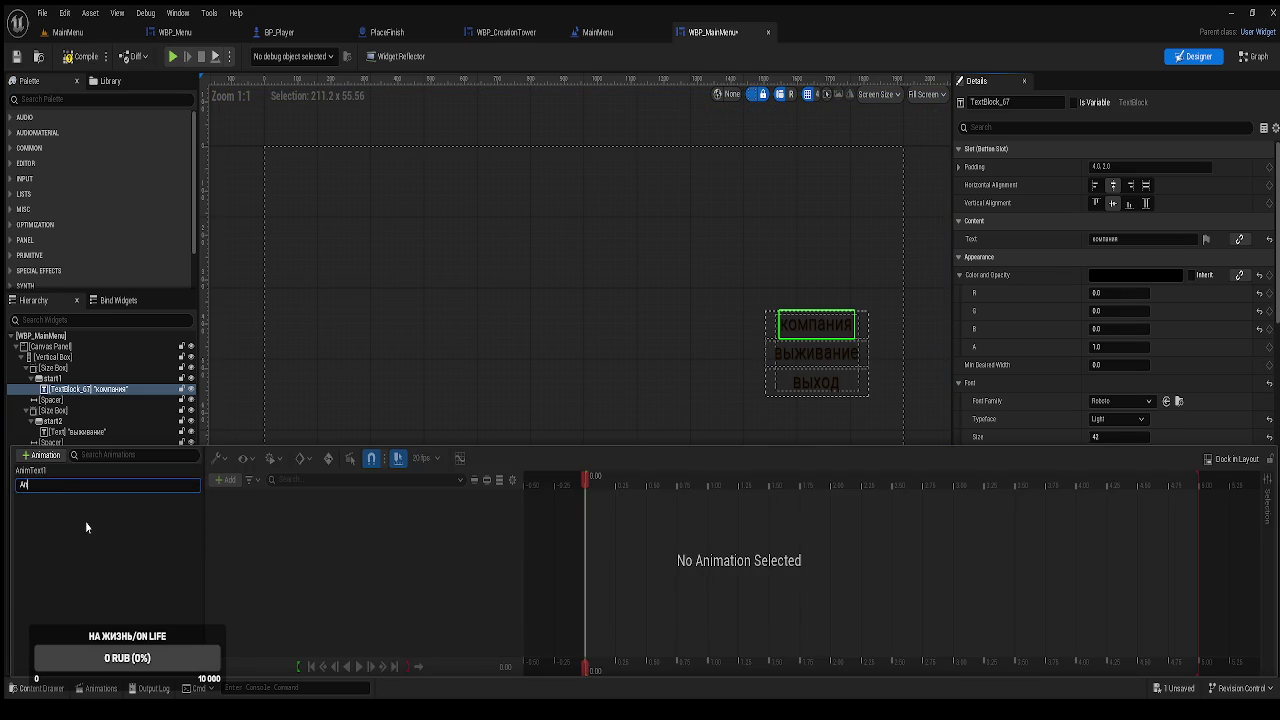
type("imText2")
key("Return")
left_click(57, 485)
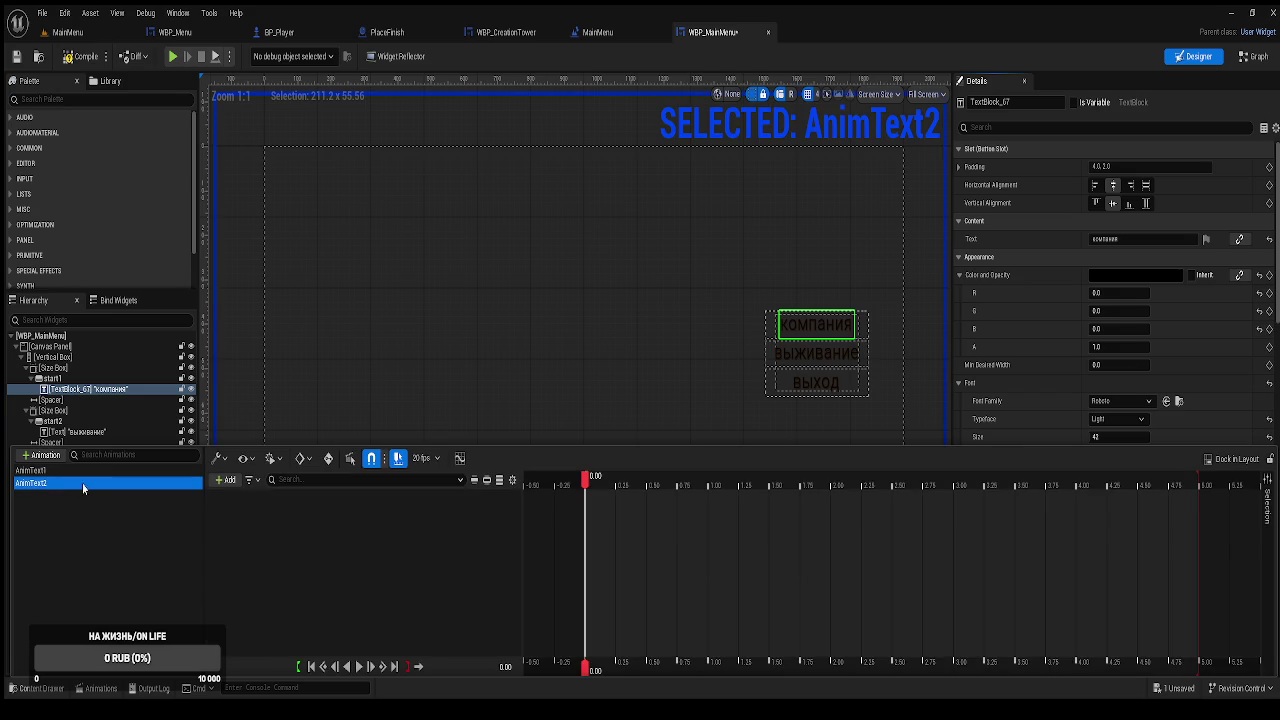
Select the выживание text widget and reopen the Animations list.
key("ctrl+space")
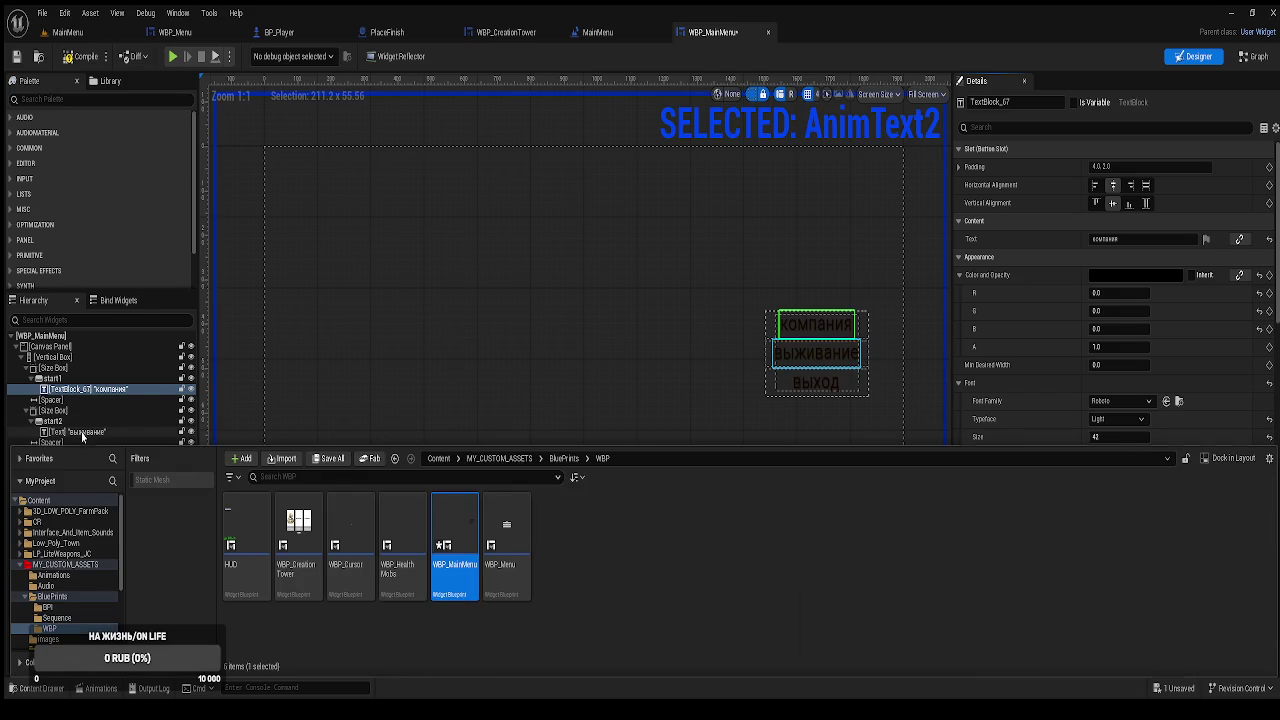
left_click(81, 432)
left_click(81, 432)
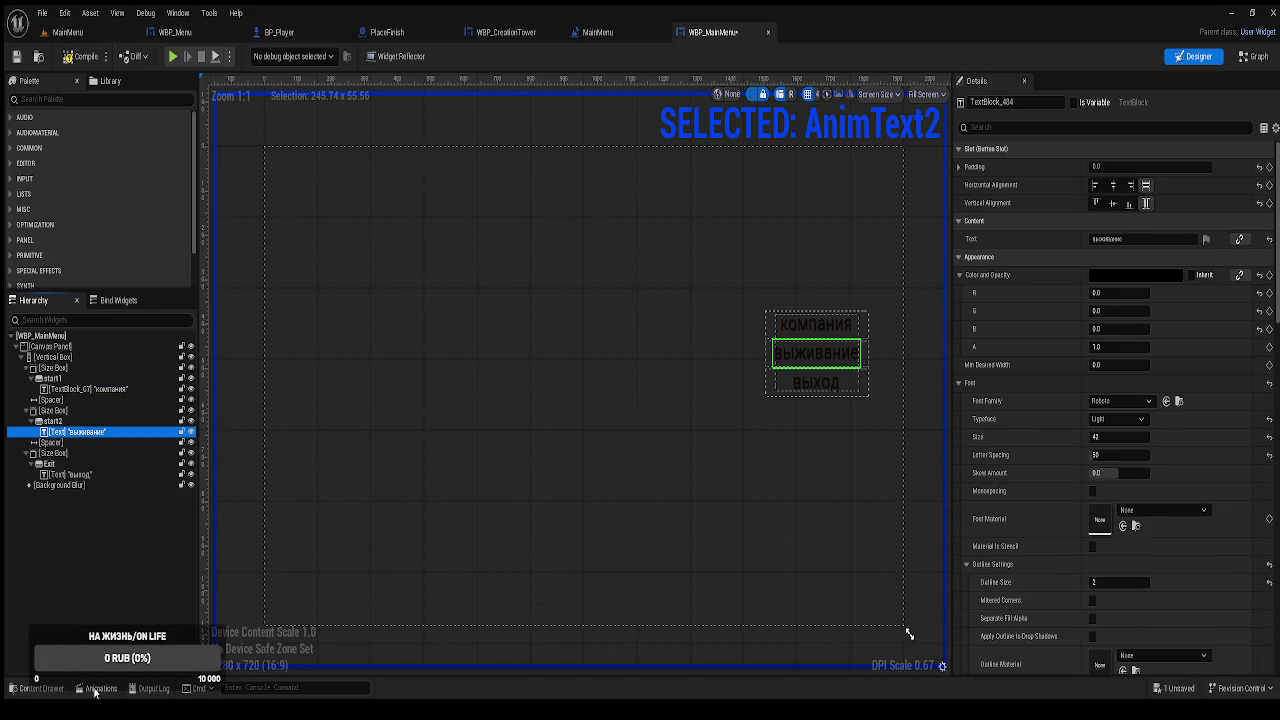
left_click(97, 688)
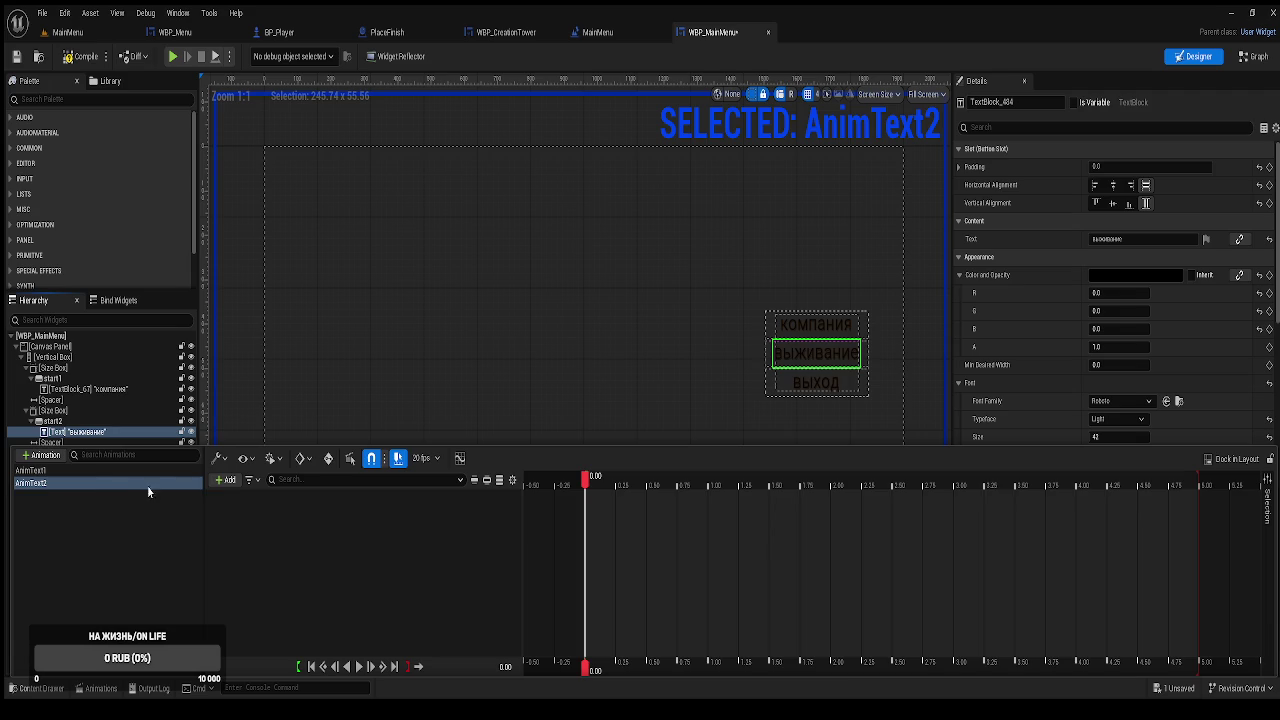